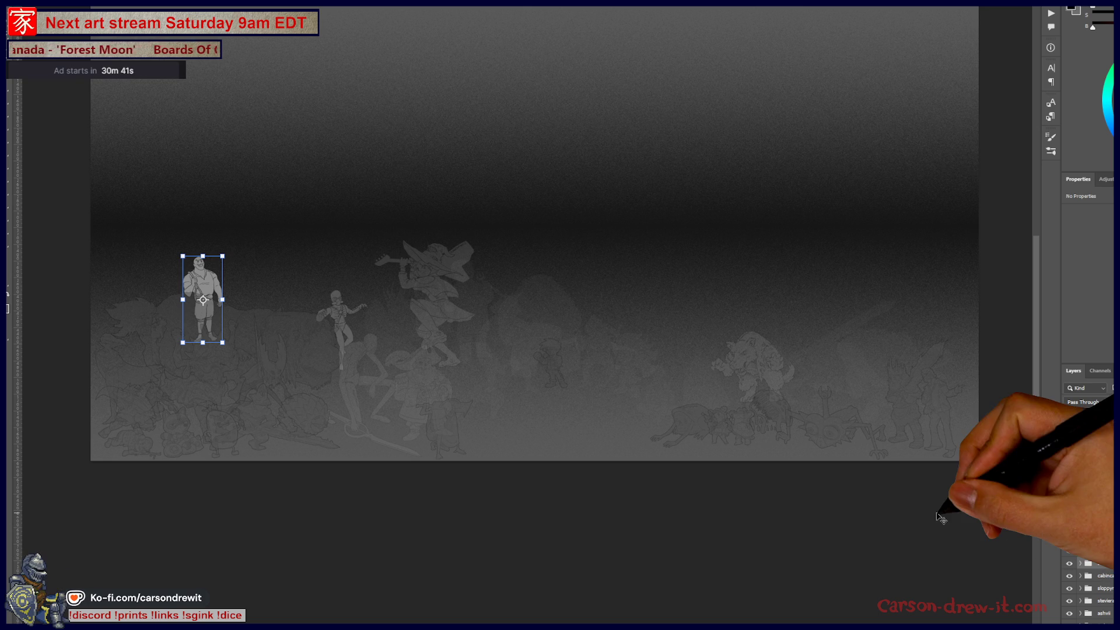
scroll(1089, 517, down, 1)
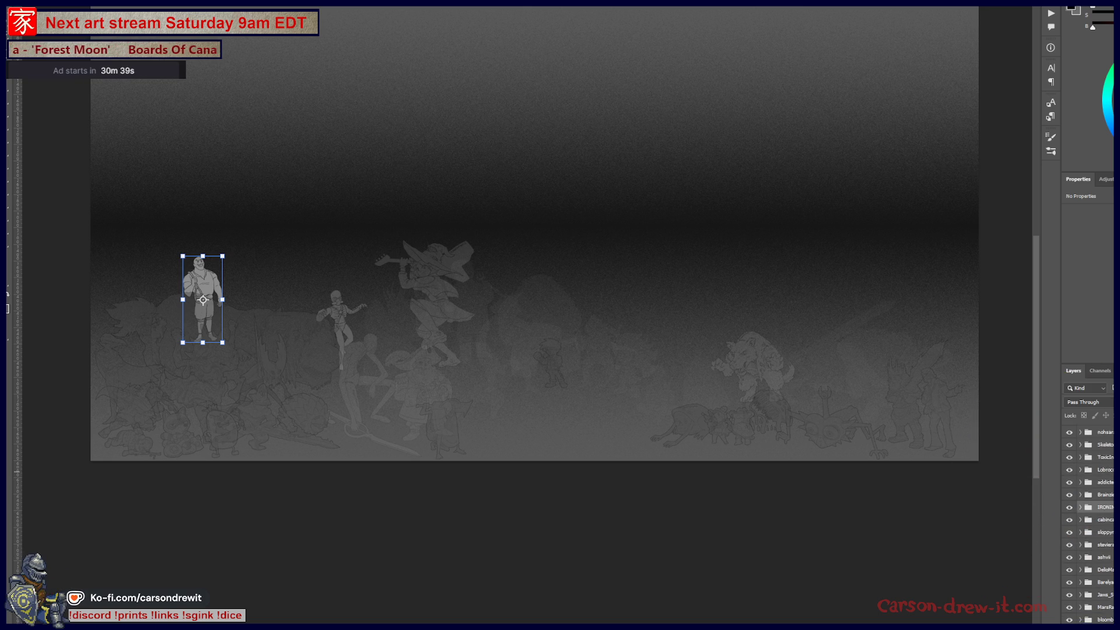
scroll(1090, 523, down, 3)
scroll(1089, 523, down, 4)
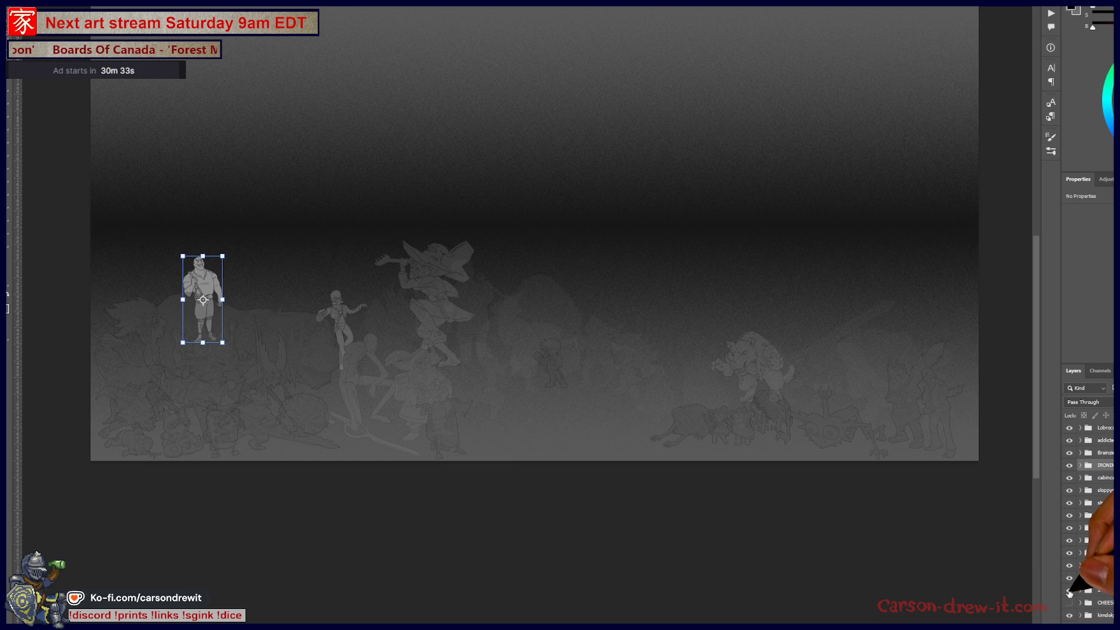
Try the panda and dragon-rider groups, keeping the panda visible and hiding the dragon-rider
click(1068, 591)
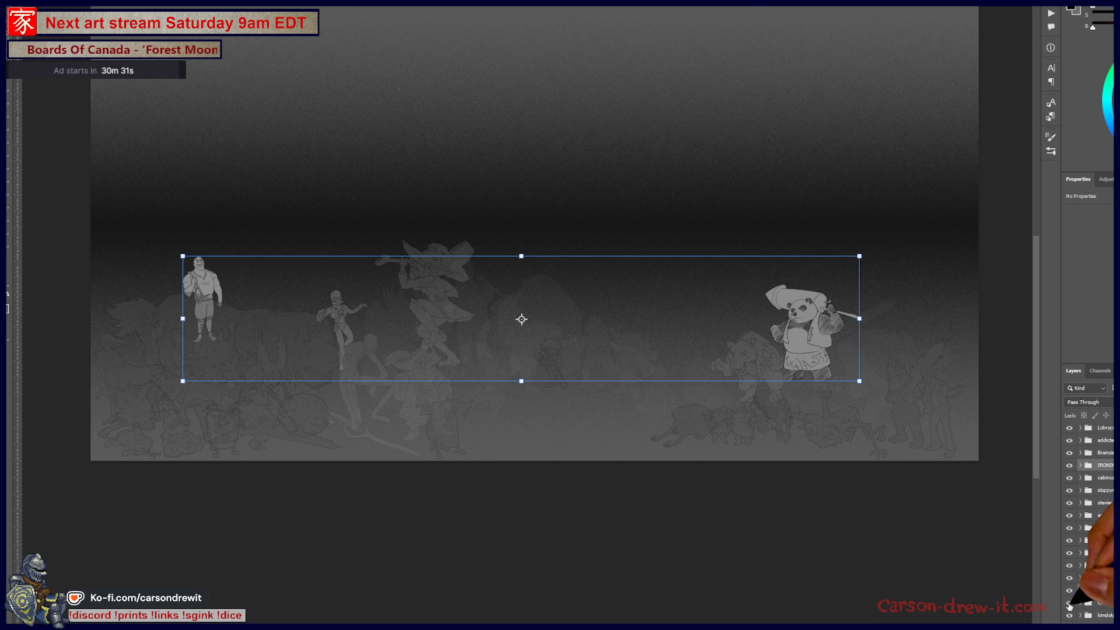
click(1069, 602)
scroll(1101, 529, down, 4)
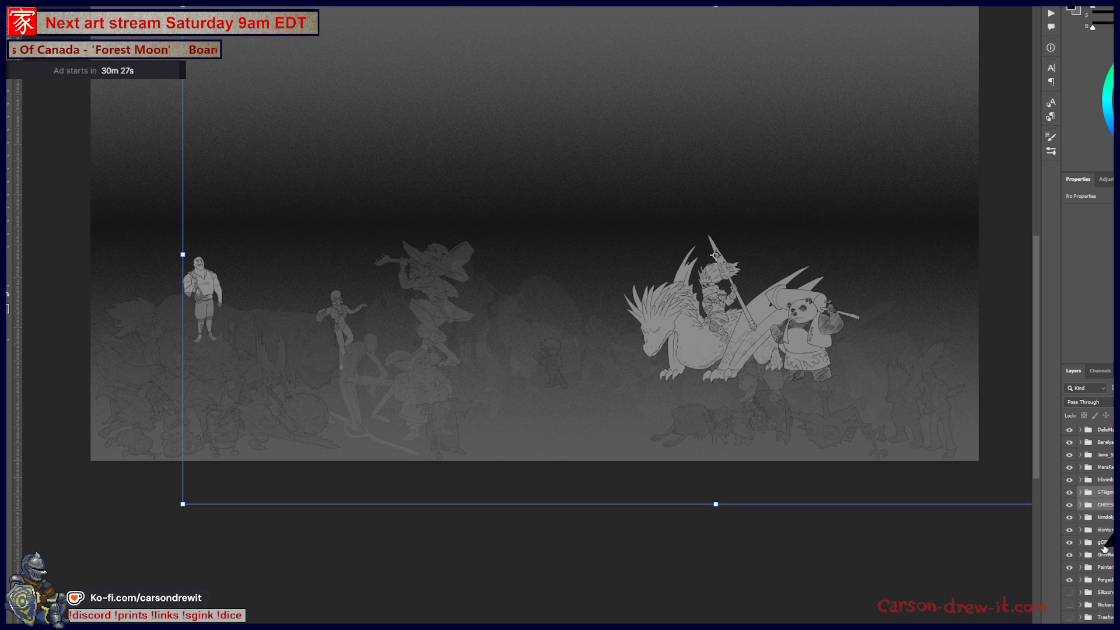
scroll(1101, 529, down, 2)
click(1069, 451)
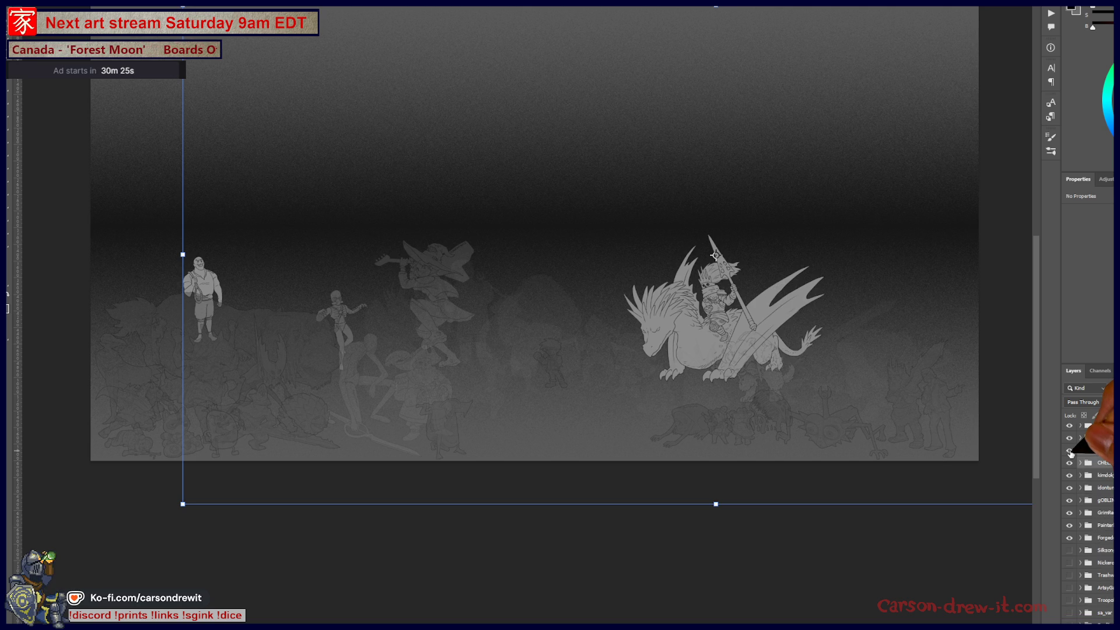
click(1069, 451)
click(1069, 462)
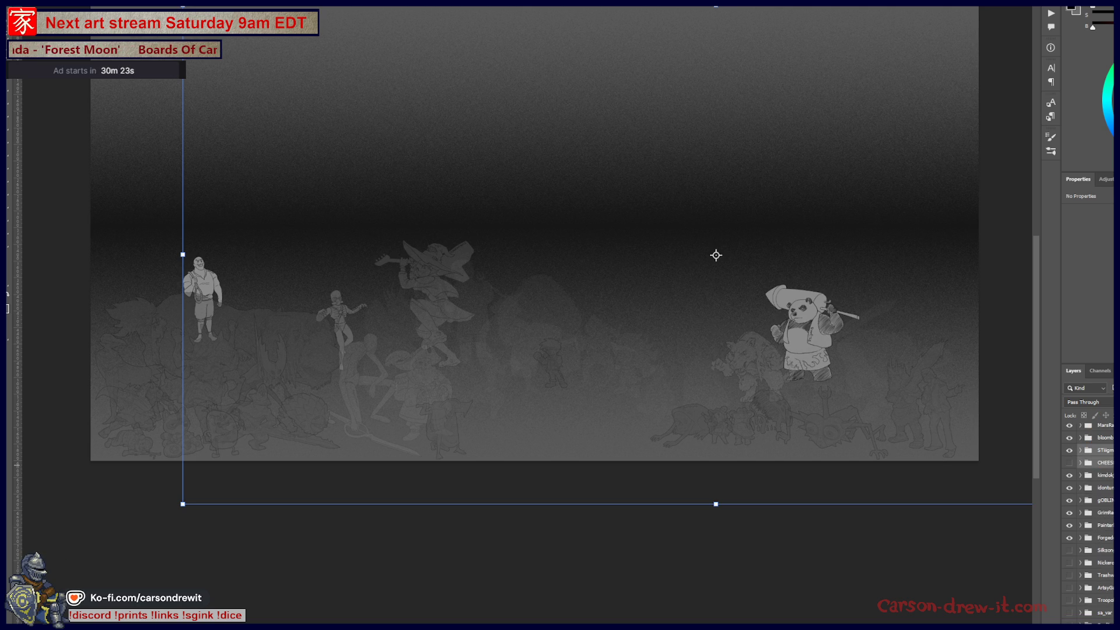
Preview the hammer-carrier, crowned character and two others without keeping any visible
click(1070, 550)
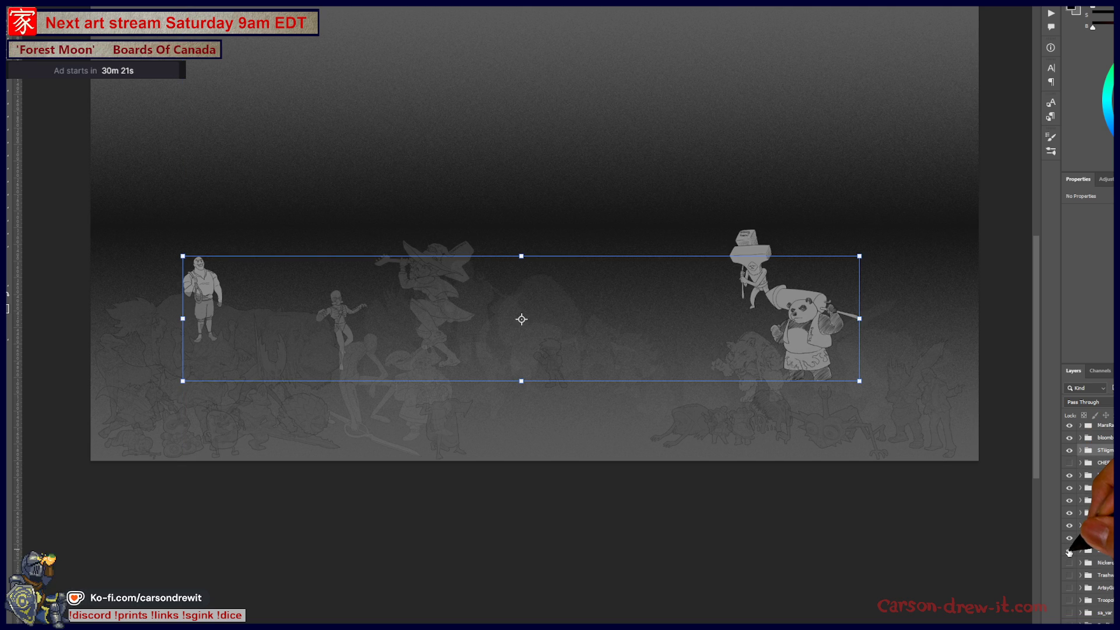
click(1069, 550)
click(1069, 563)
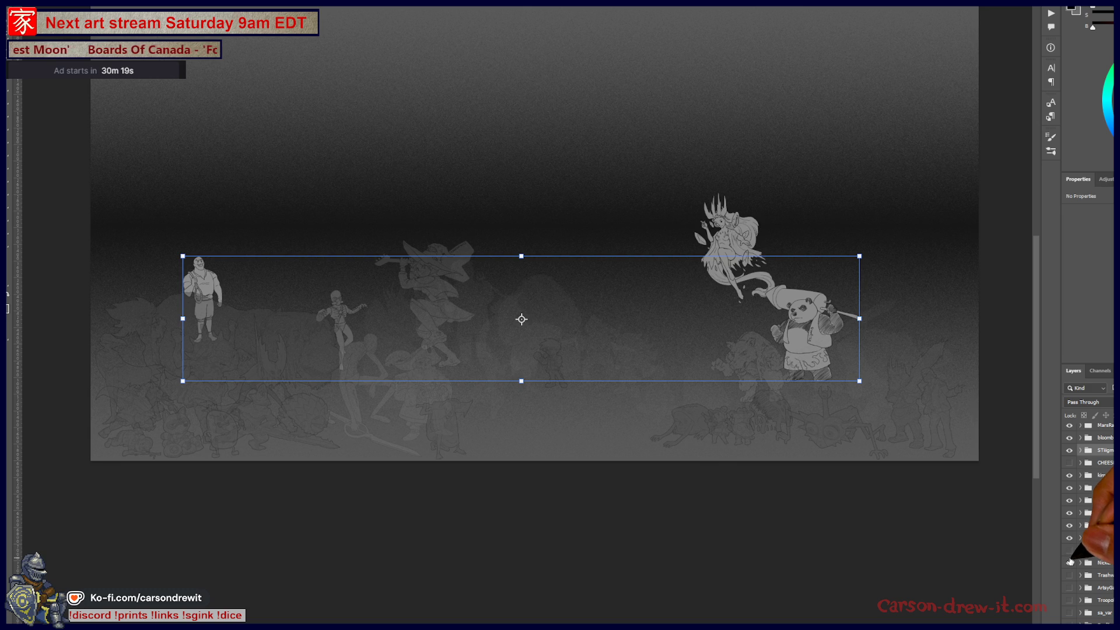
click(1070, 562)
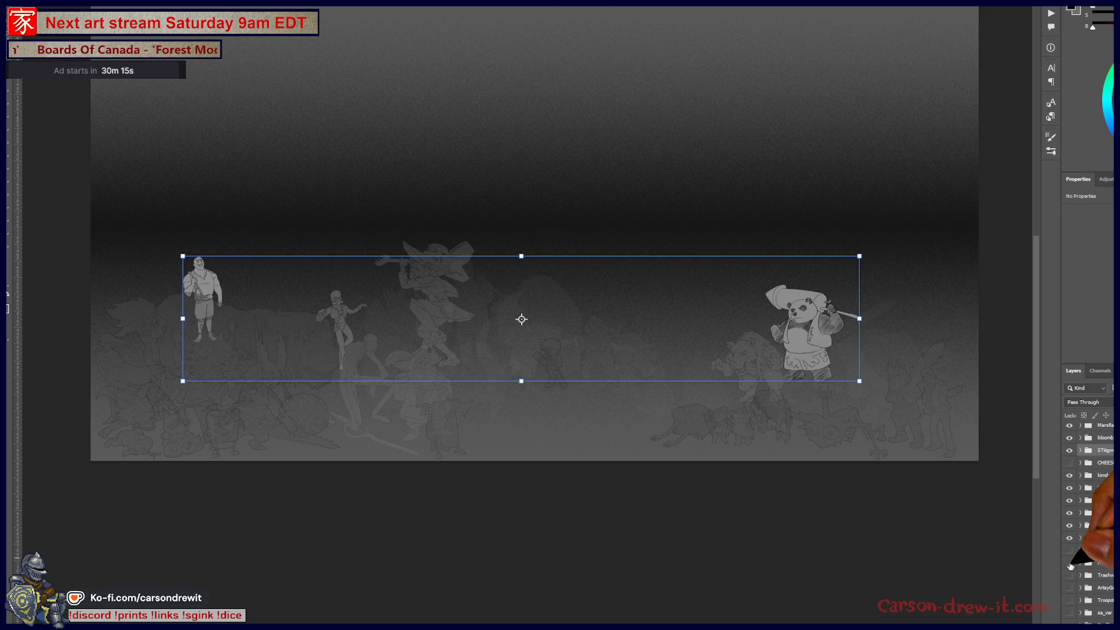
click(1070, 566)
click(1069, 565)
click(1070, 577)
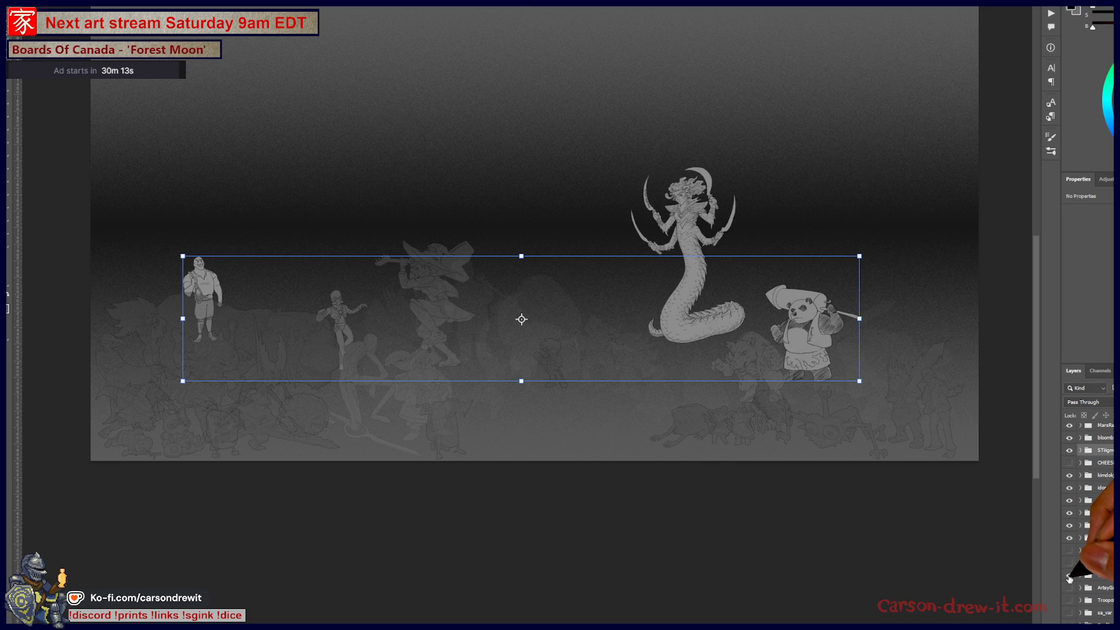
scroll(1070, 580, down, 3)
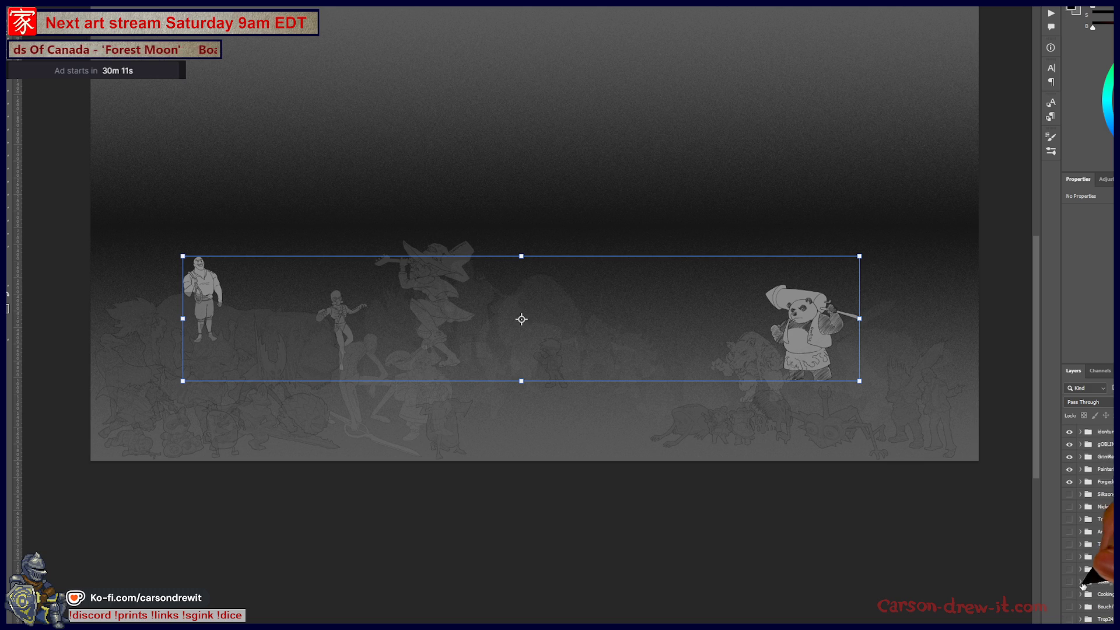
Try the serpent-woman, then leave the gunslinger, spider creature and insect-warrior visible
click(1069, 505)
click(1069, 505)
click(1069, 519)
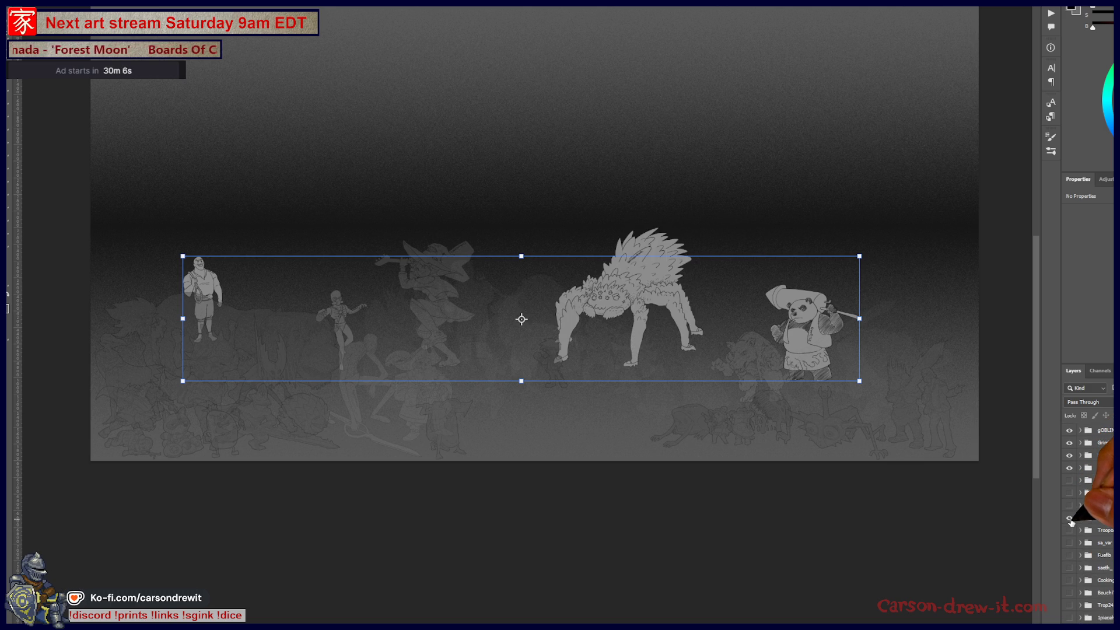
click(1070, 520)
click(1070, 520)
click(1070, 530)
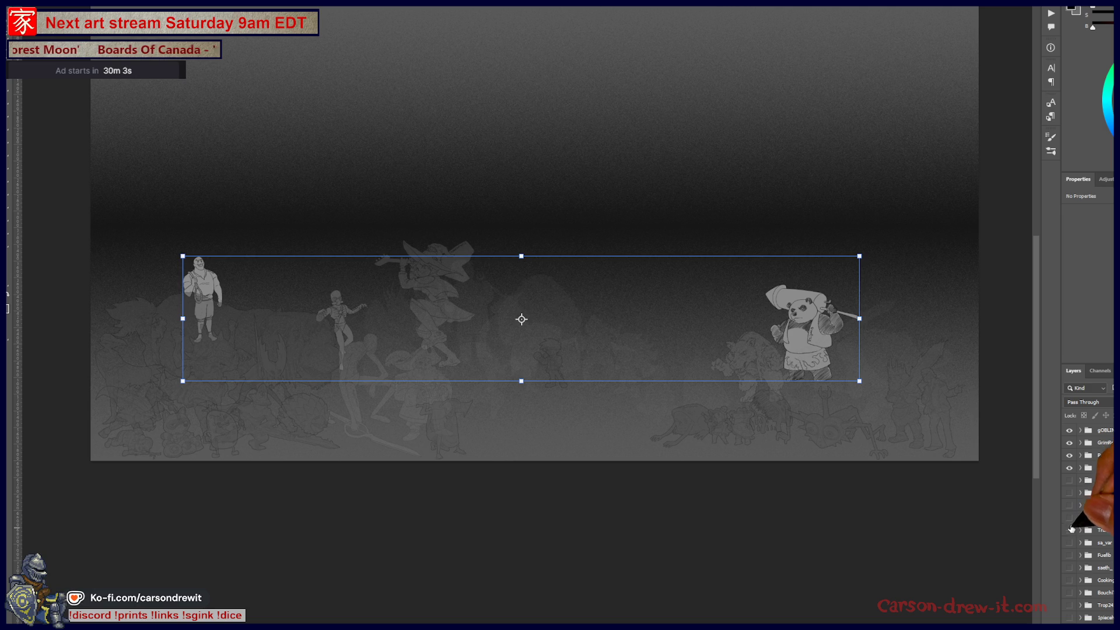
click(1069, 530)
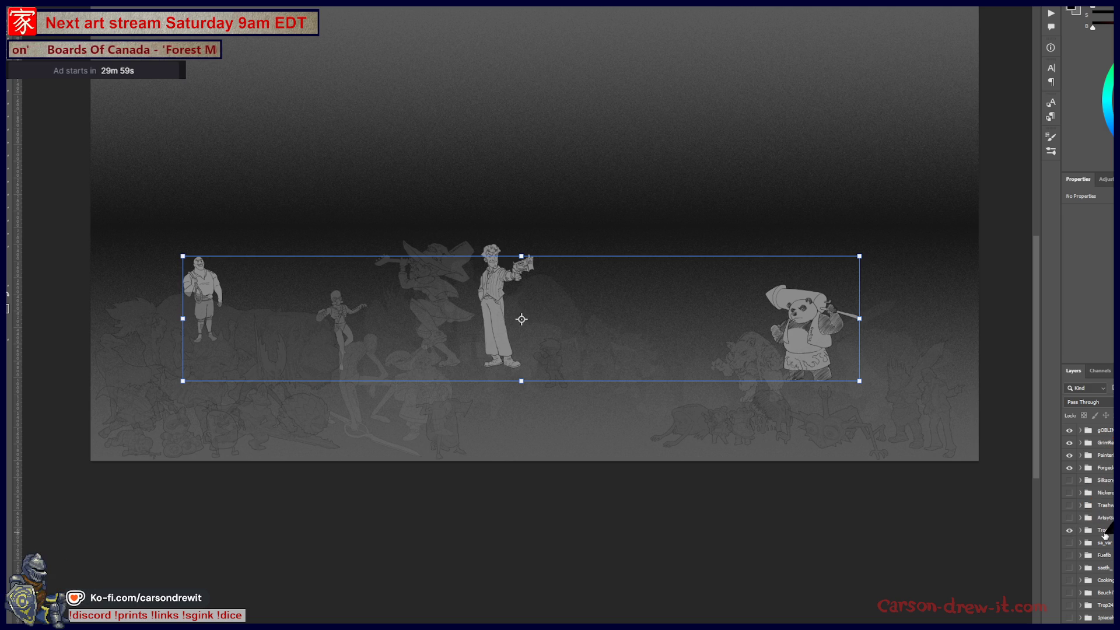
click(1071, 521)
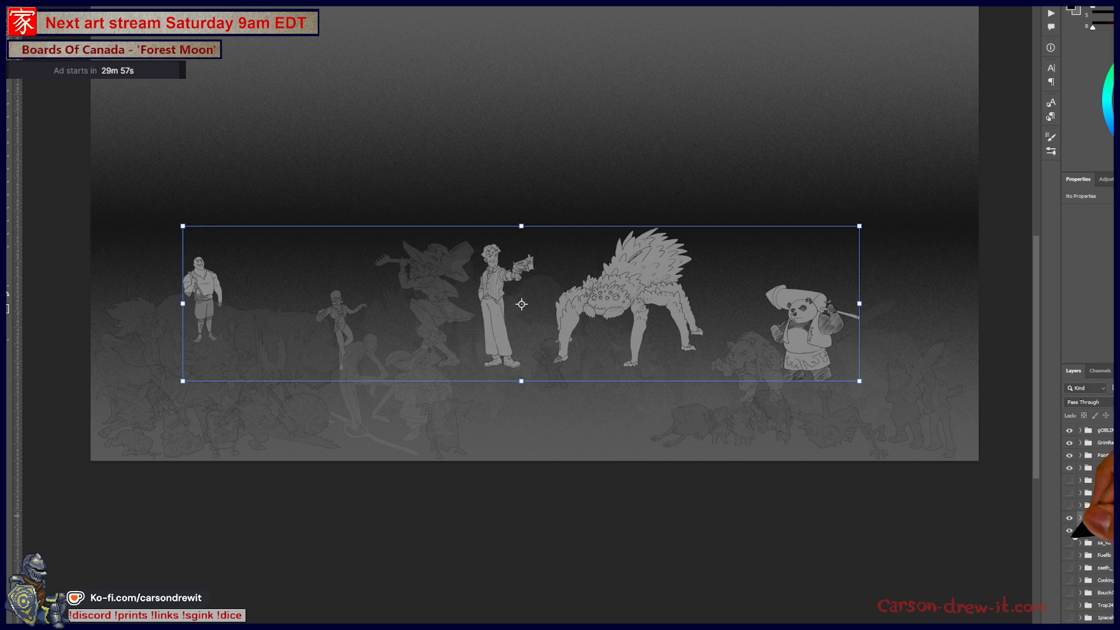
click(1069, 543)
Try the insect-warrior, robots and large figures, keeping the armoured robot and a right-hand character
click(1070, 544)
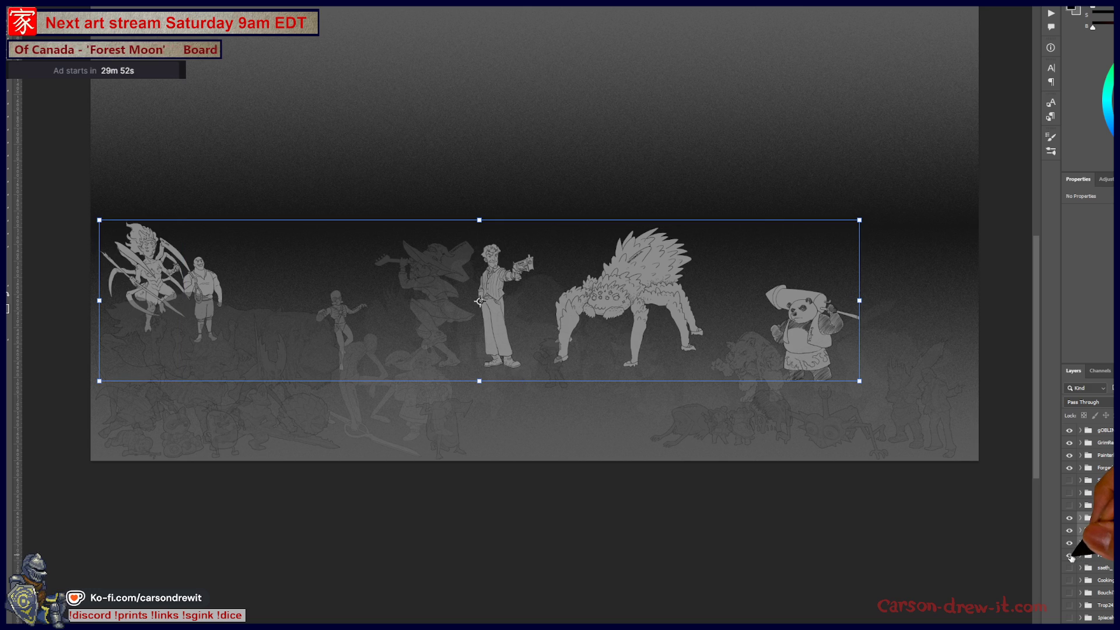
click(1069, 555)
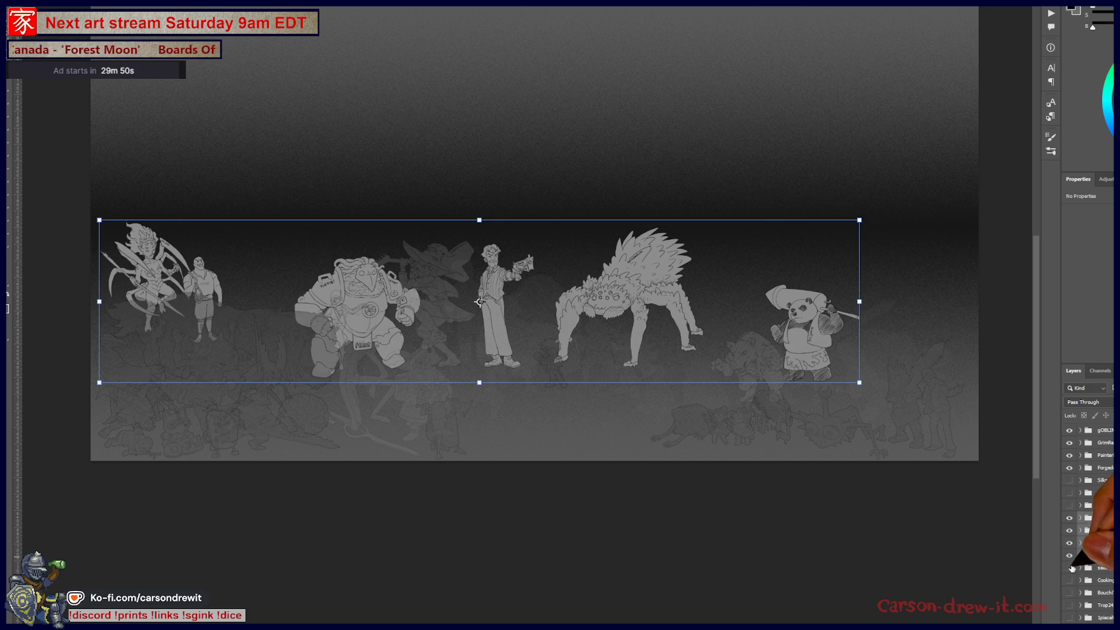
click(1069, 568)
click(1069, 567)
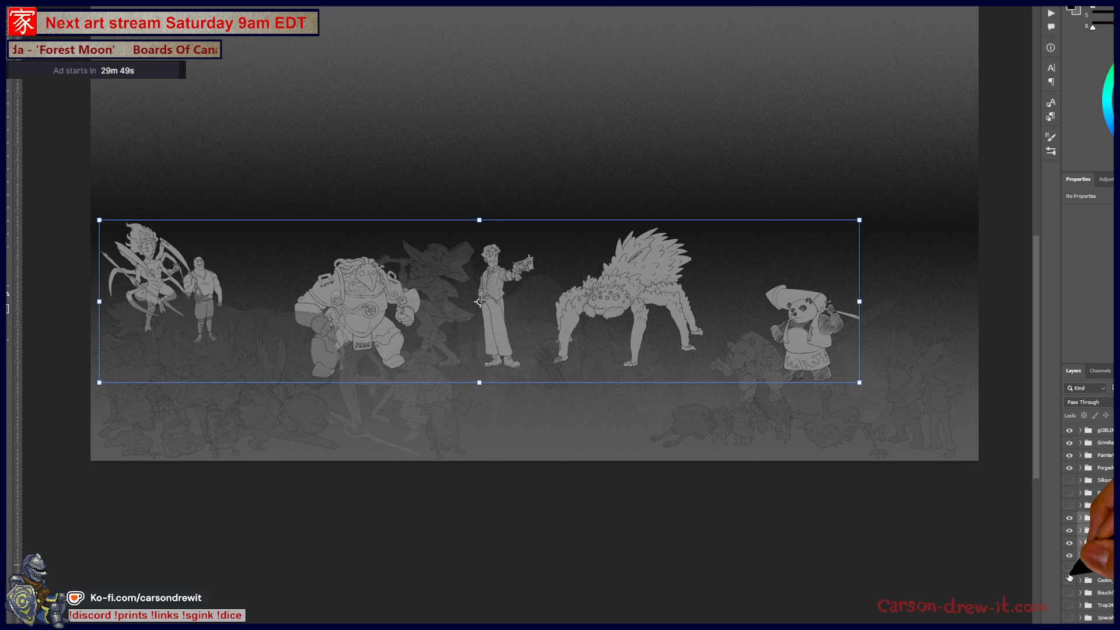
click(1070, 580)
click(1070, 582)
click(1070, 582)
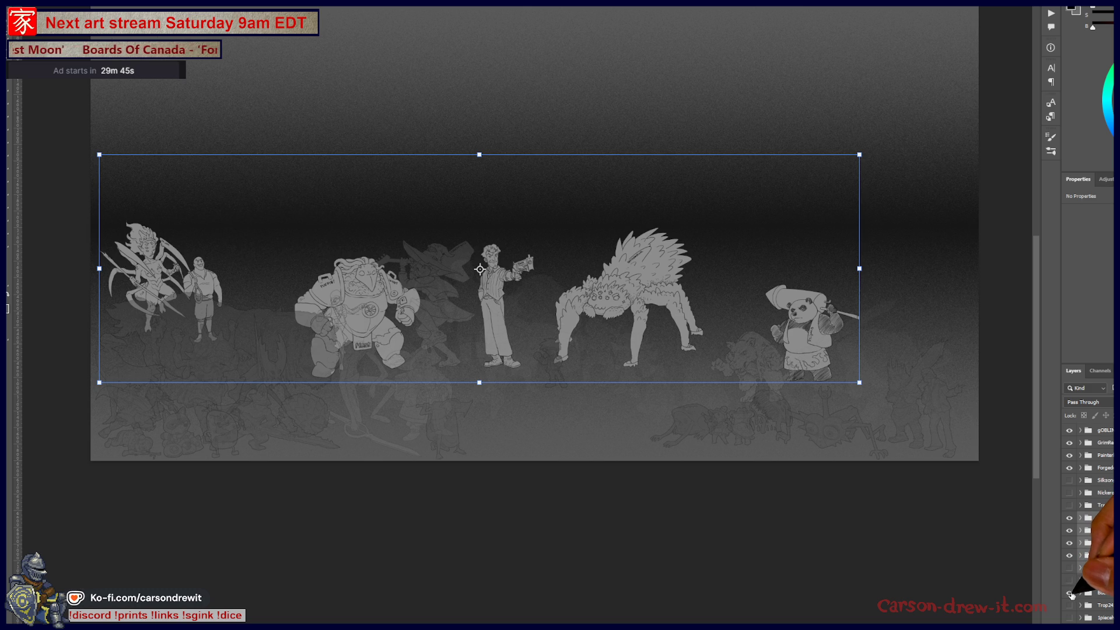
click(1070, 594)
scroll(1093, 560, down, 3)
Preview the scythe-wielder, sword-wielder and flyer, keeping the robot-dragon character visible
click(1070, 536)
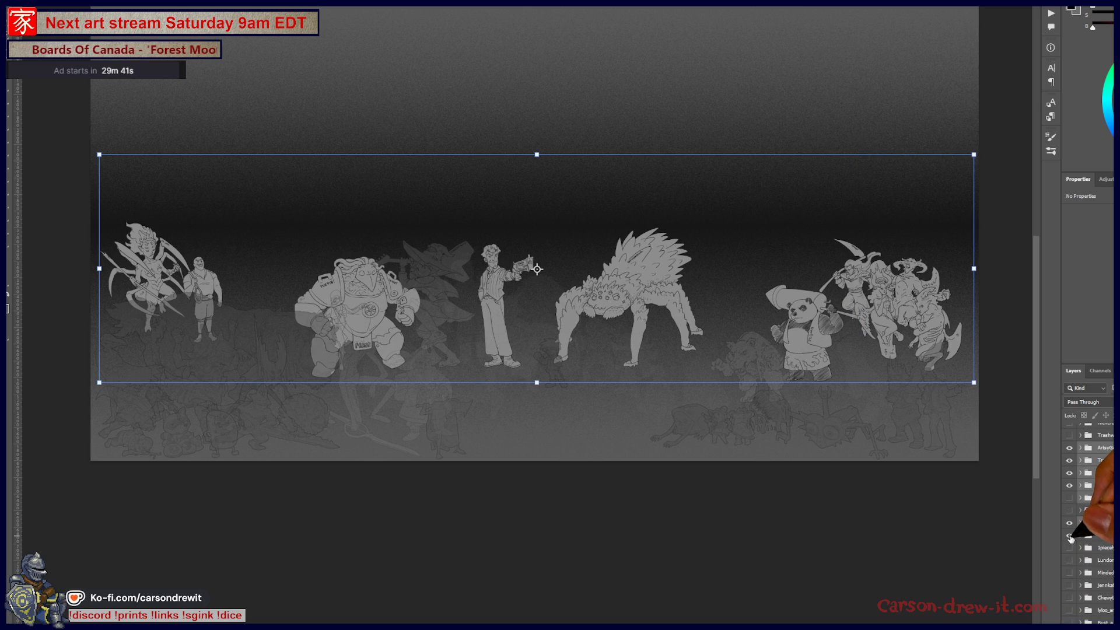
click(1070, 536)
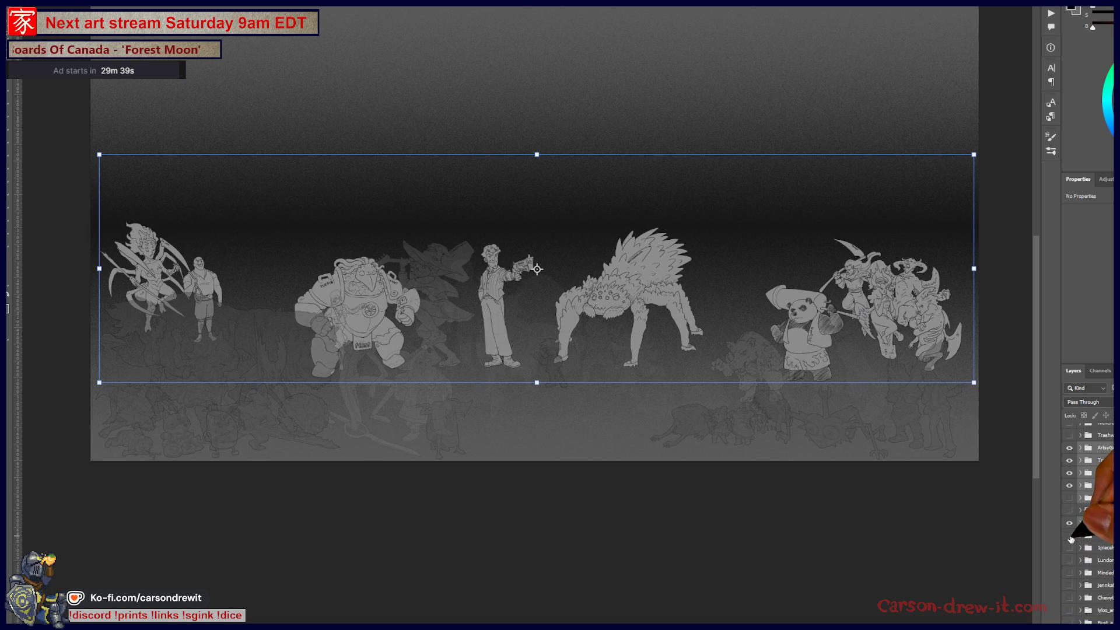
click(1071, 537)
click(1069, 549)
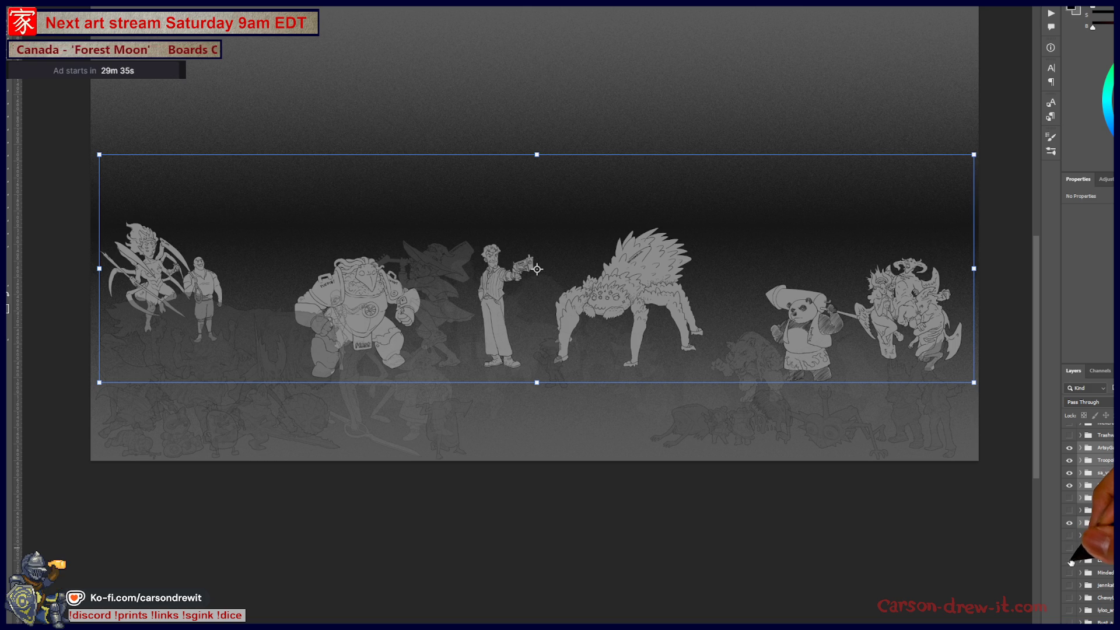
click(1069, 561)
click(1069, 573)
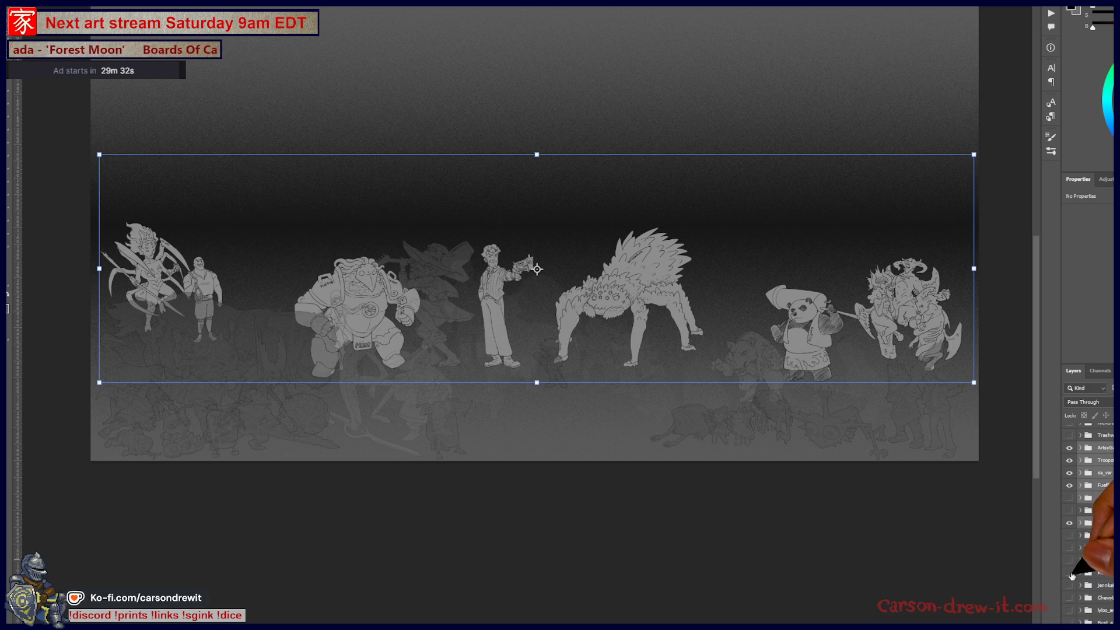
click(1068, 577)
click(1068, 588)
scroll(1087, 525, up, 5)
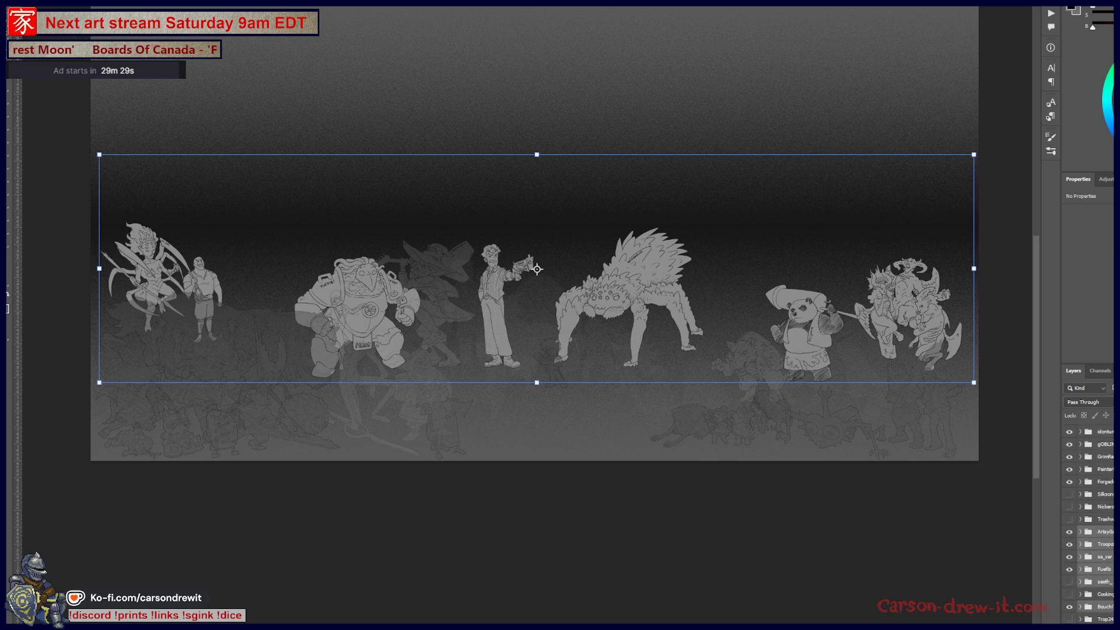
scroll(1106, 548, up, 5)
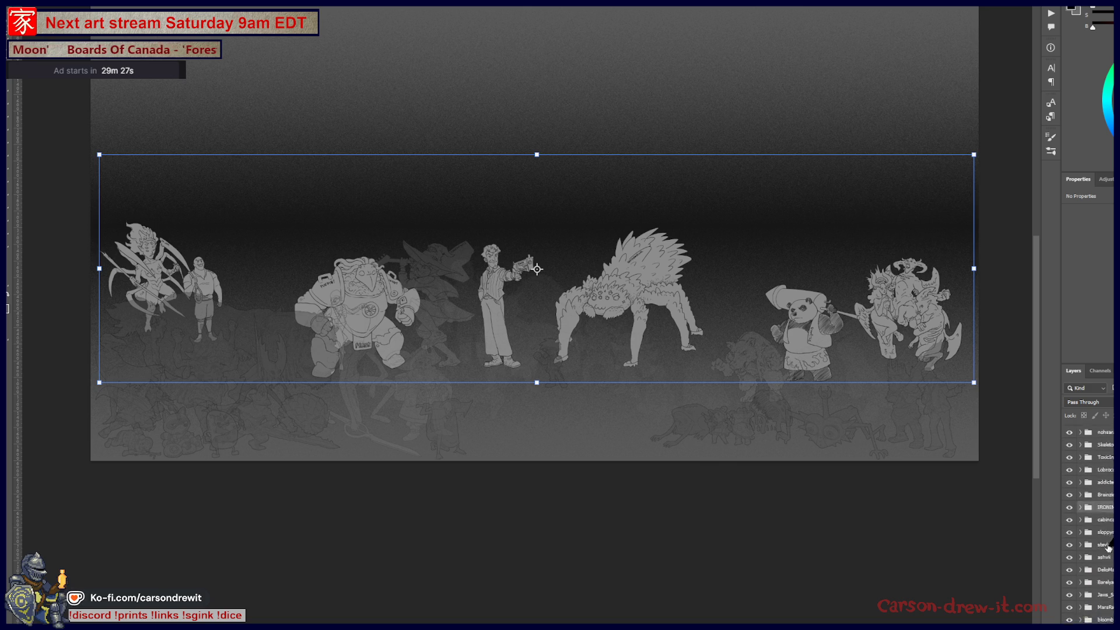
scroll(1106, 549, down, 2)
scroll(1100, 547, down, 2)
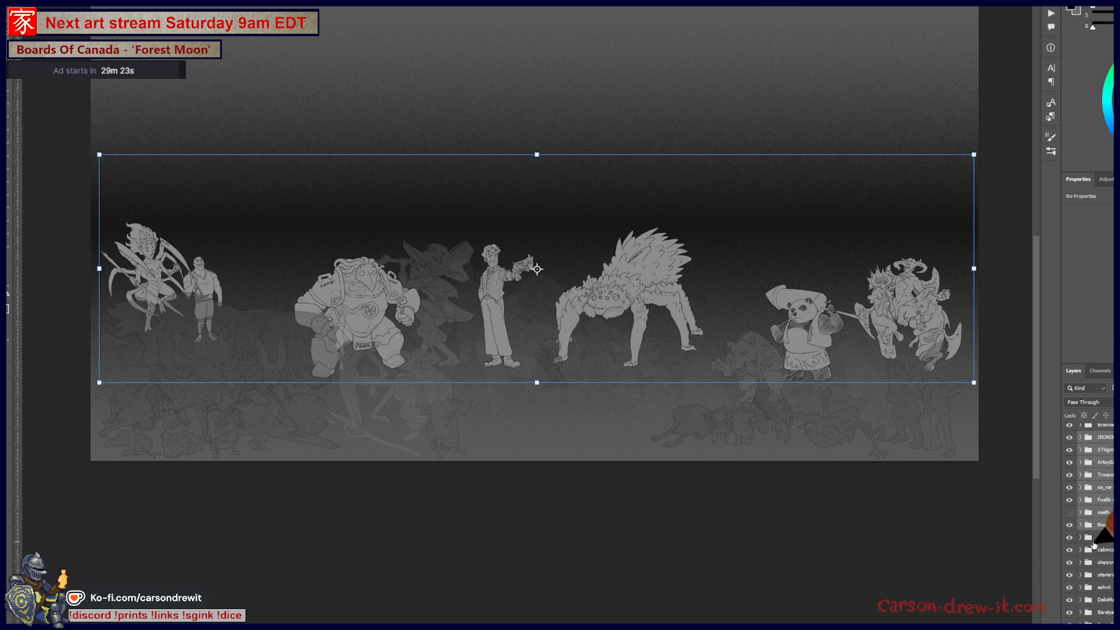
Hide the faint overlay layer over the bear and clear the layer selection
click(1104, 438)
scroll(1089, 516, up, 3)
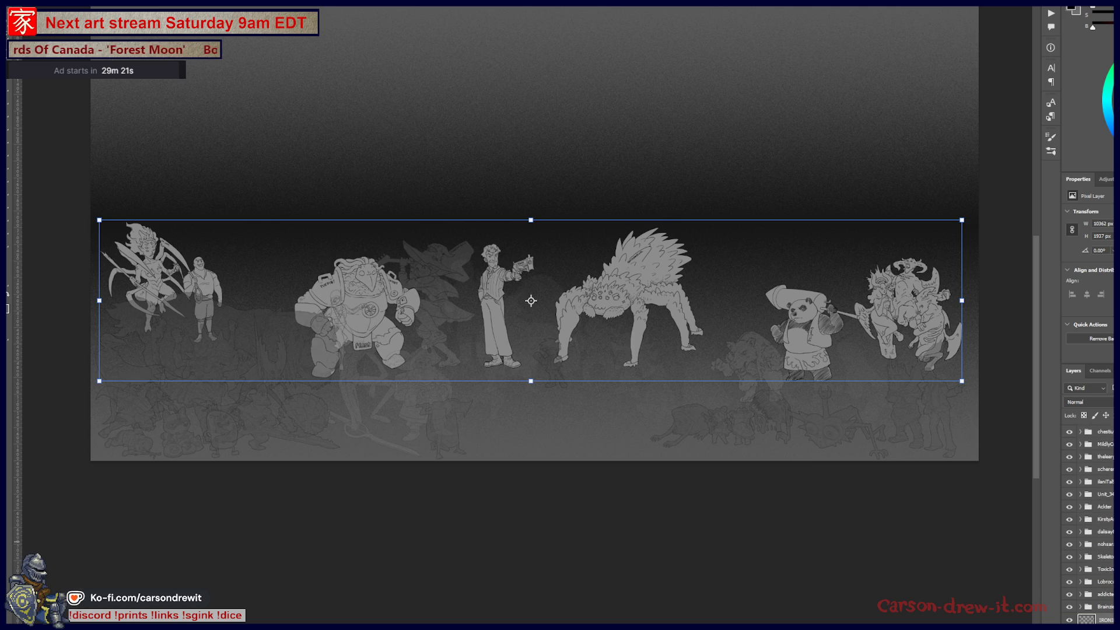
scroll(1089, 526, up, 1)
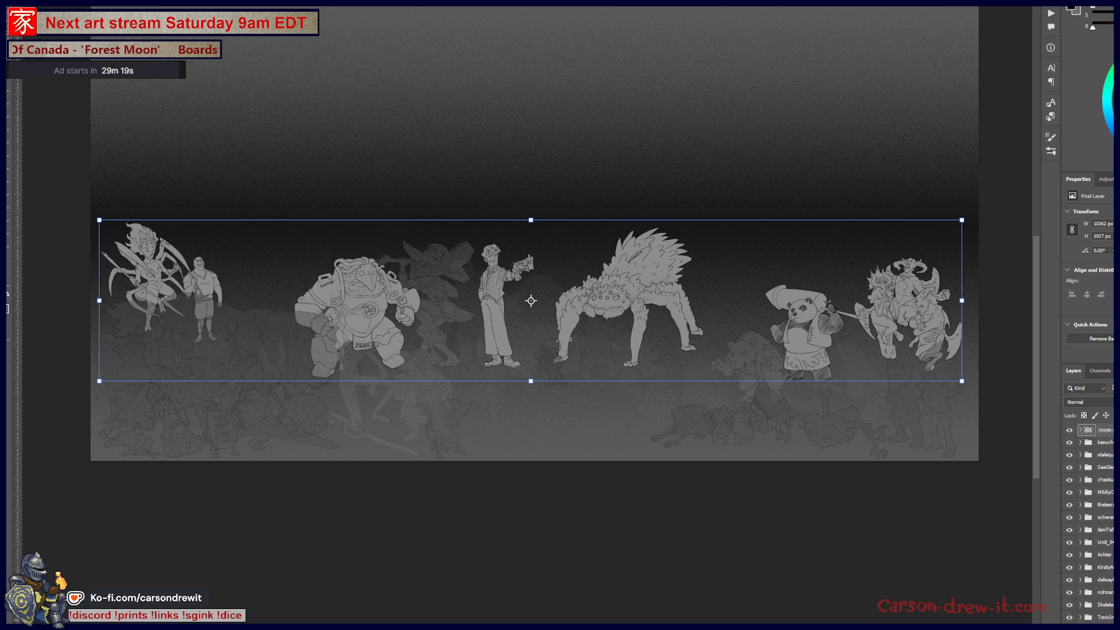
scroll(1090, 526, up, 3)
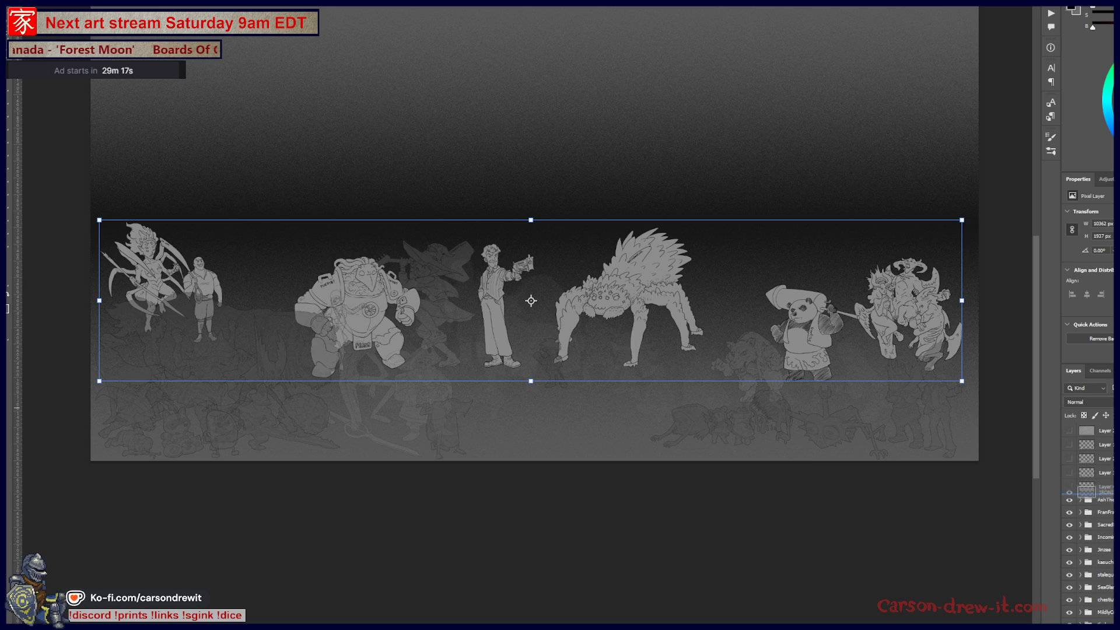
click(1069, 487)
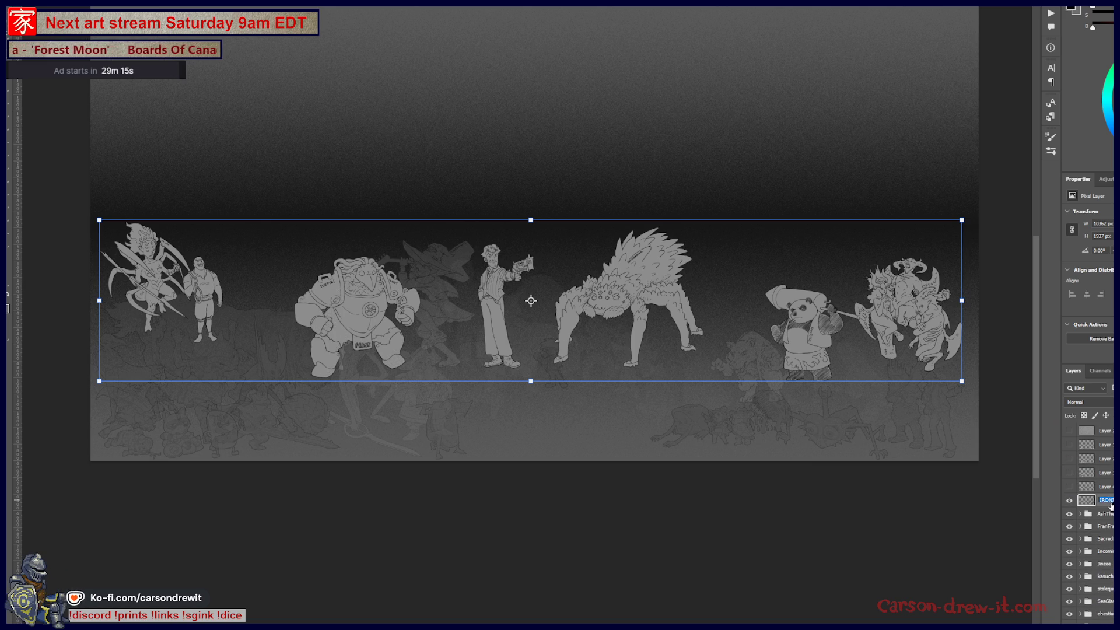
key(Return)
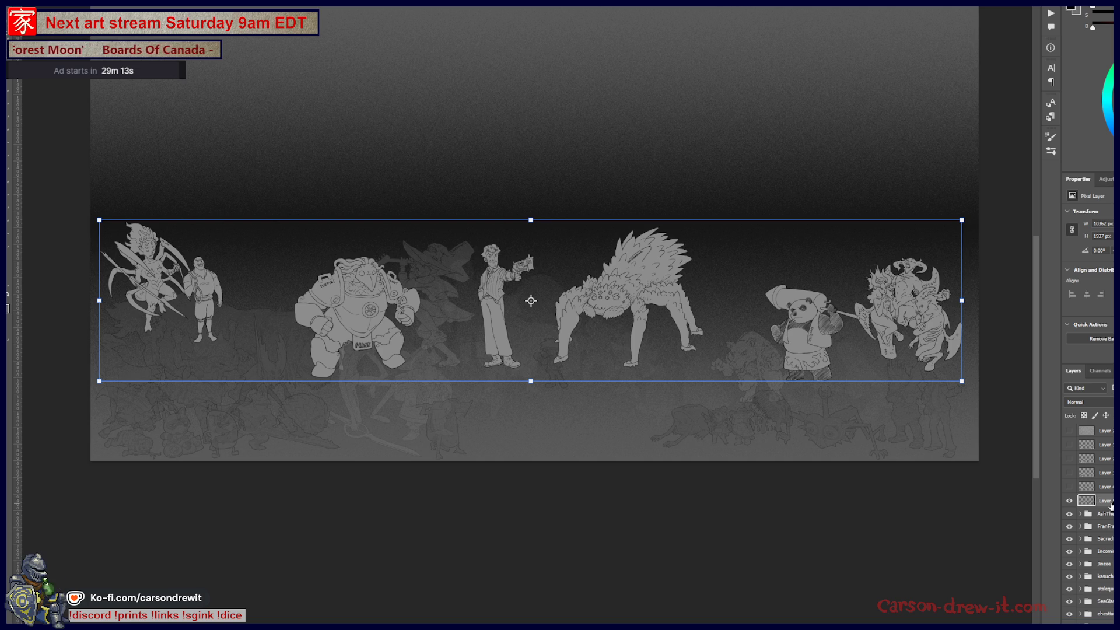
click(1069, 487)
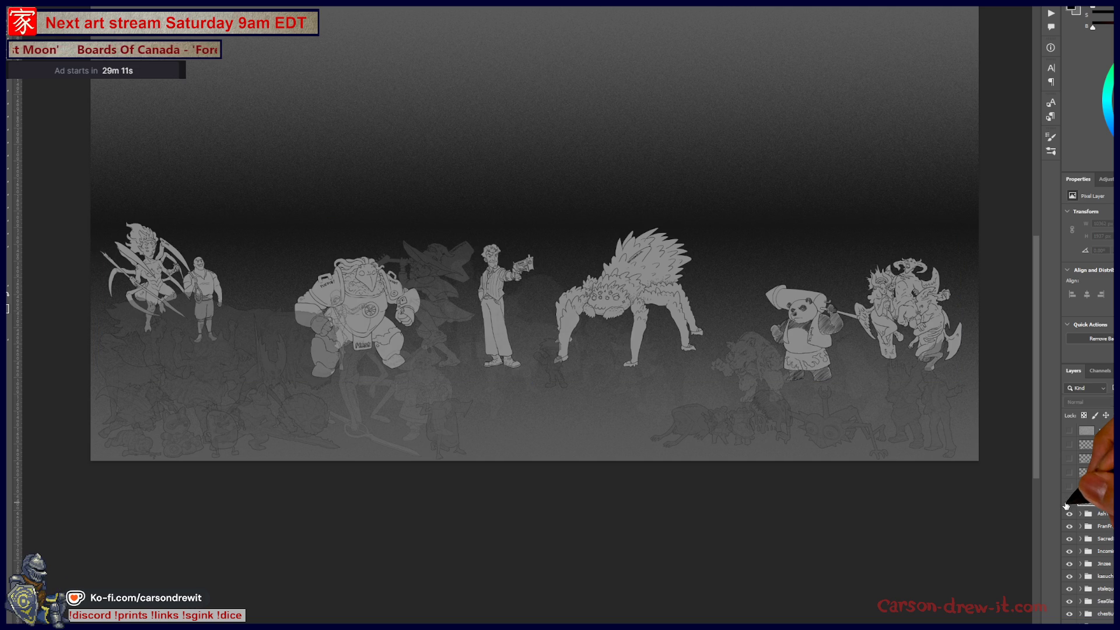
scroll(1085, 516, down, 3)
scroll(1103, 534, down, 3)
scroll(1109, 543, down, 3)
scroll(1106, 541, down, 3)
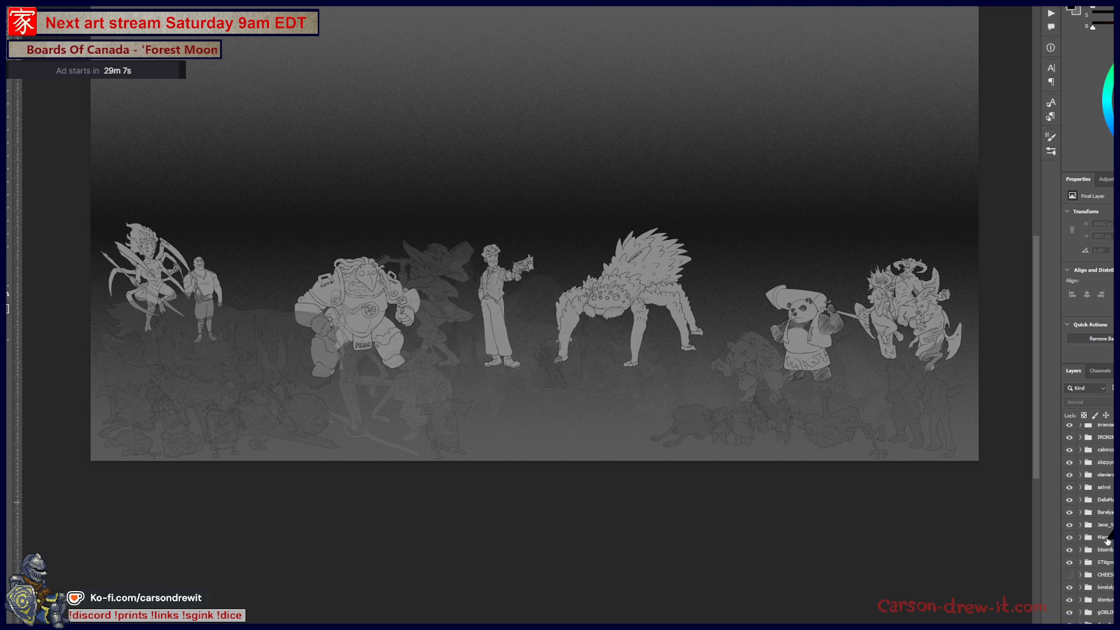
Multi-select all the lineup character groups and hide them with Ctrl+comma
click(1104, 517)
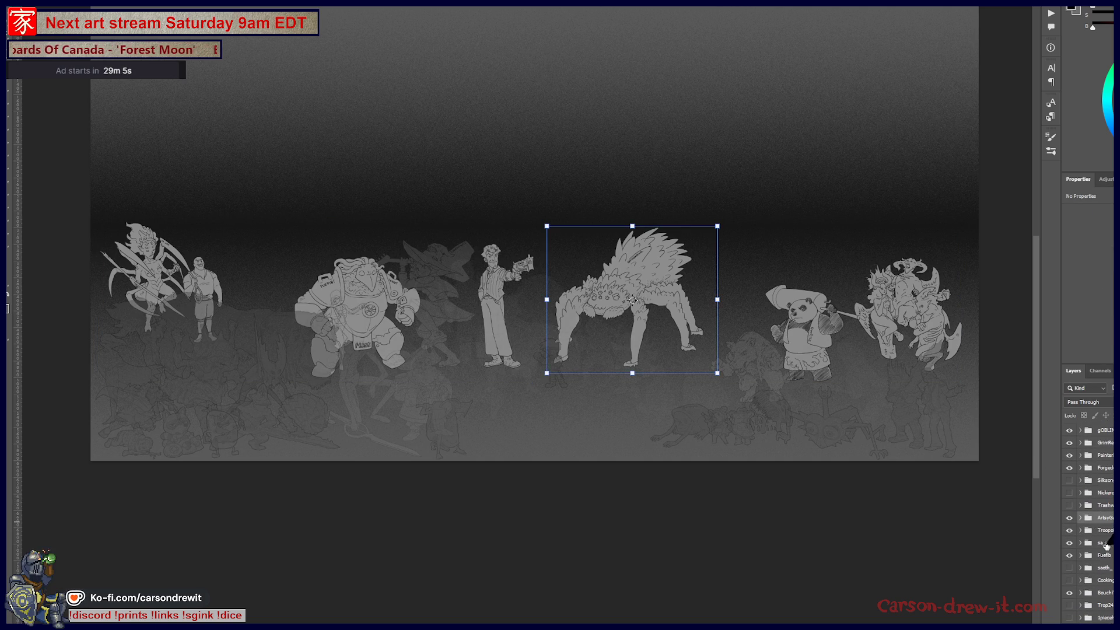
shift+click(1107, 554)
shift+click(1108, 594)
scroll(1109, 525, up, 2)
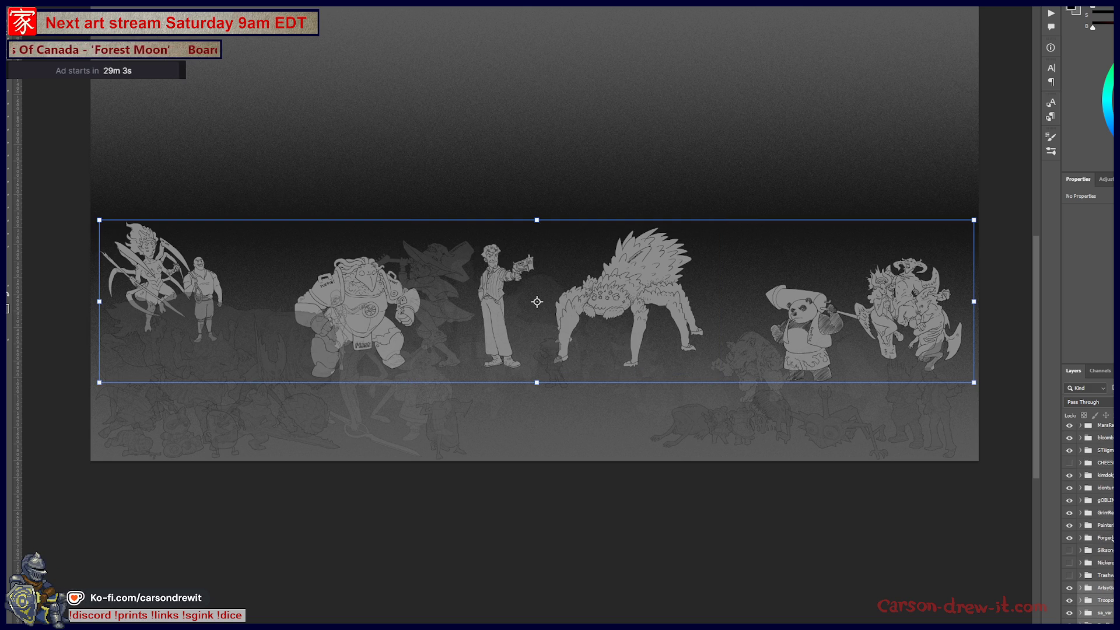
shift+click(1107, 500)
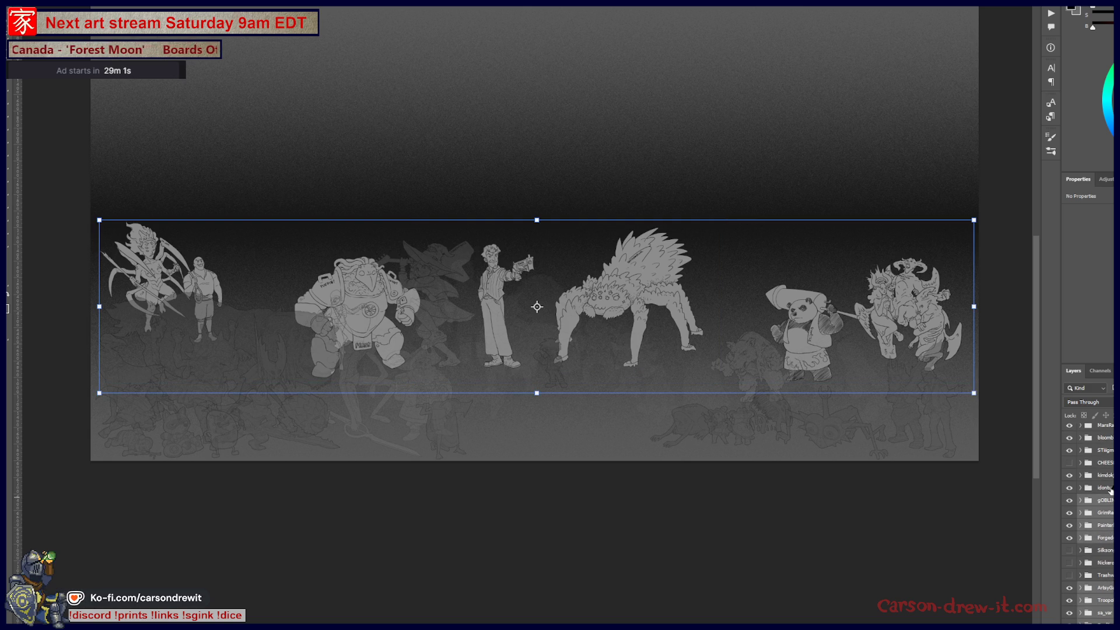
shift+click(1107, 475)
shift+click(1108, 449)
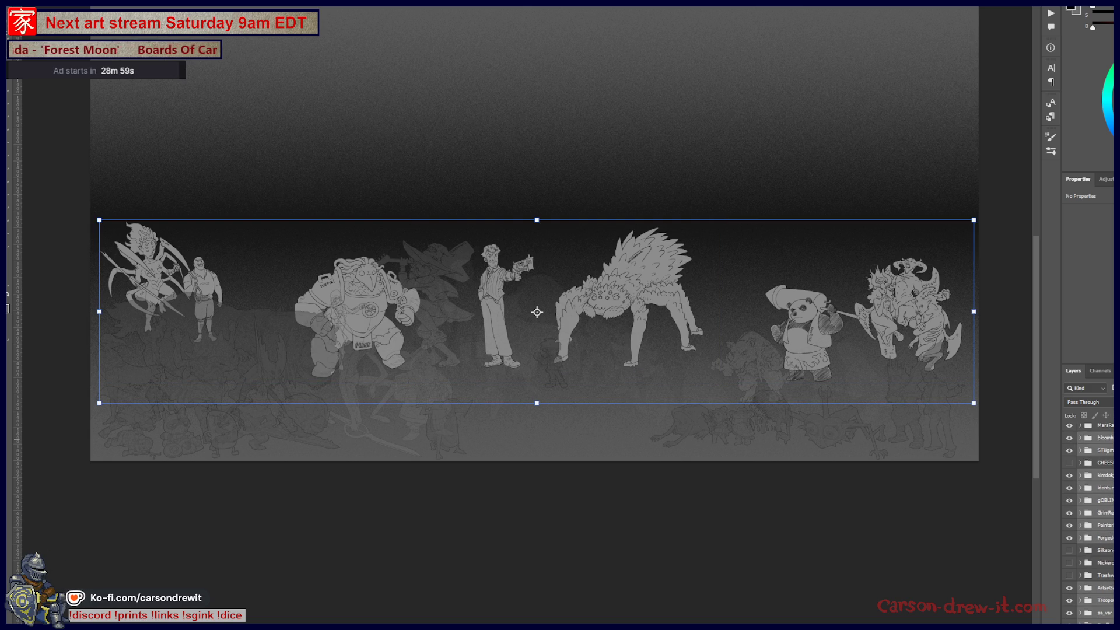
scroll(1108, 451, up, 3)
shift+click(1107, 494)
shift+click(1108, 458)
scroll(1108, 458, up, 5)
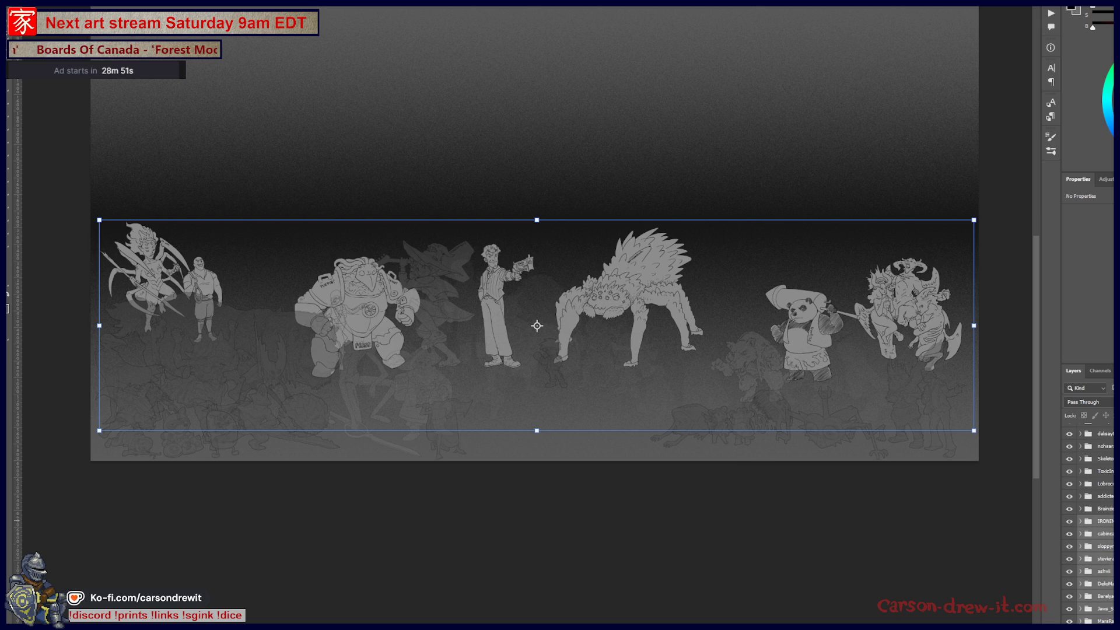
key(ctrl+comma)
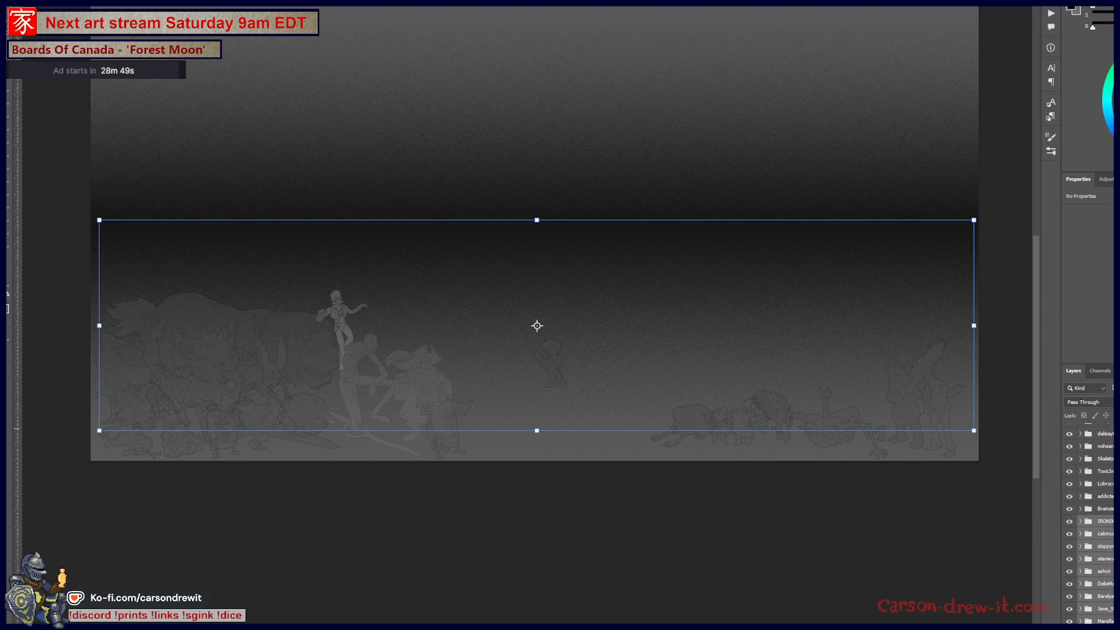
Show the lineup characters again, then select only the faint figure beside the bear
key(ctrl+comma)
key(ctrl+comma)
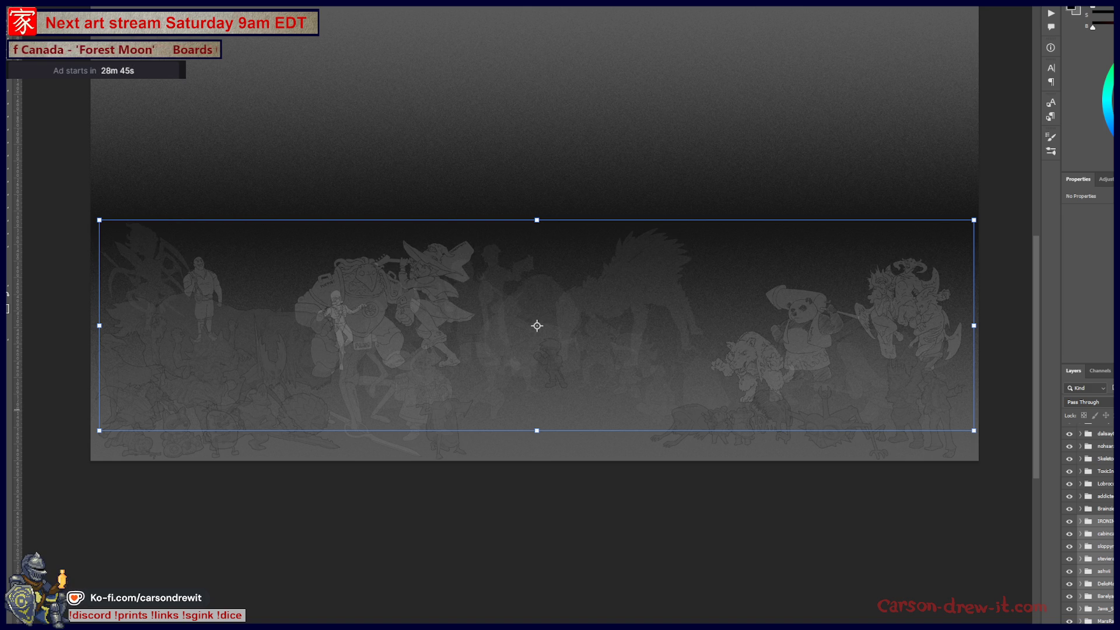
click(1111, 509)
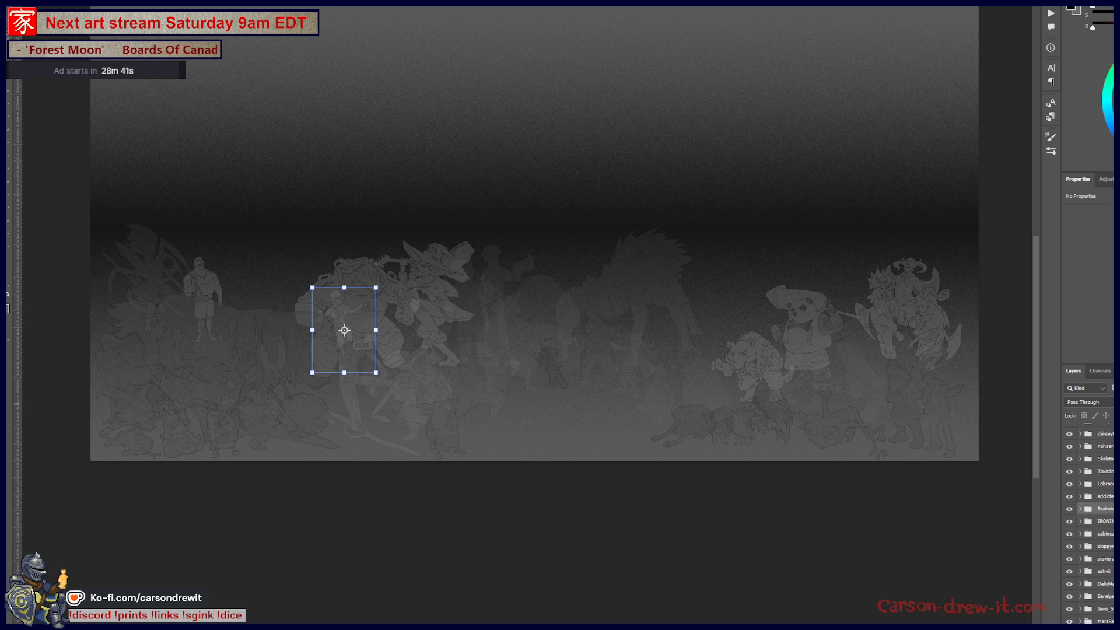
scroll(1089, 525, down, 3)
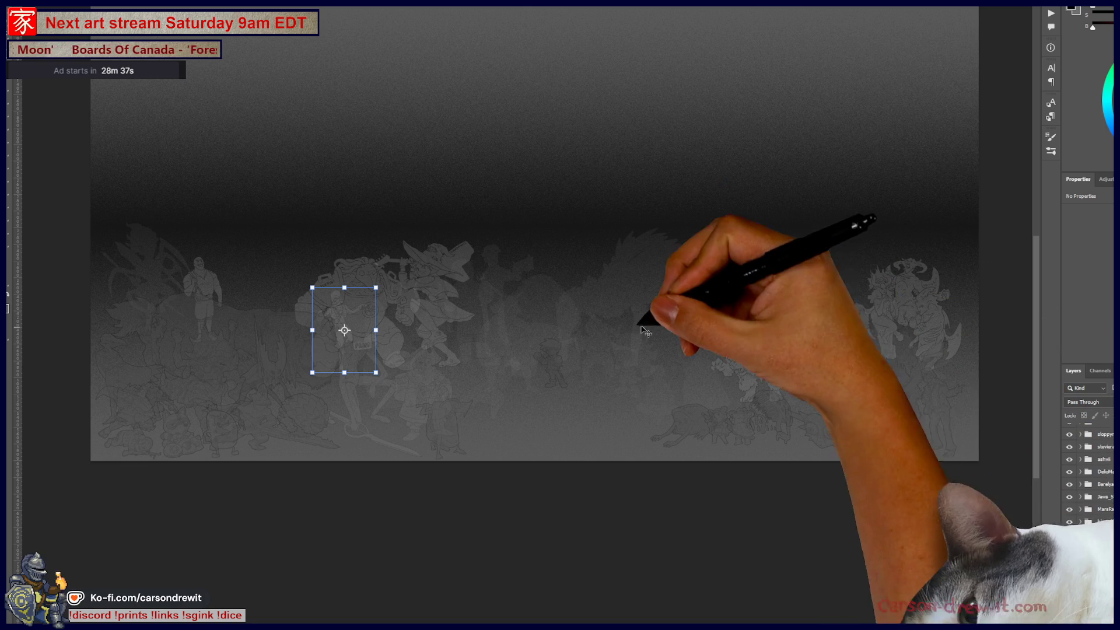
scroll(635, 298, up, 3)
scroll(630, 301, up, 3)
scroll(629, 300, up, 3)
Pan to the large winged creature sketch and select its layer group
drag(607, 380, 547, 283)
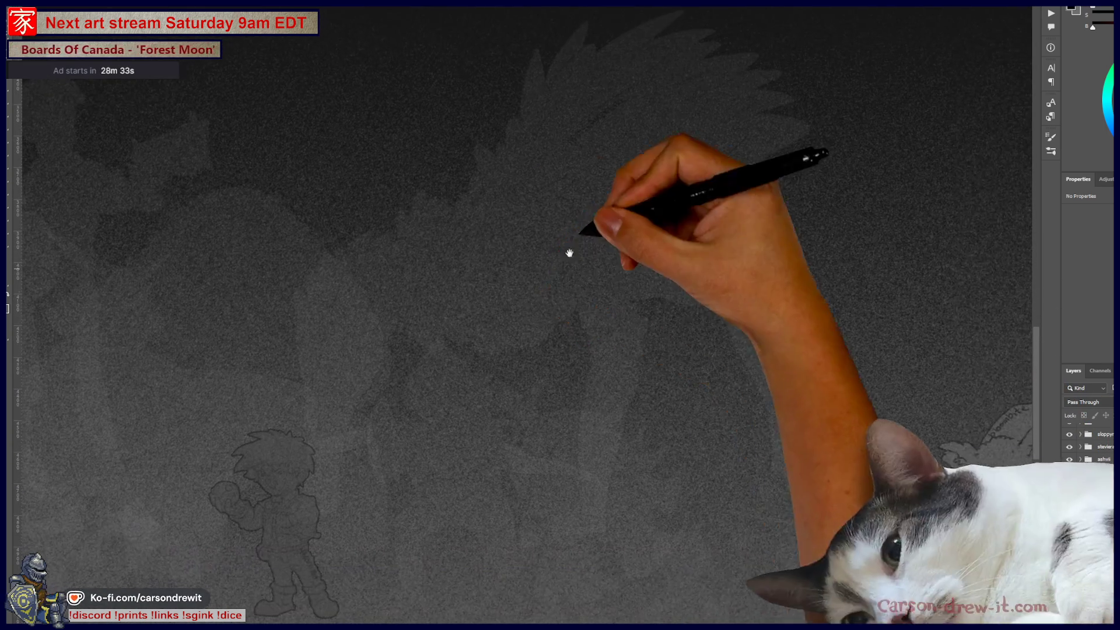
scroll(1090, 517, down, 3)
scroll(1090, 517, up, 2)
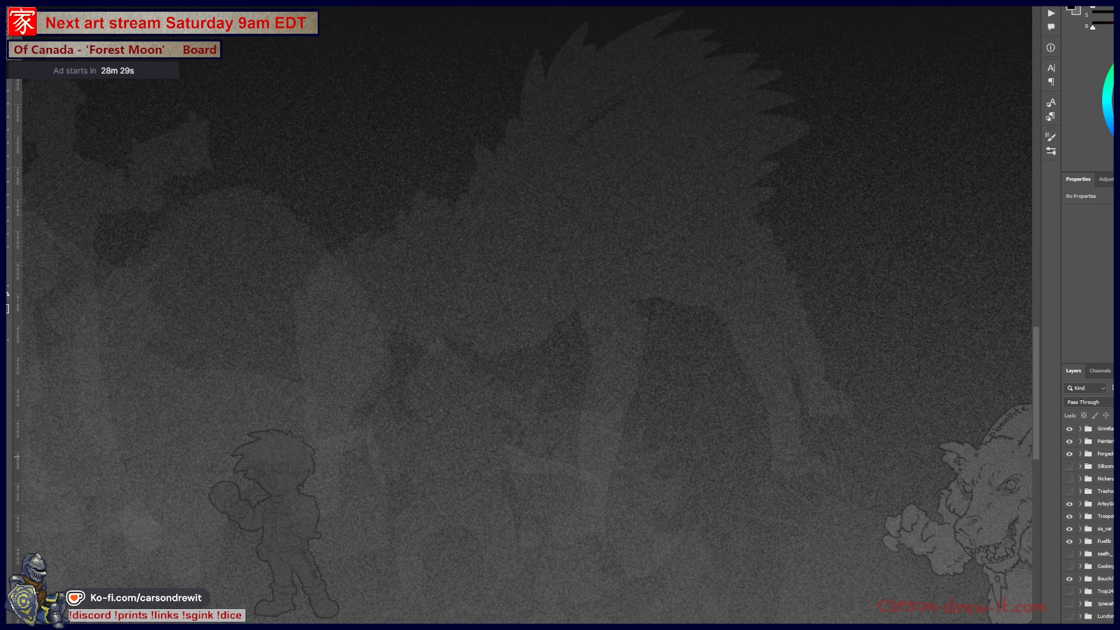
click(1090, 505)
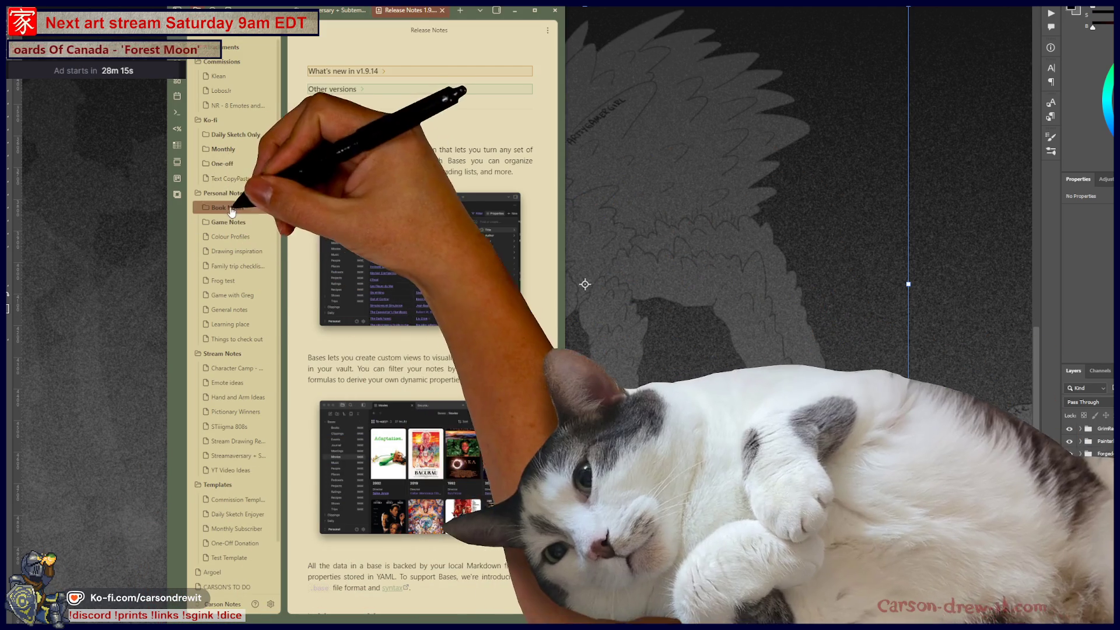
scroll(219, 348, down, 2)
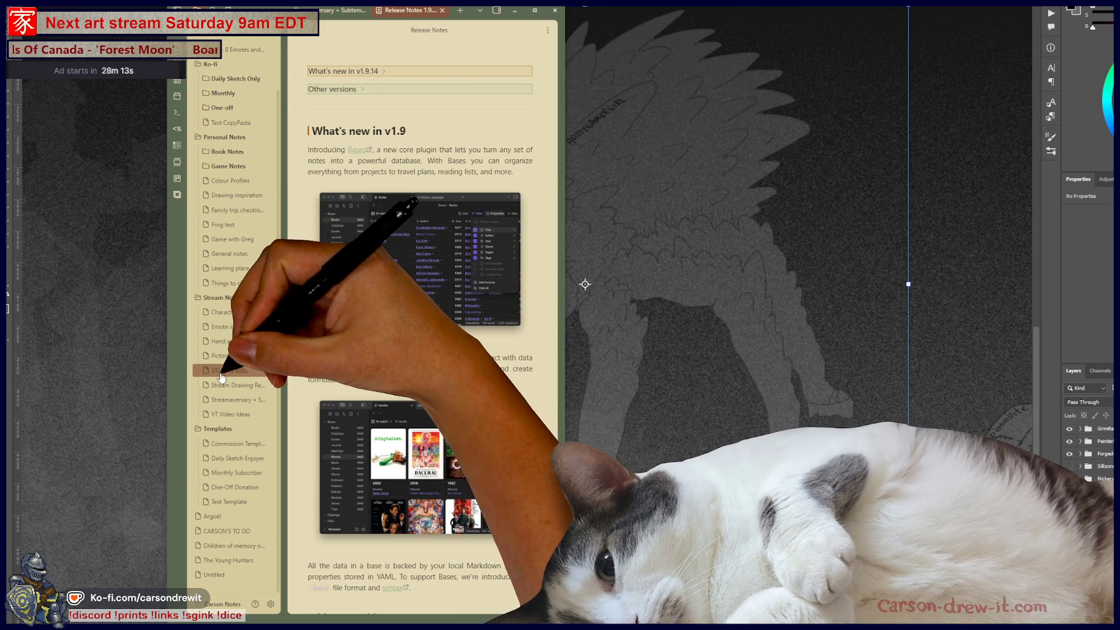
Navigate through Character Camp and STiigma 808s to the Streamaversary + Subtember note
click(233, 314)
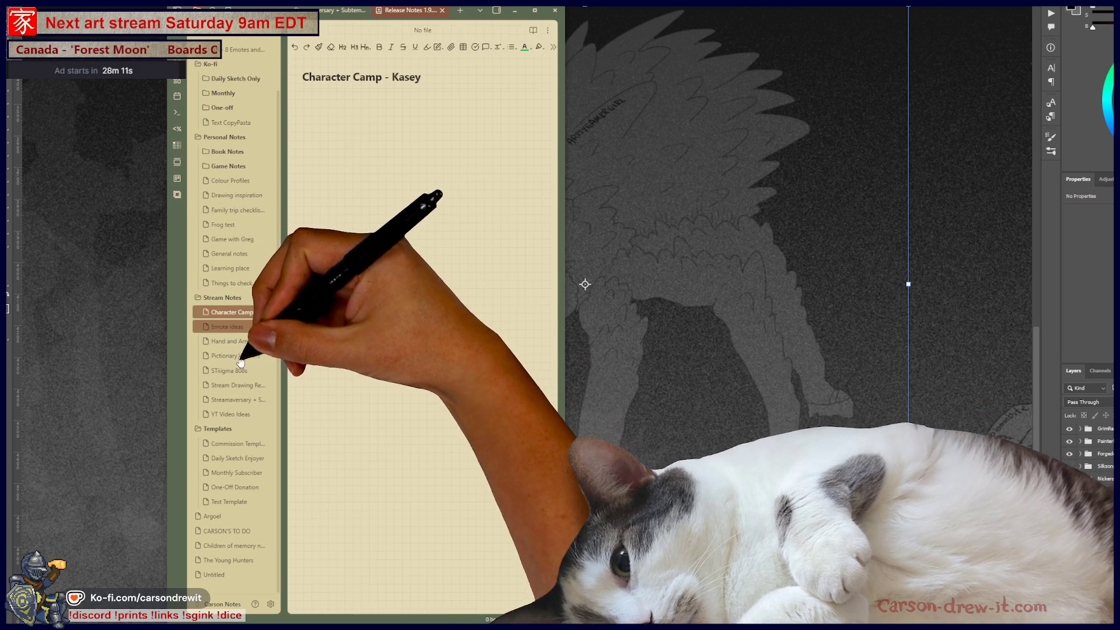
click(239, 371)
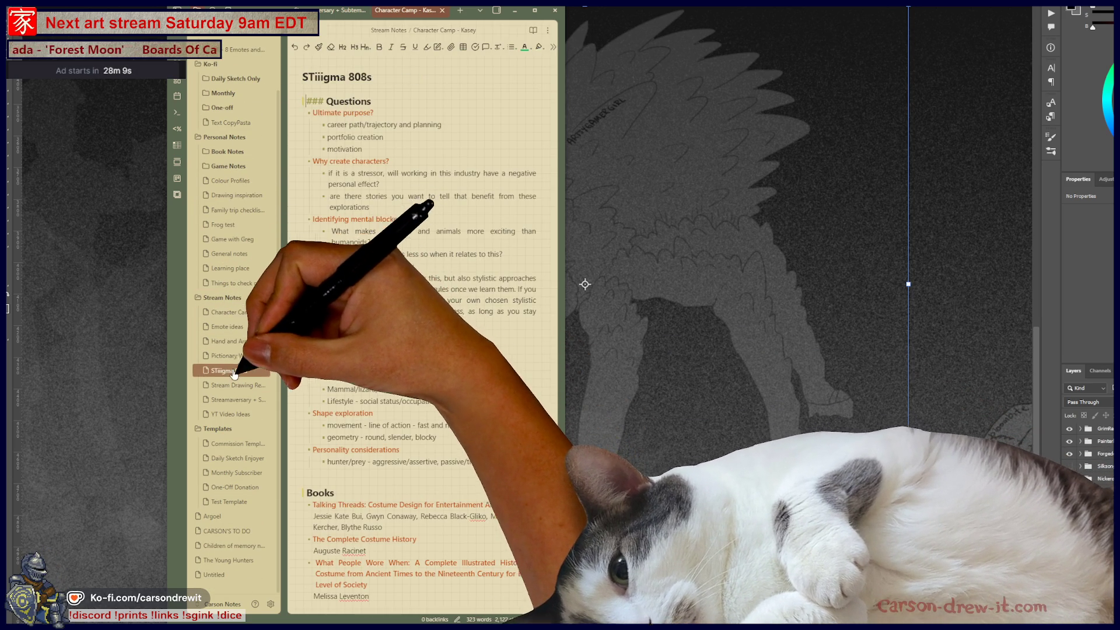
click(236, 399)
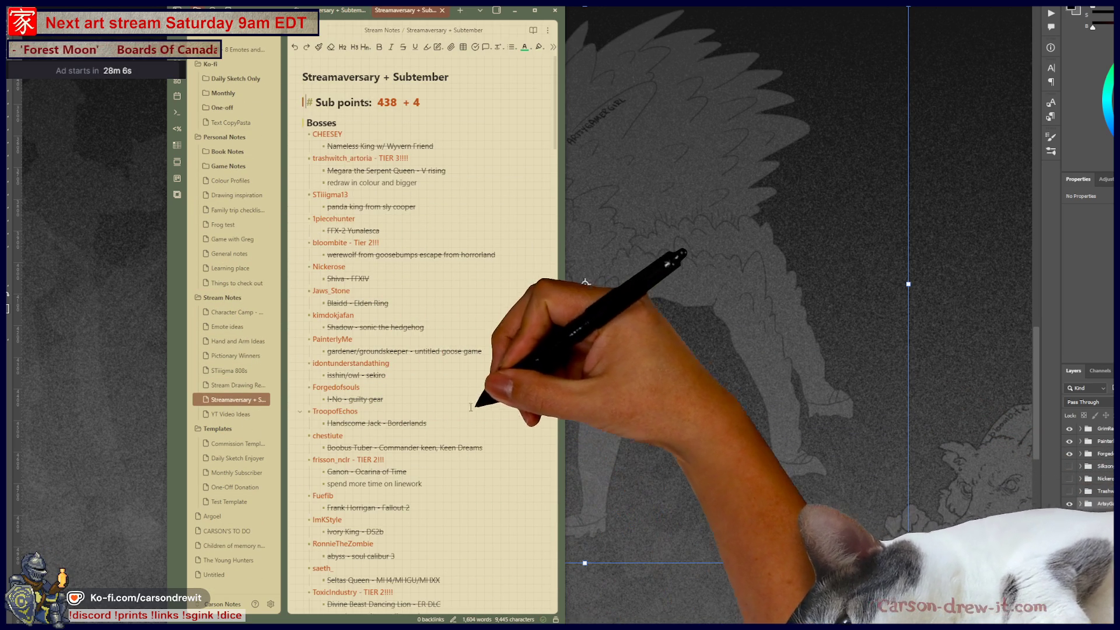
scroll(487, 376, down, 5)
scroll(477, 386, down, 5)
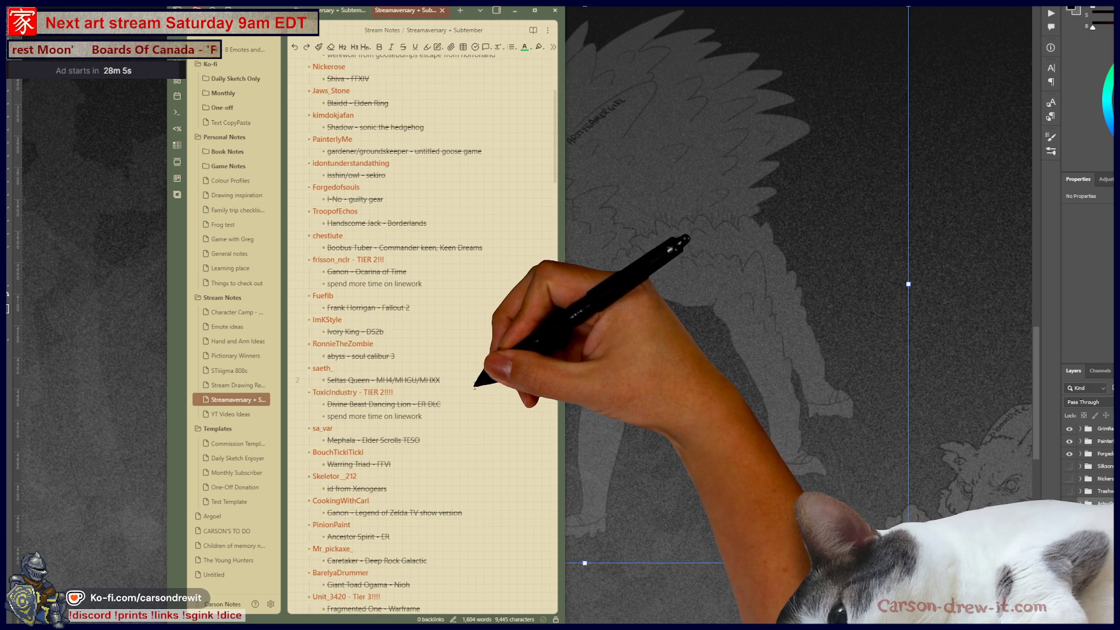
scroll(471, 385, up, 10)
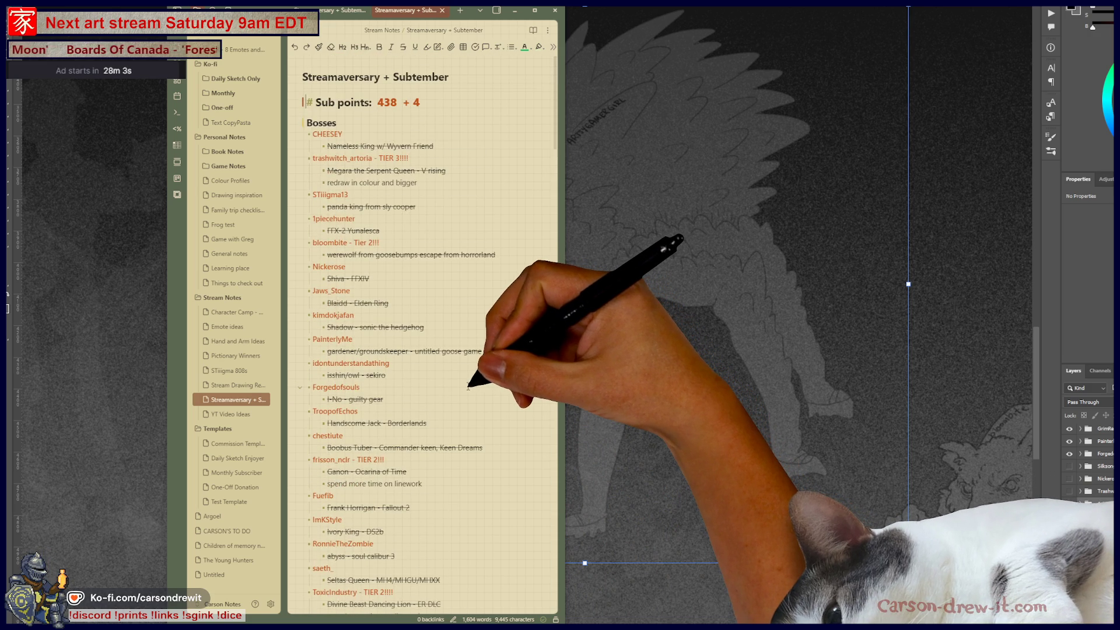
scroll(468, 385, down, 5)
scroll(465, 386, down, 3)
scroll(464, 387, down, 3)
scroll(460, 388, down, 3)
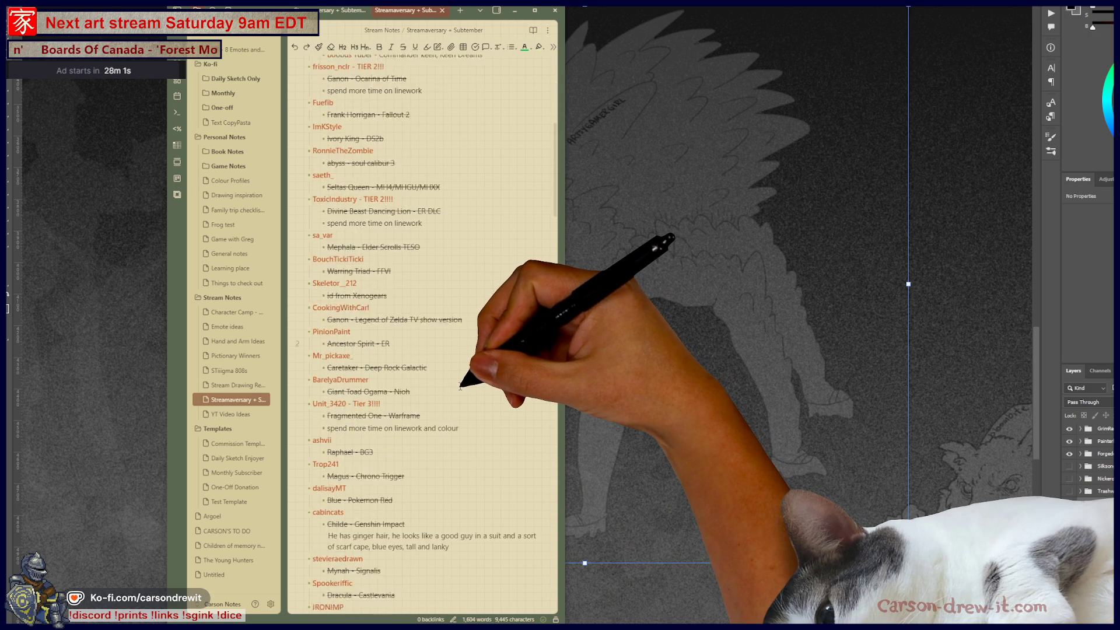
scroll(457, 389, down, 3)
scroll(454, 390, down, 3)
scroll(453, 390, down, 3)
scroll(451, 390, down, 3)
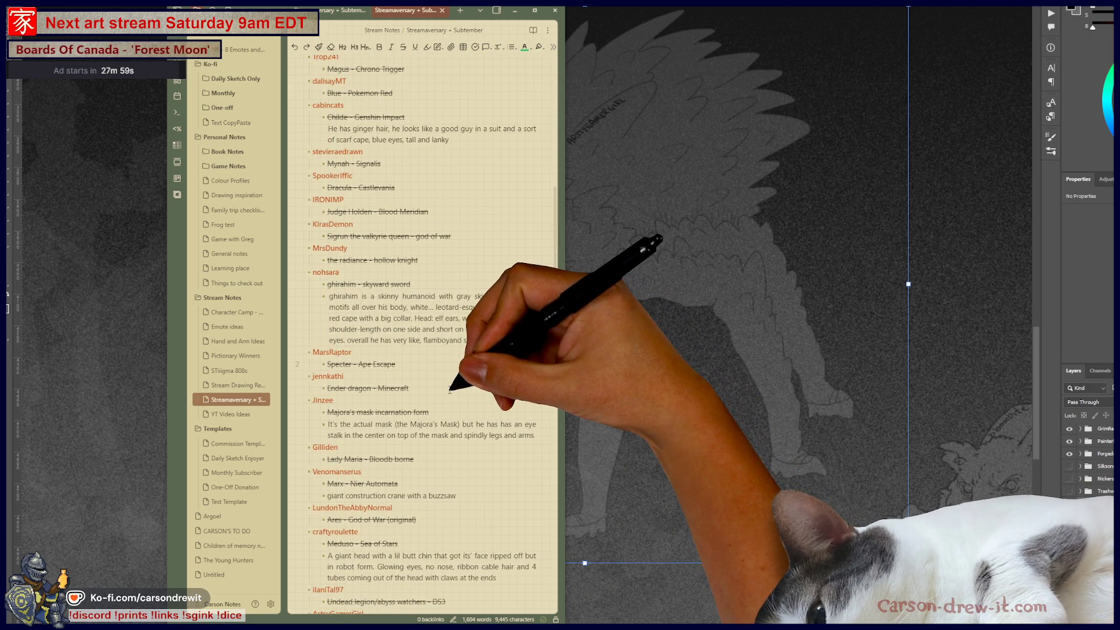
scroll(449, 390, down, 2)
scroll(446, 390, down, 3)
scroll(442, 391, down, 4)
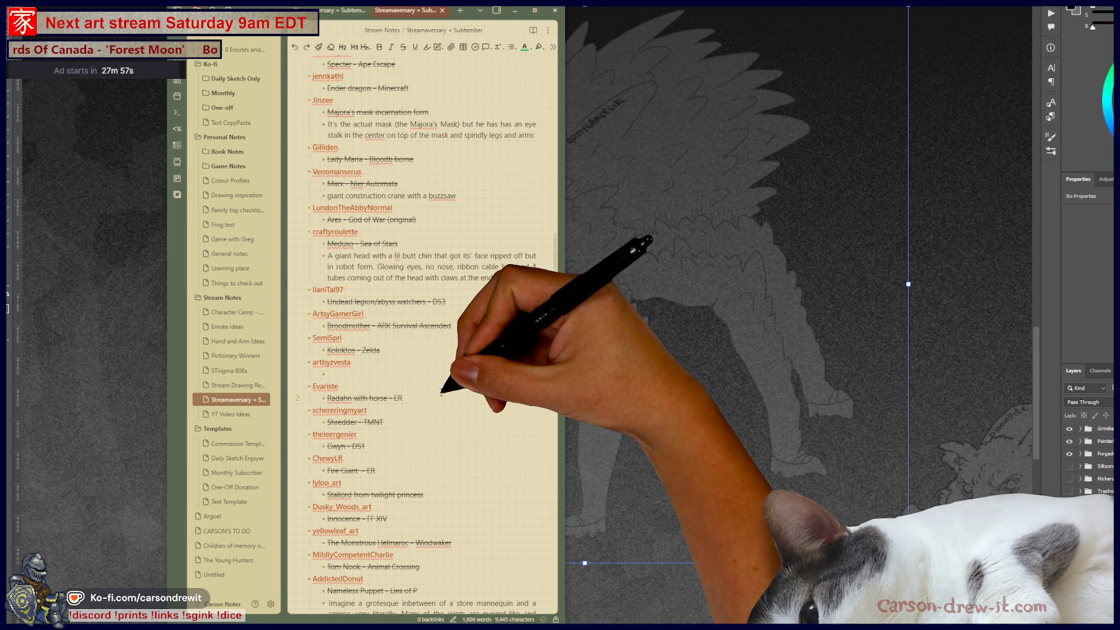
scroll(444, 391, up, 1)
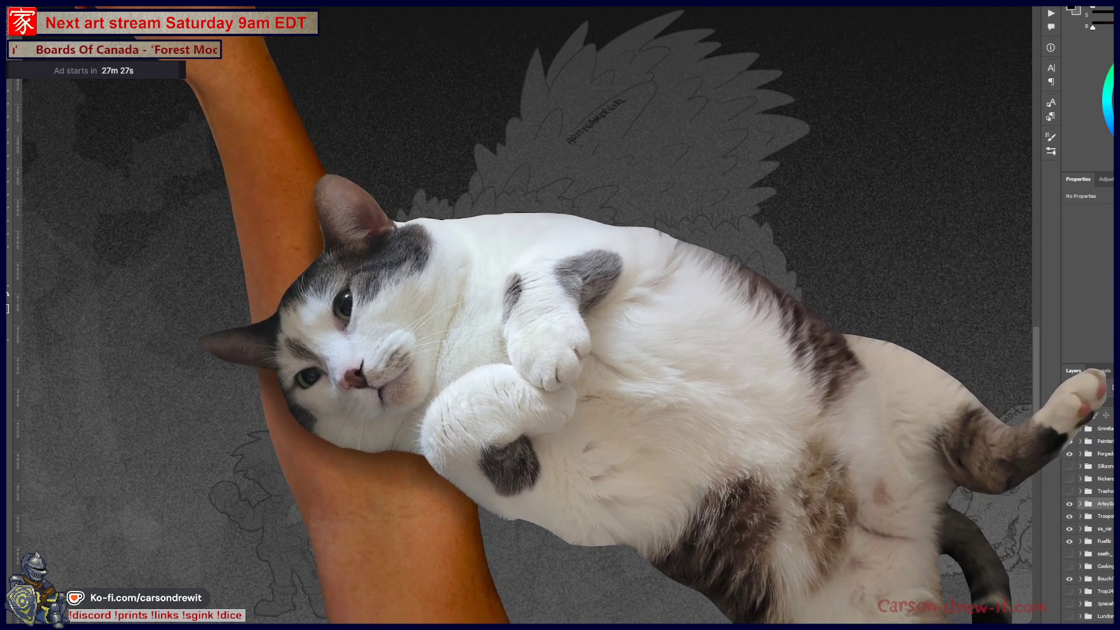
scroll(569, 282, down, 5)
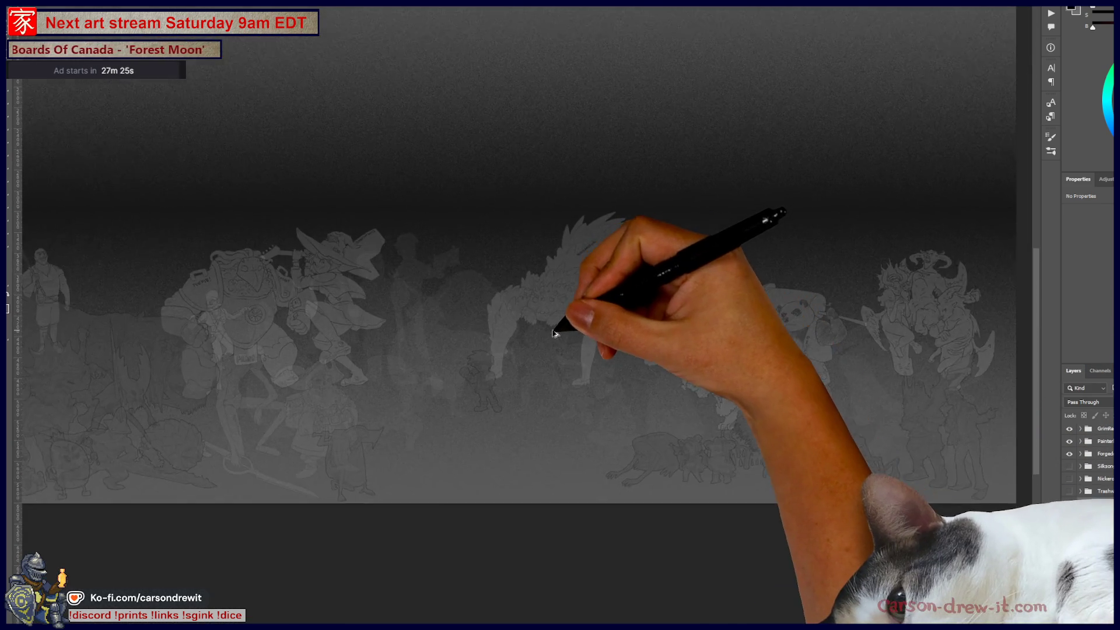
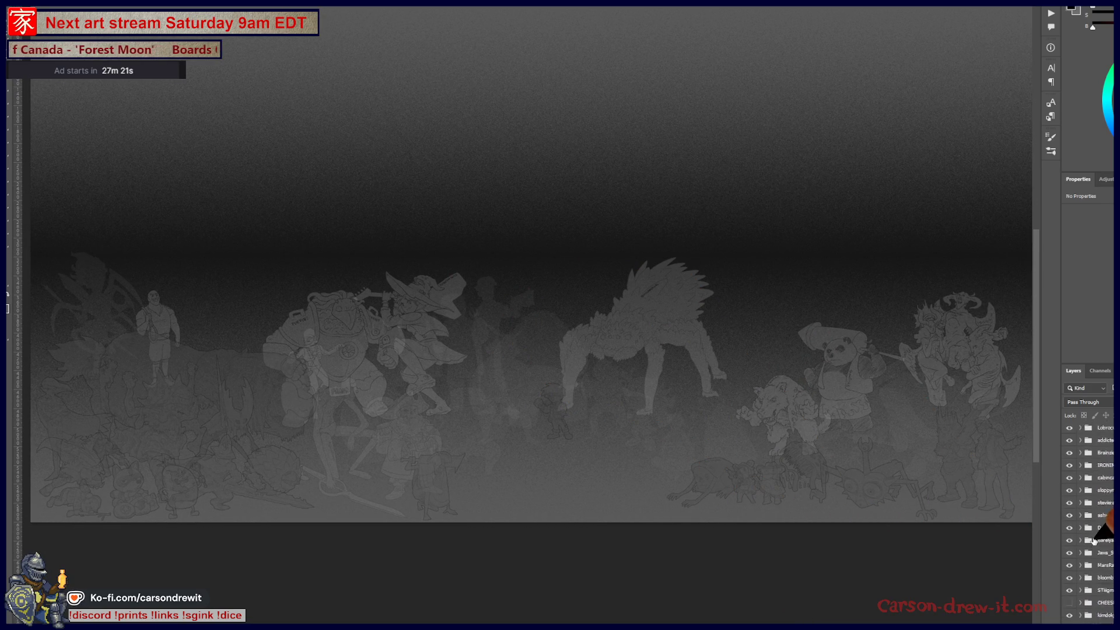
scroll(1089, 543, down, 5)
scroll(1088, 544, down, 3)
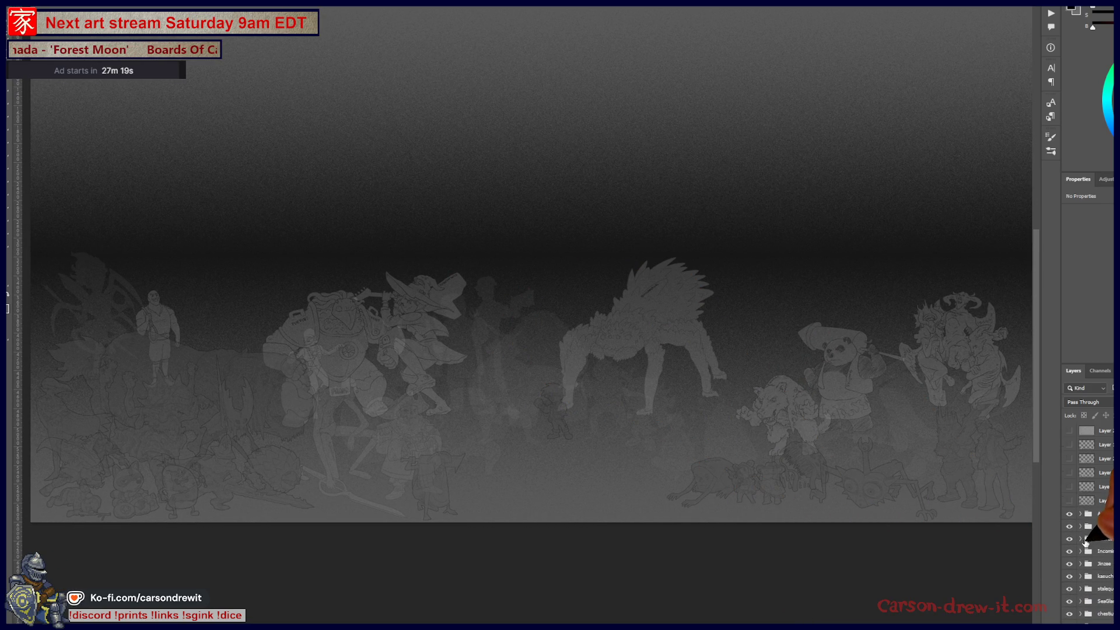
scroll(1087, 525, down, 2)
scroll(1087, 525, down, 3)
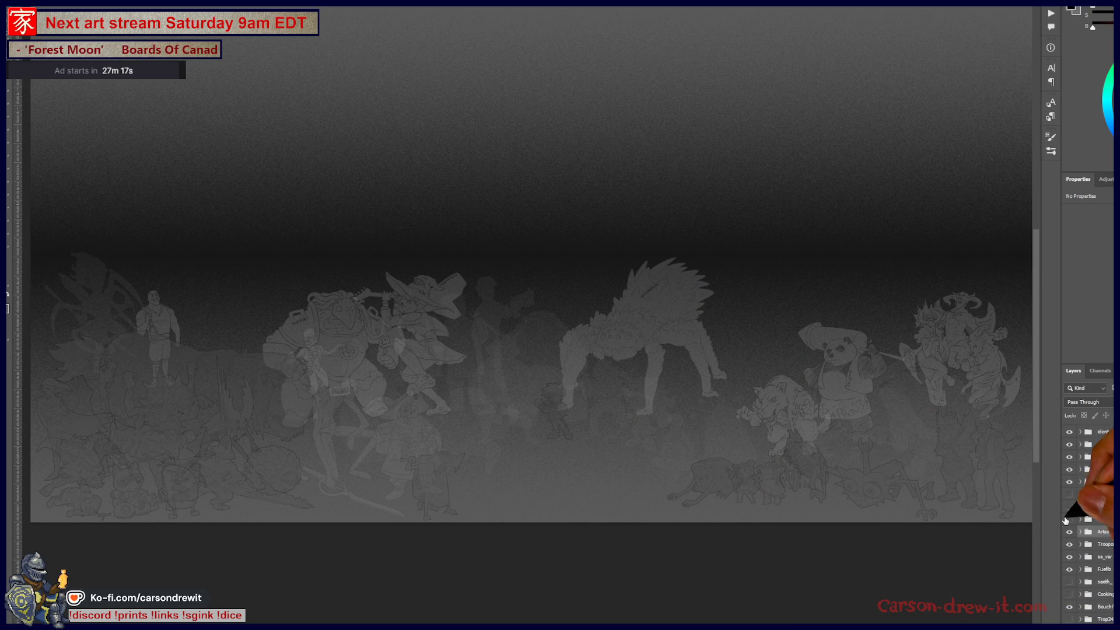
Preview the hammer-carrier, crowned figure and serpent characters, hiding each again
click(1070, 506)
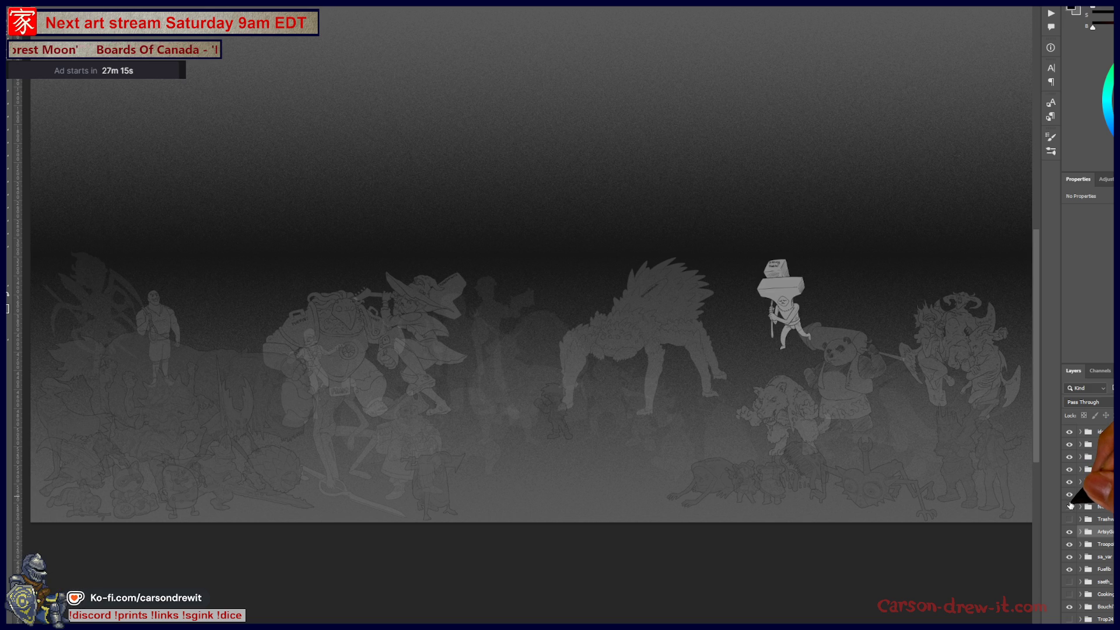
click(1069, 507)
click(1069, 508)
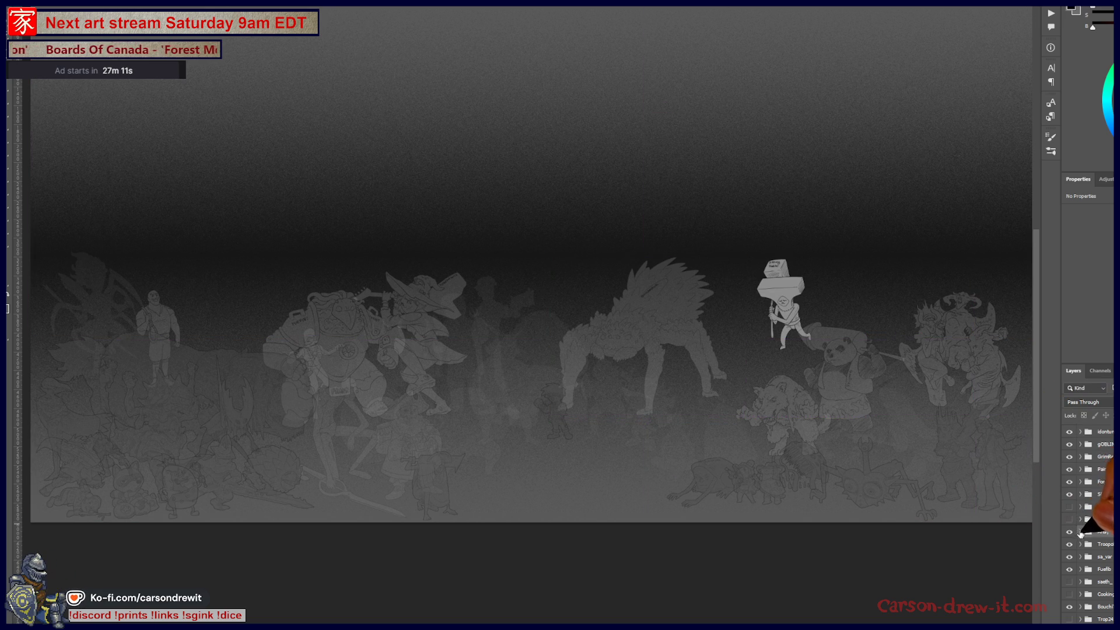
click(1069, 495)
click(1070, 531)
click(1069, 520)
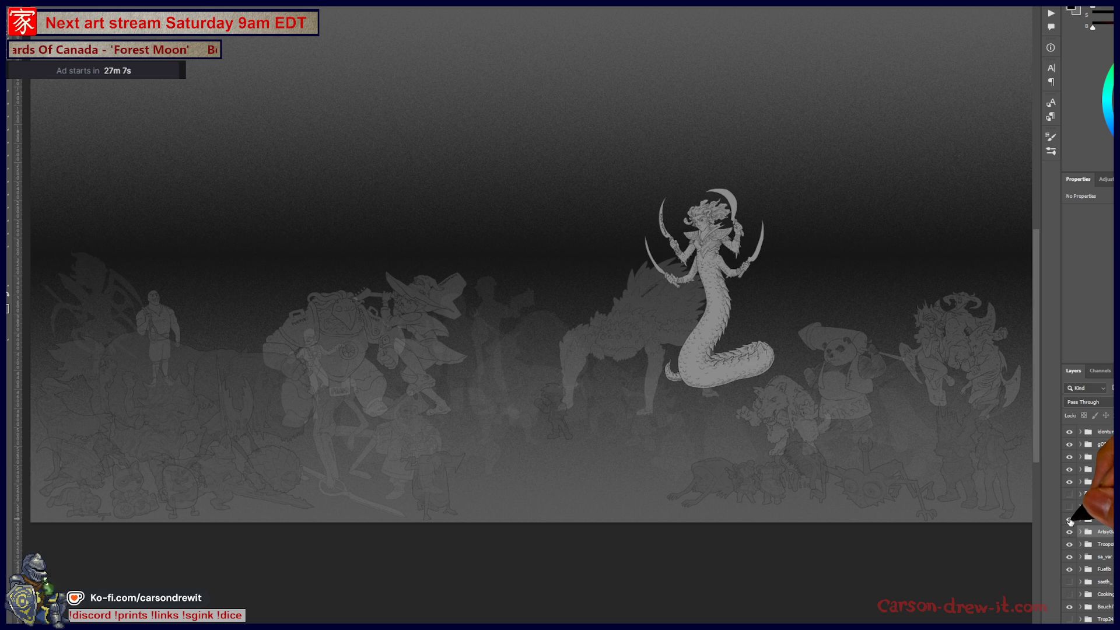
click(1069, 519)
click(1069, 521)
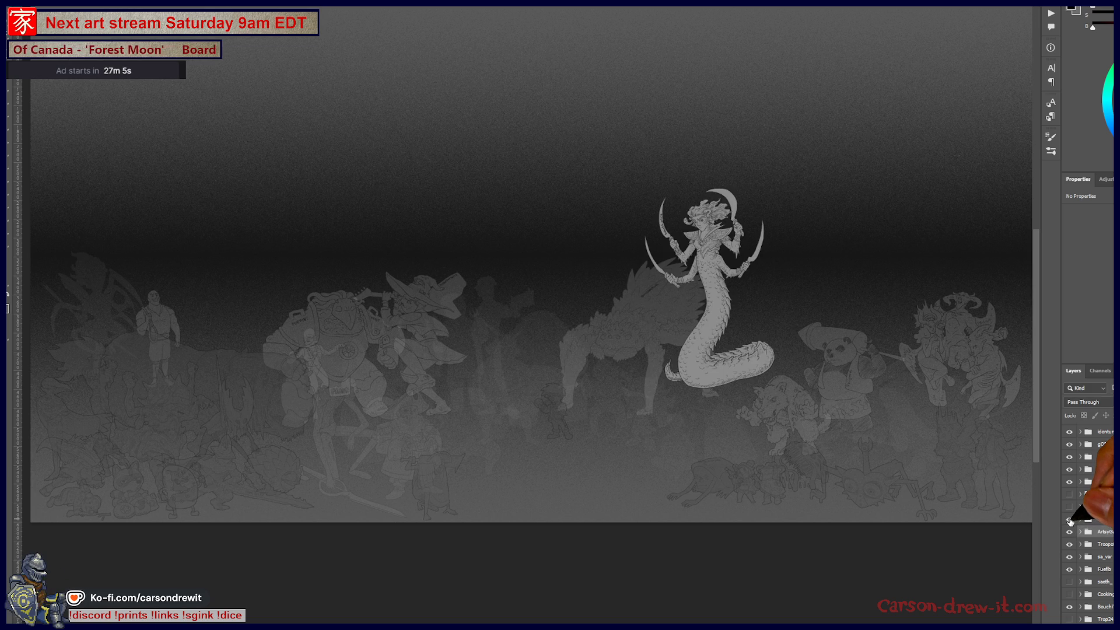
click(1070, 520)
scroll(1090, 517, up, 2)
scroll(1089, 516, up, 2)
scroll(1089, 517, up, 2)
scroll(1089, 525, down, 3)
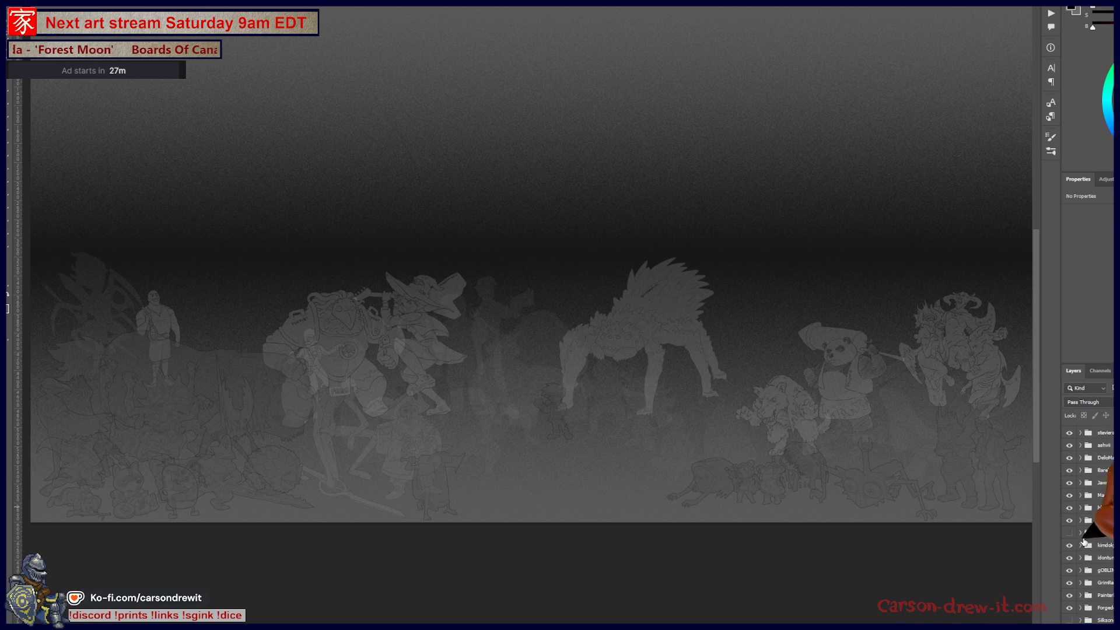
Show the dragon rider and the upper-left crab creature, comparing the creature on and off
click(1069, 533)
scroll(1083, 534, down, 1)
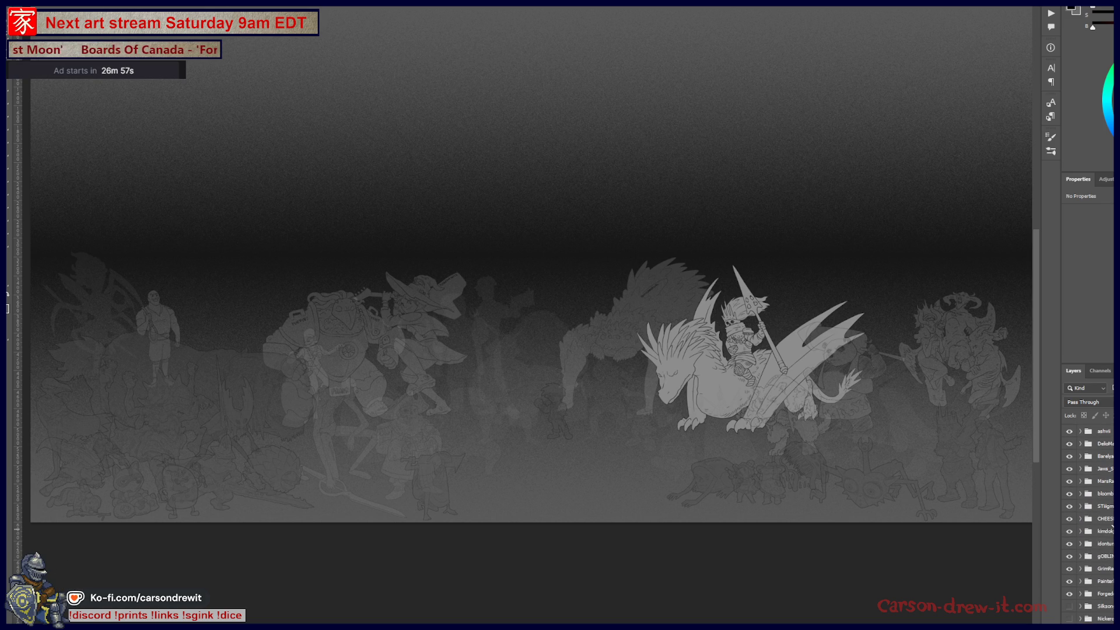
scroll(1085, 525, down, 3)
scroll(1085, 525, down, 4)
scroll(1085, 525, down, 2)
click(1071, 500)
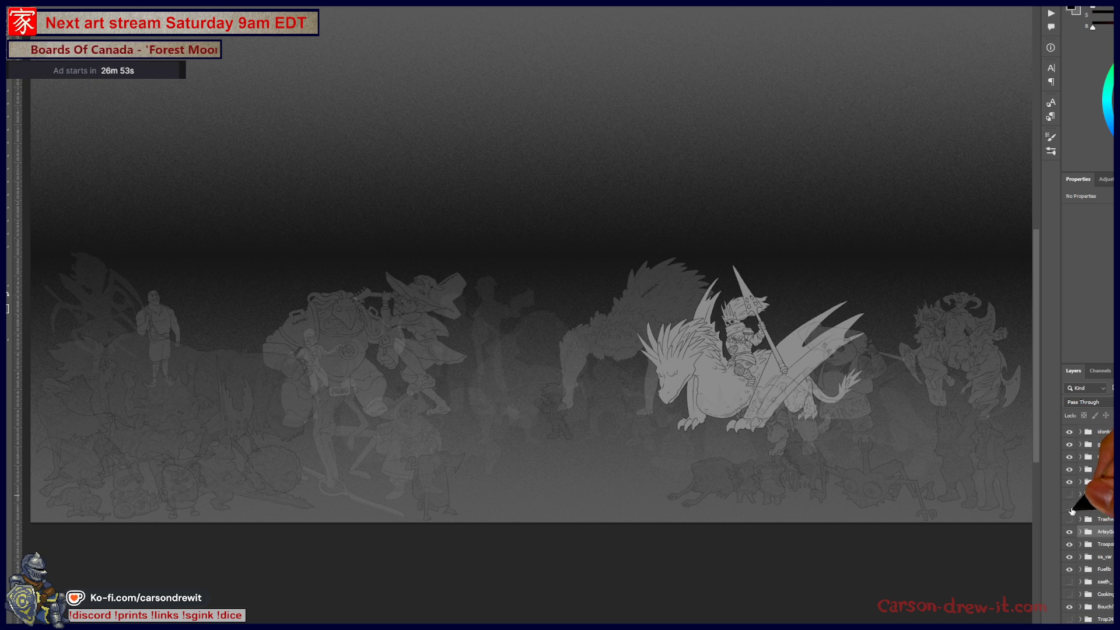
click(1071, 508)
click(1070, 519)
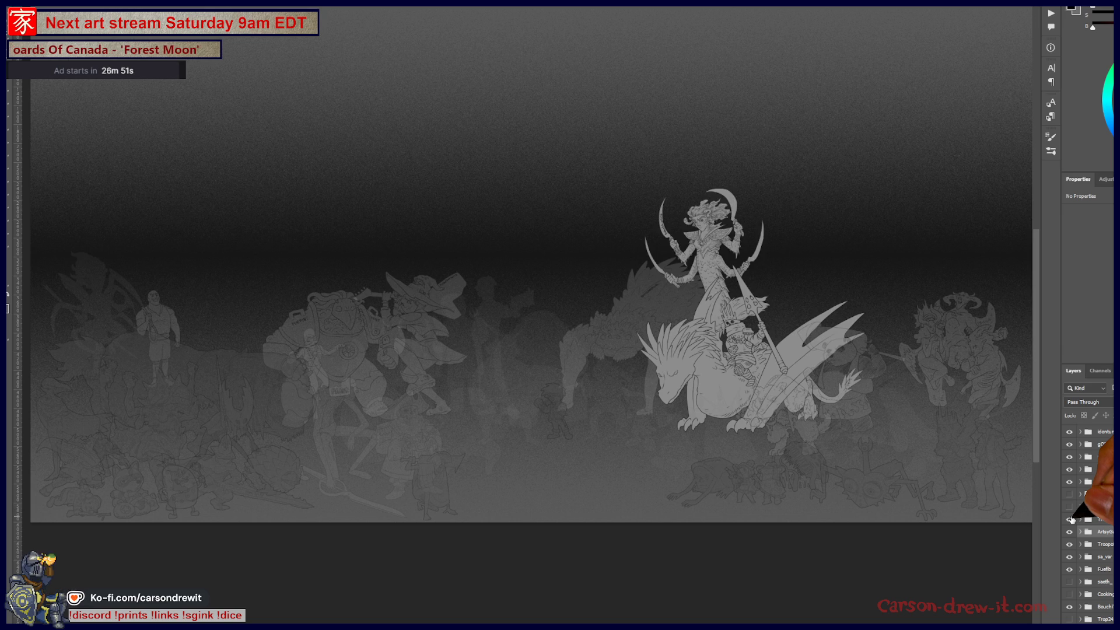
scroll(1085, 525, down, 3)
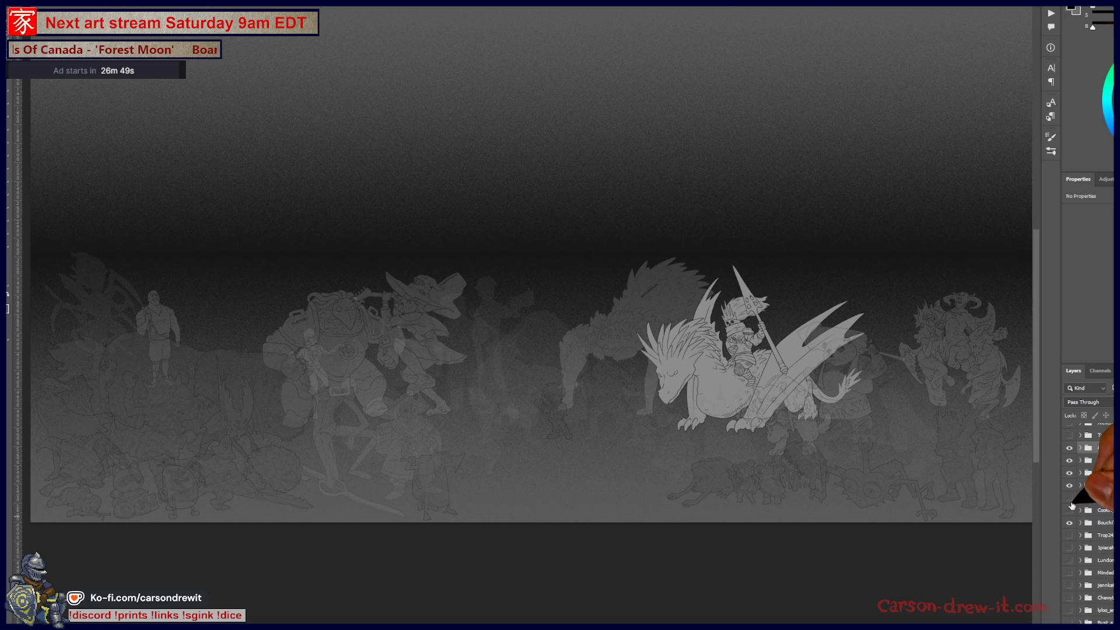
click(1070, 499)
scroll(1085, 516, down, 5)
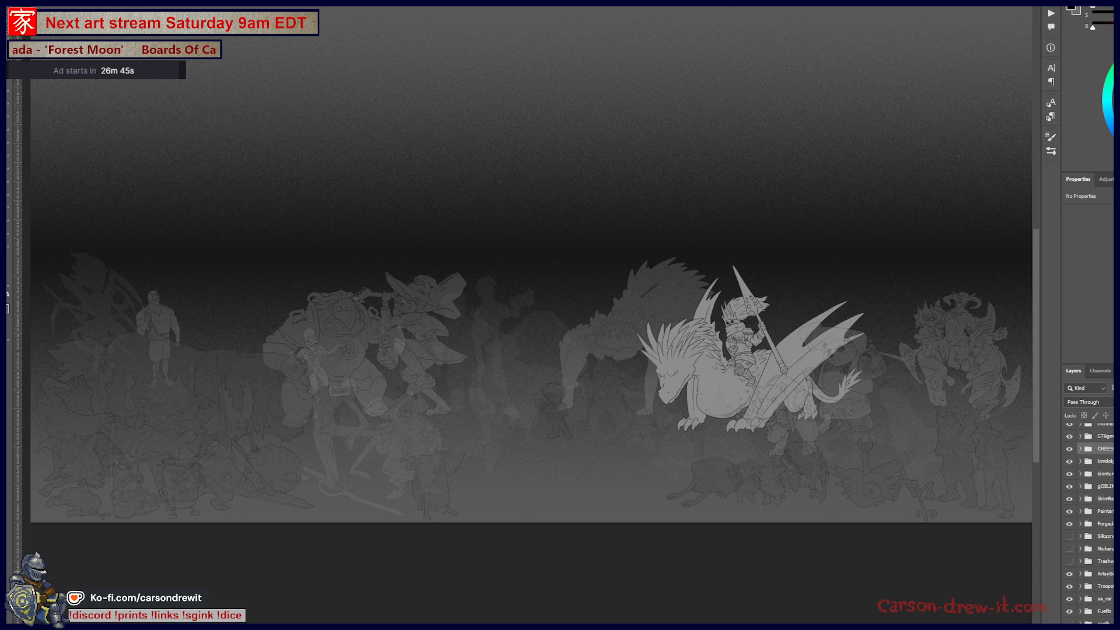
scroll(1085, 525, down, 3)
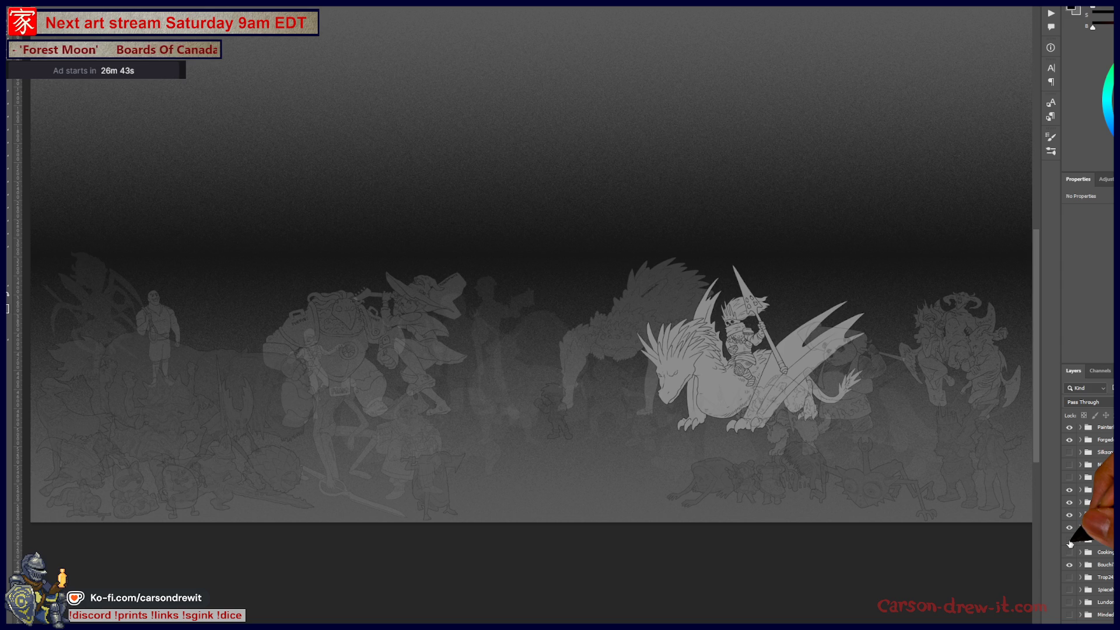
click(1069, 540)
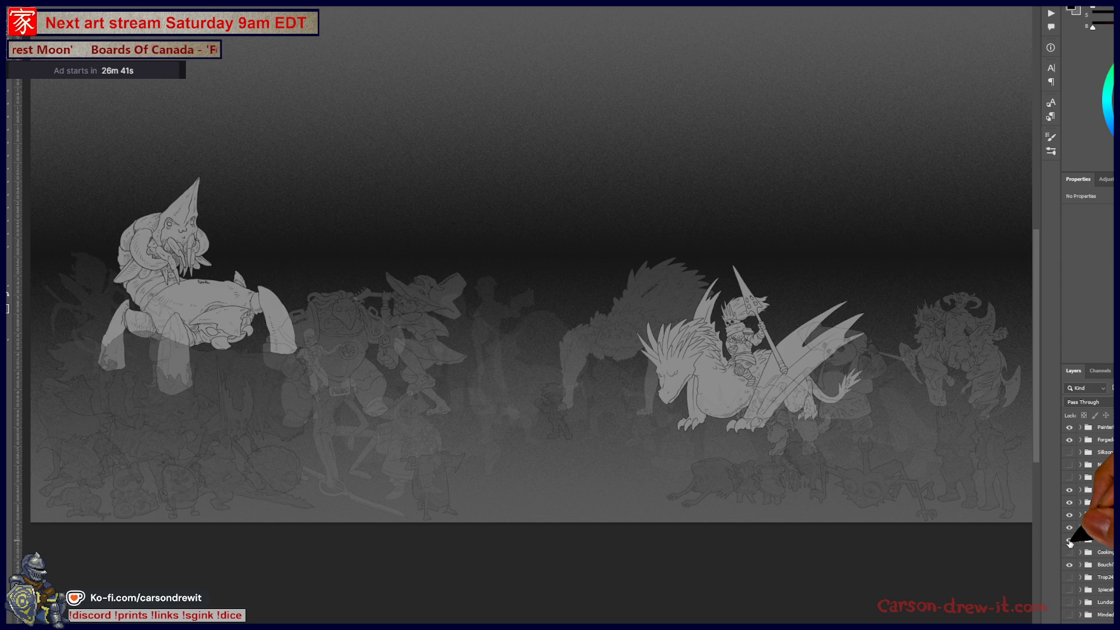
click(1069, 540)
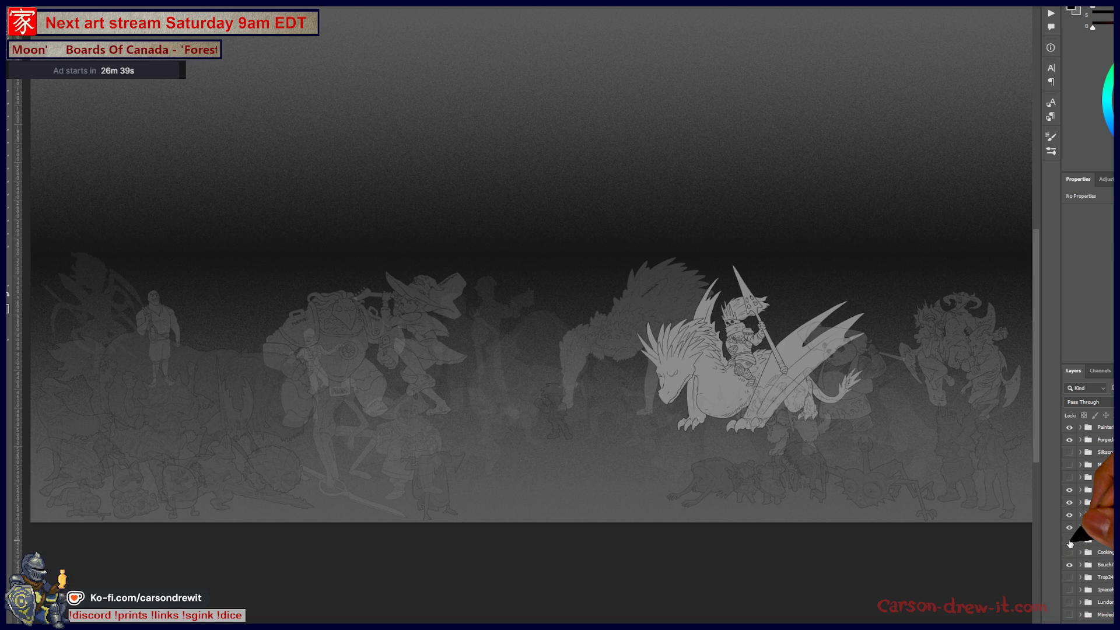
click(1070, 540)
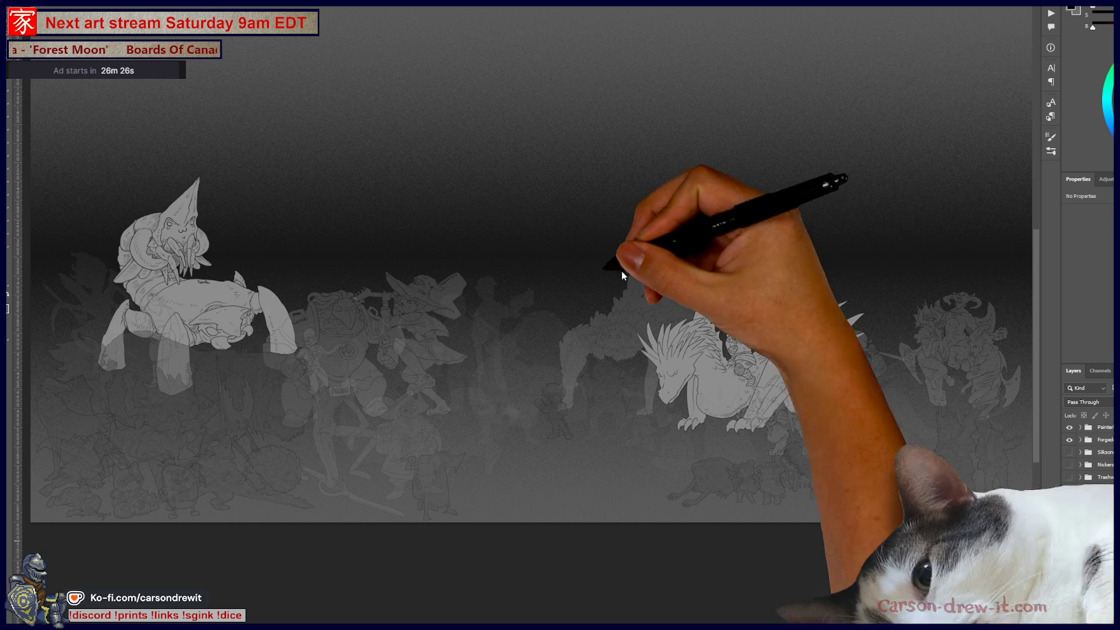
key(alt+Tab)
scroll(546, 322, up, 6)
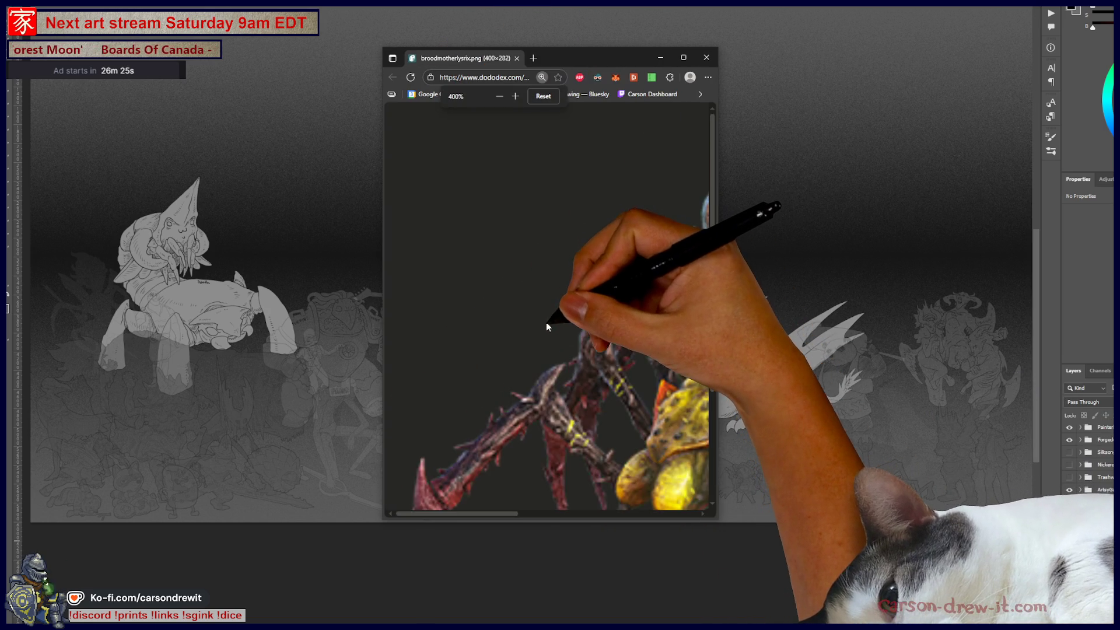
scroll(546, 322, down, 2)
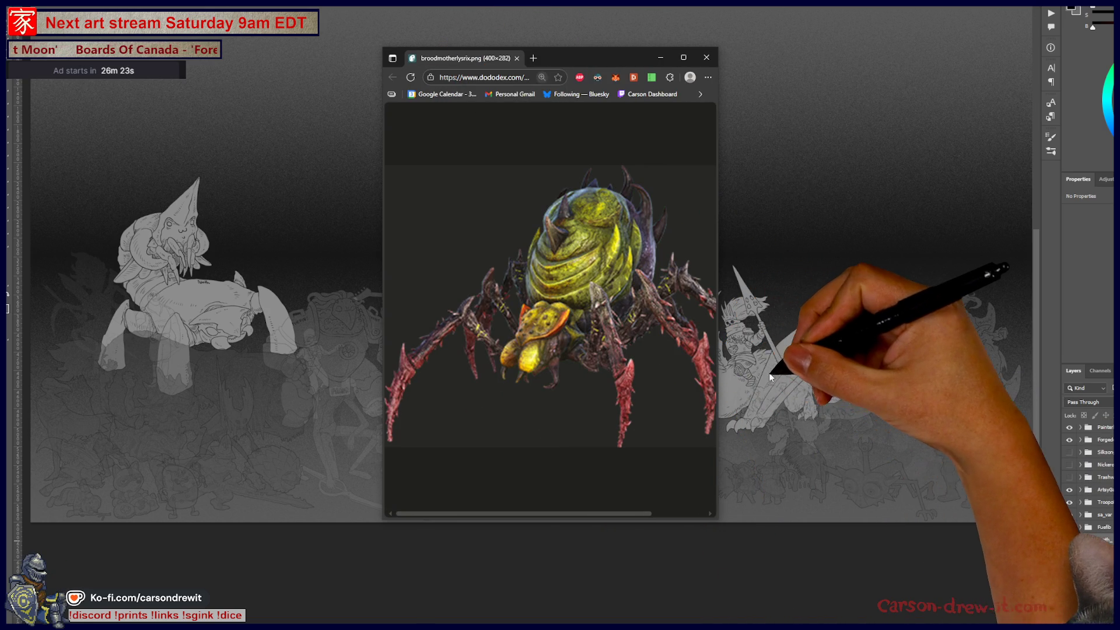
drag(717, 368, 1017, 368)
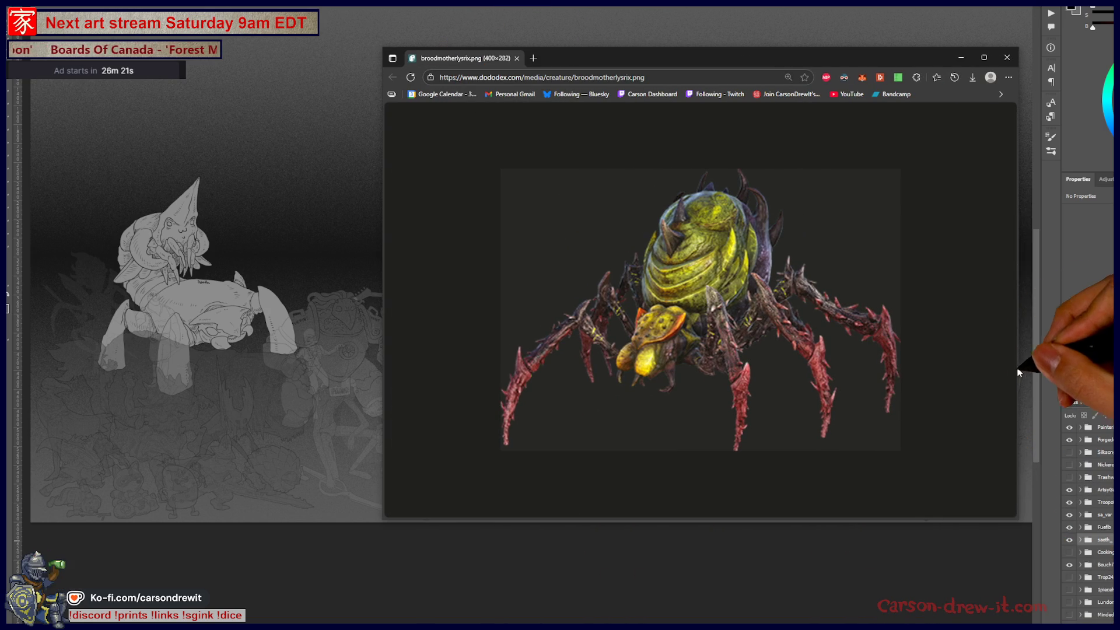
scroll(721, 327, up, 2)
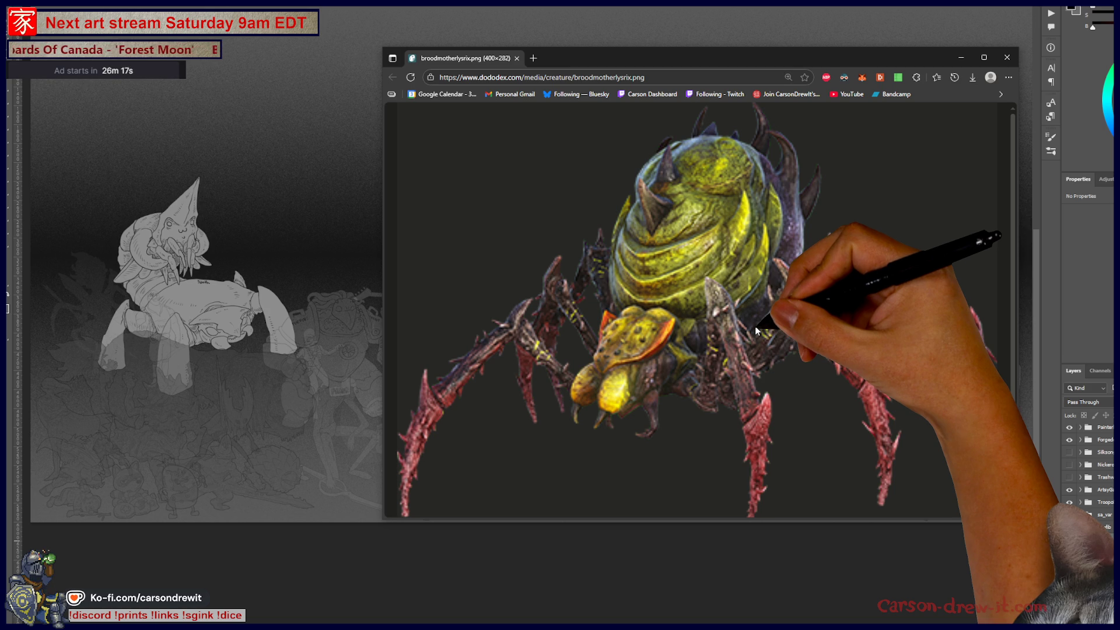
scroll(750, 337, down, 1)
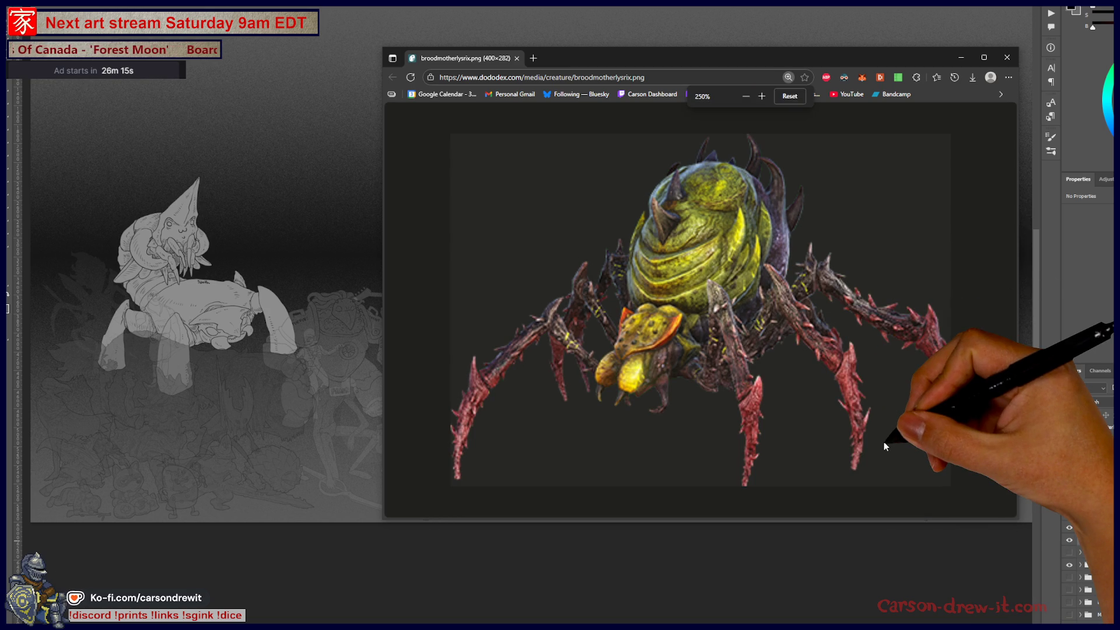
scroll(836, 373, down, 1)
scroll(836, 374, down, 1)
scroll(827, 374, down, 1)
scroll(826, 373, down, 2)
scroll(824, 374, down, 1)
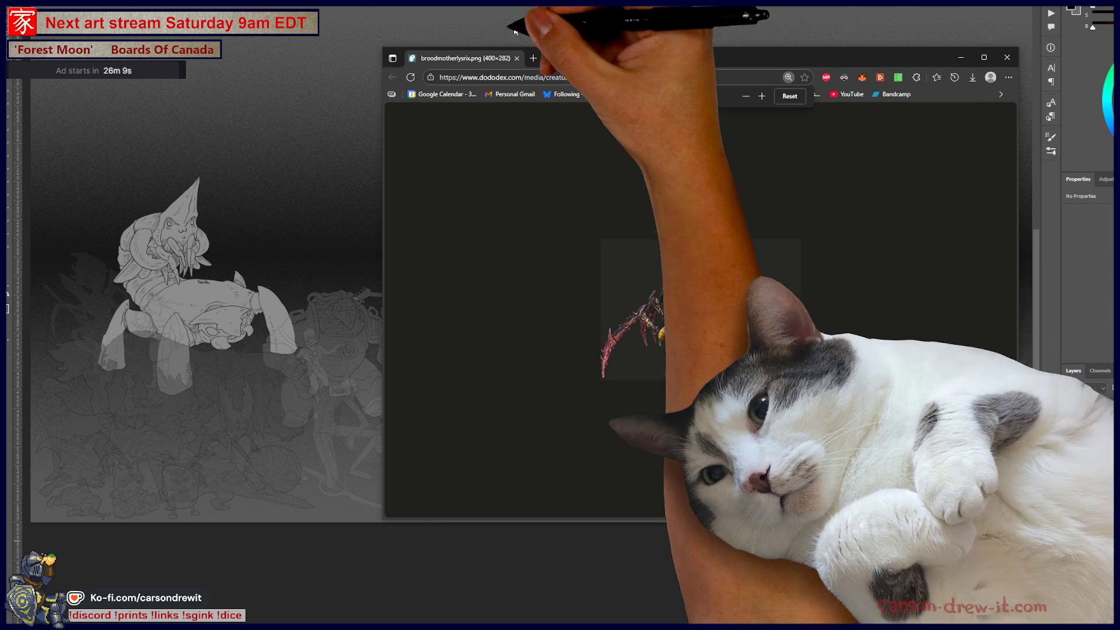
key(ctrl+w)
scroll(1111, 578, up, 1)
scroll(1110, 572, up, 3)
scroll(1110, 570, down, 3)
Preview a character and toggle the leaping blade-wielding figure on the right several times
click(1068, 553)
click(1070, 579)
click(1070, 578)
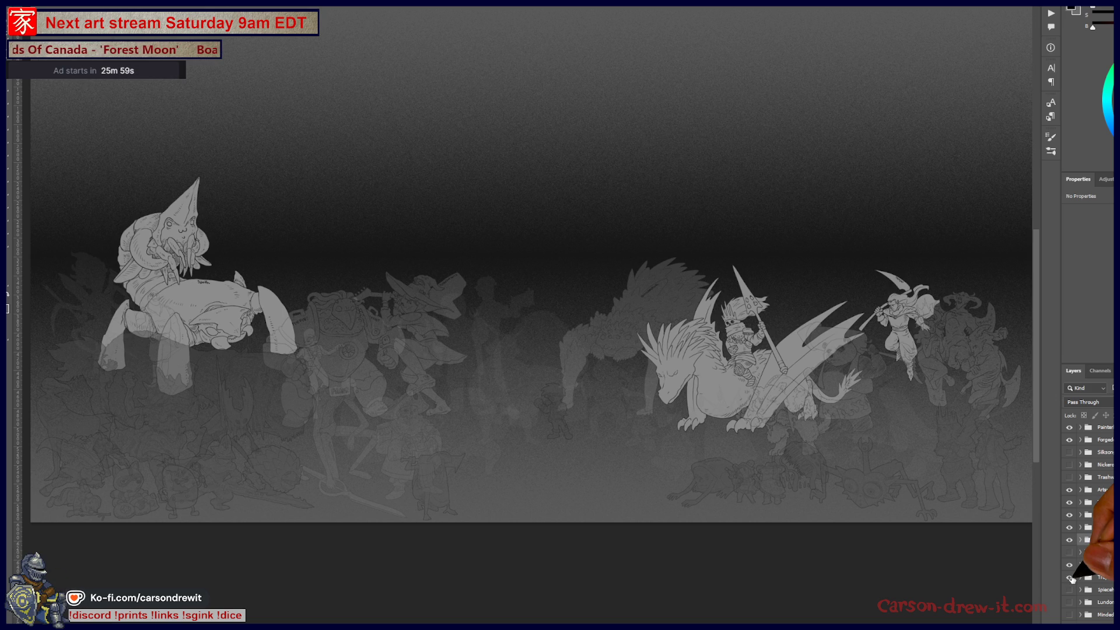
click(1070, 577)
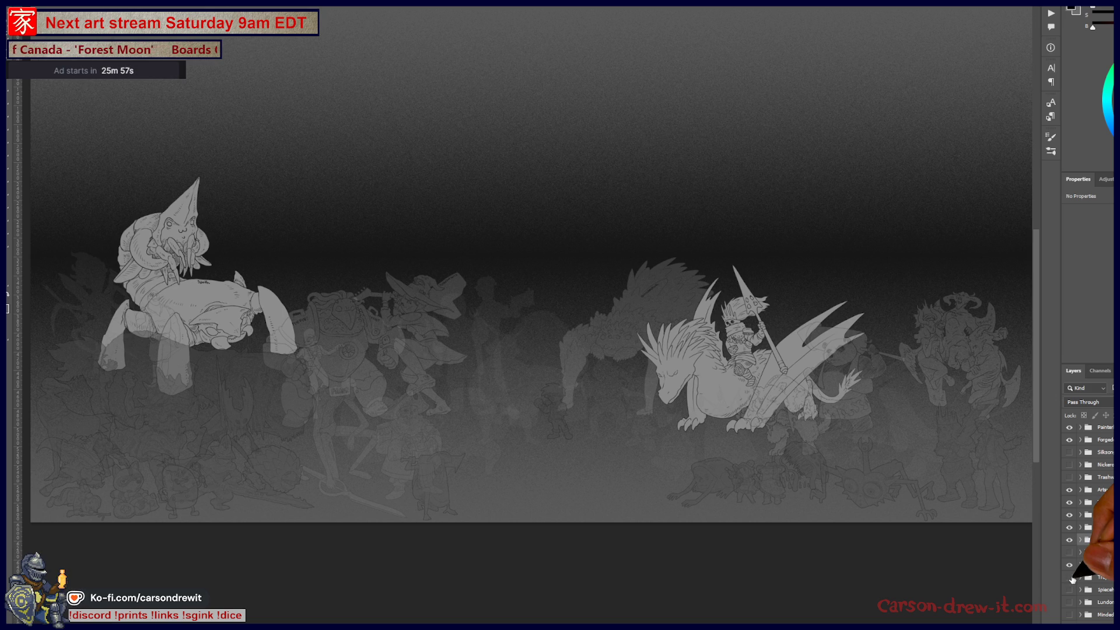
click(1070, 578)
scroll(1099, 546, down, 2)
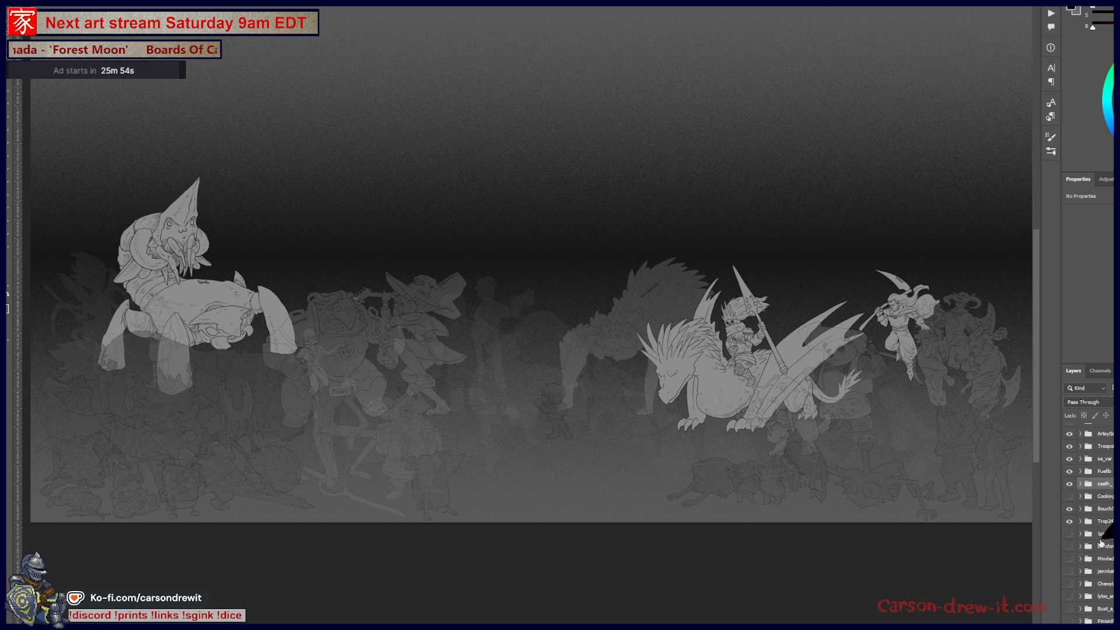
scroll(1108, 522, down, 2)
Preview several hidden upper-right characters one after another, hiding each again
click(1070, 494)
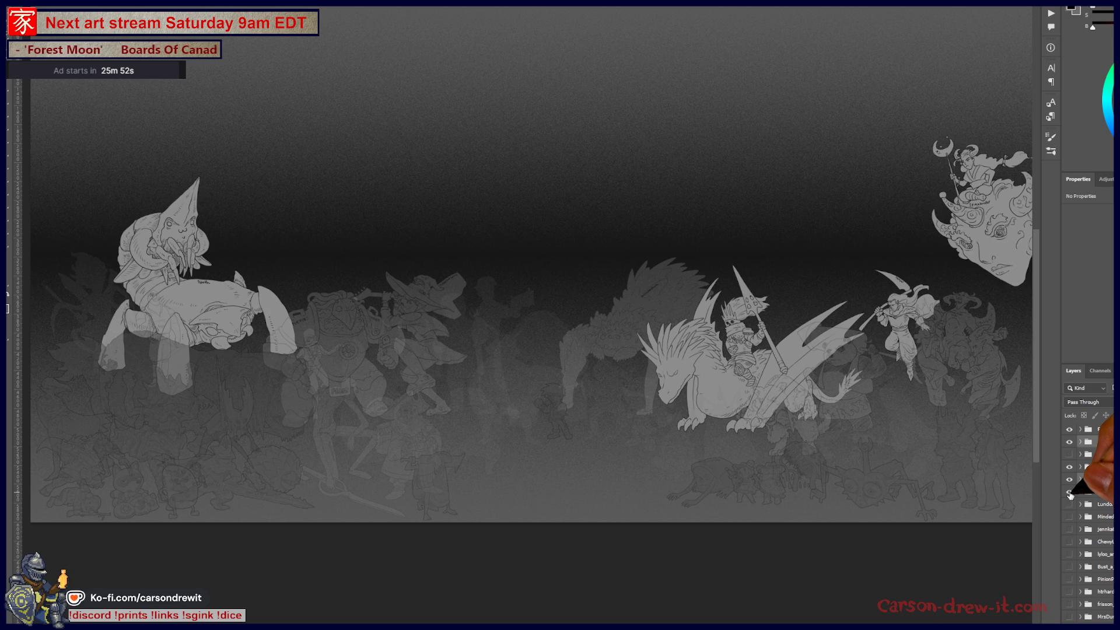
click(1070, 507)
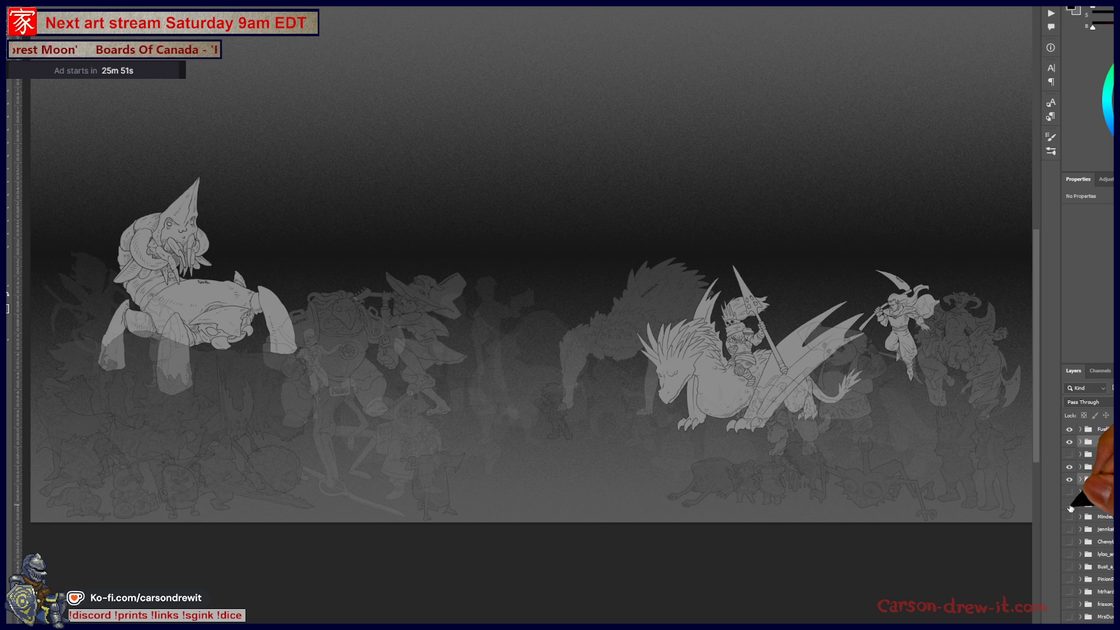
click(1071, 506)
click(1072, 519)
click(1070, 518)
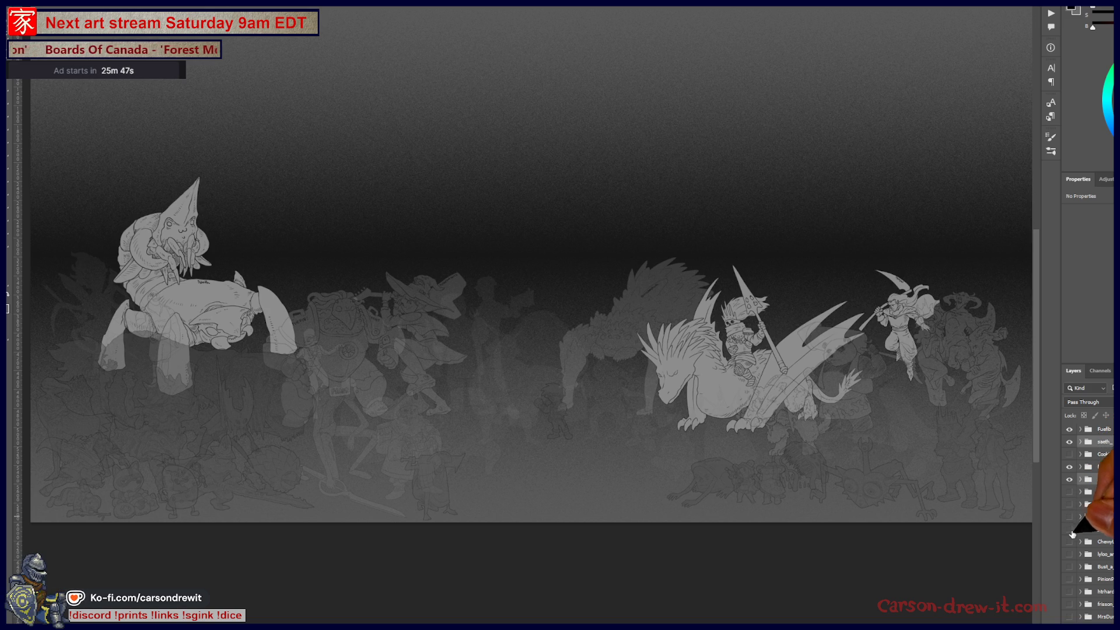
click(1070, 518)
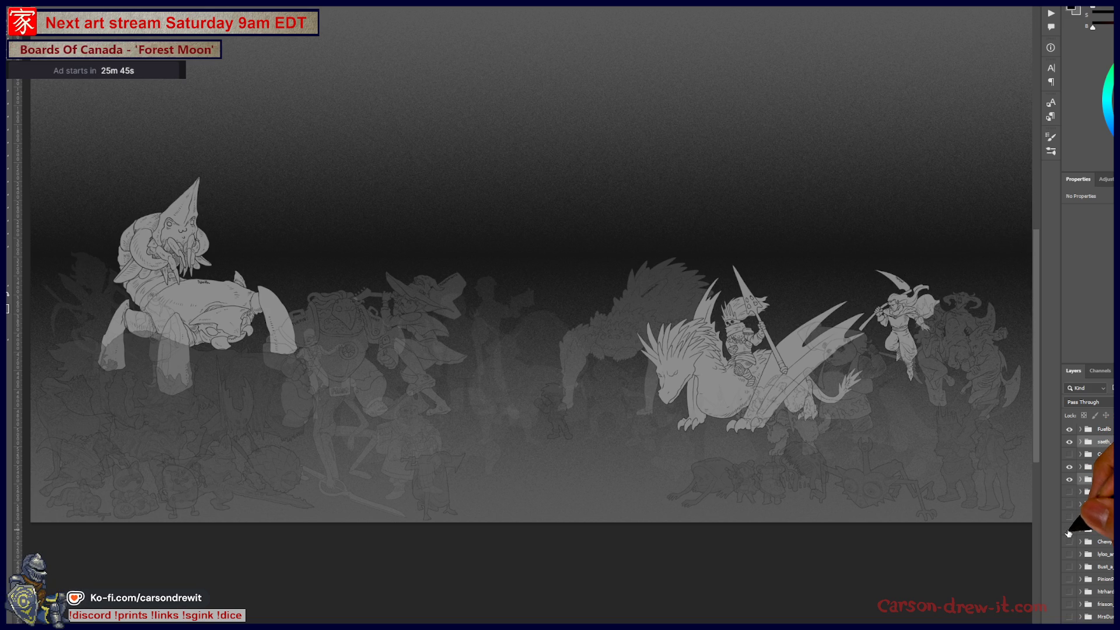
scroll(1075, 542, down, 2)
Preview the skeleton and the deer-like creature figures, then hide them
click(1072, 515)
click(1073, 527)
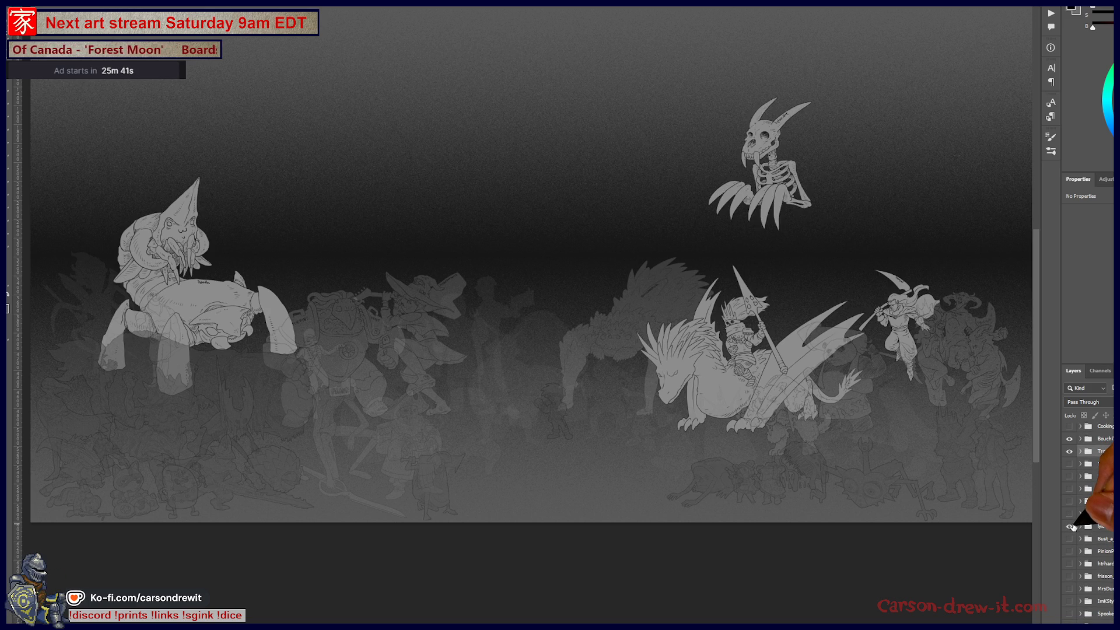
click(1072, 540)
scroll(1072, 539, down, 3)
click(1071, 513)
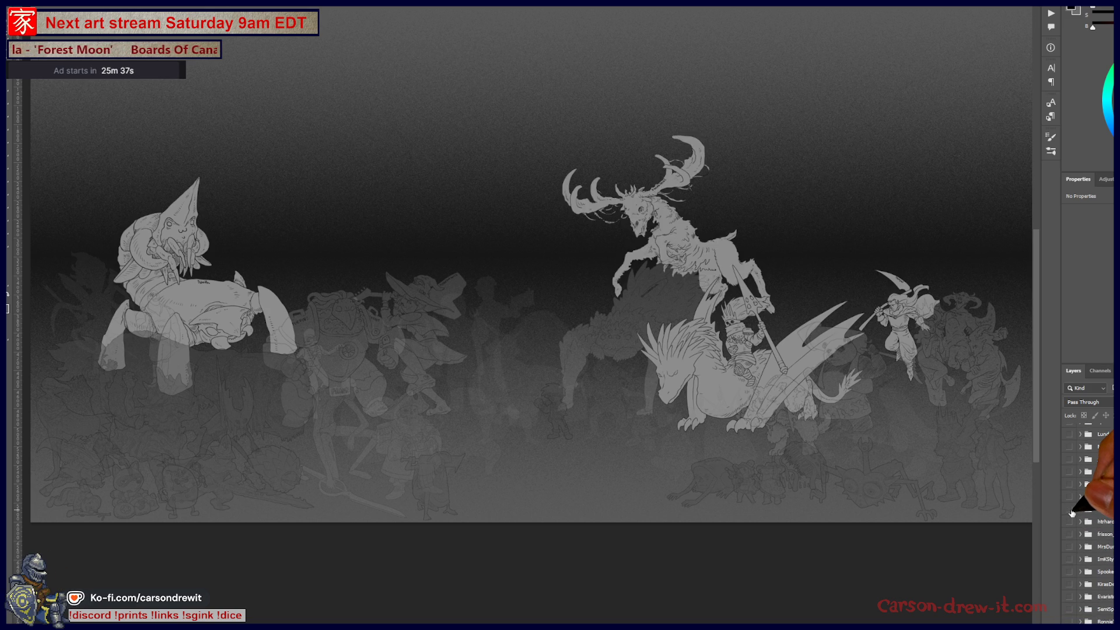
click(1071, 514)
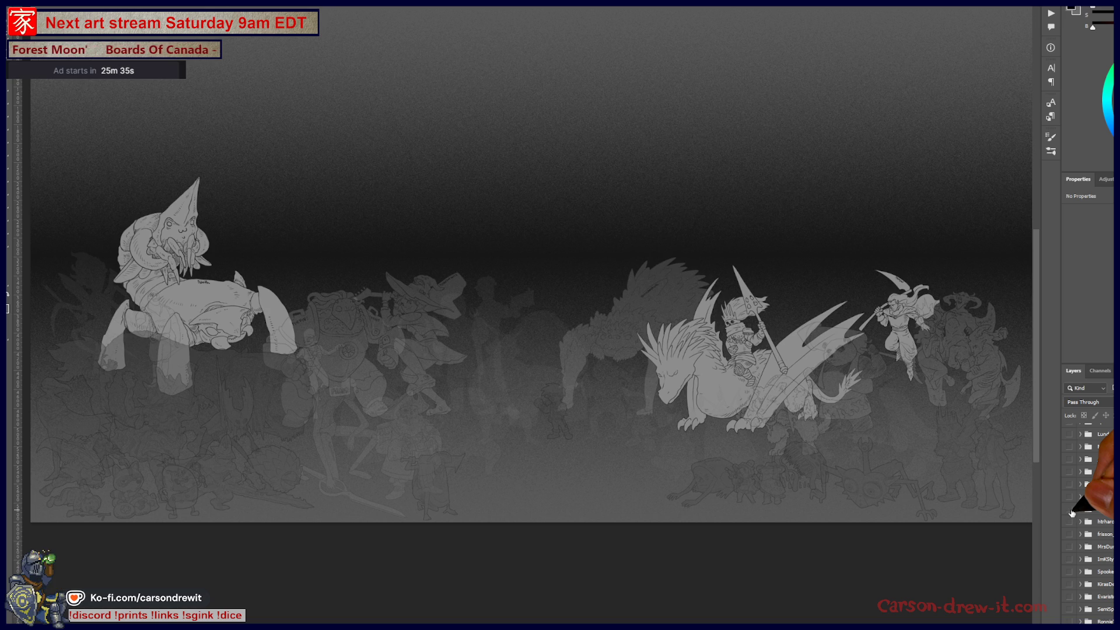
click(1071, 514)
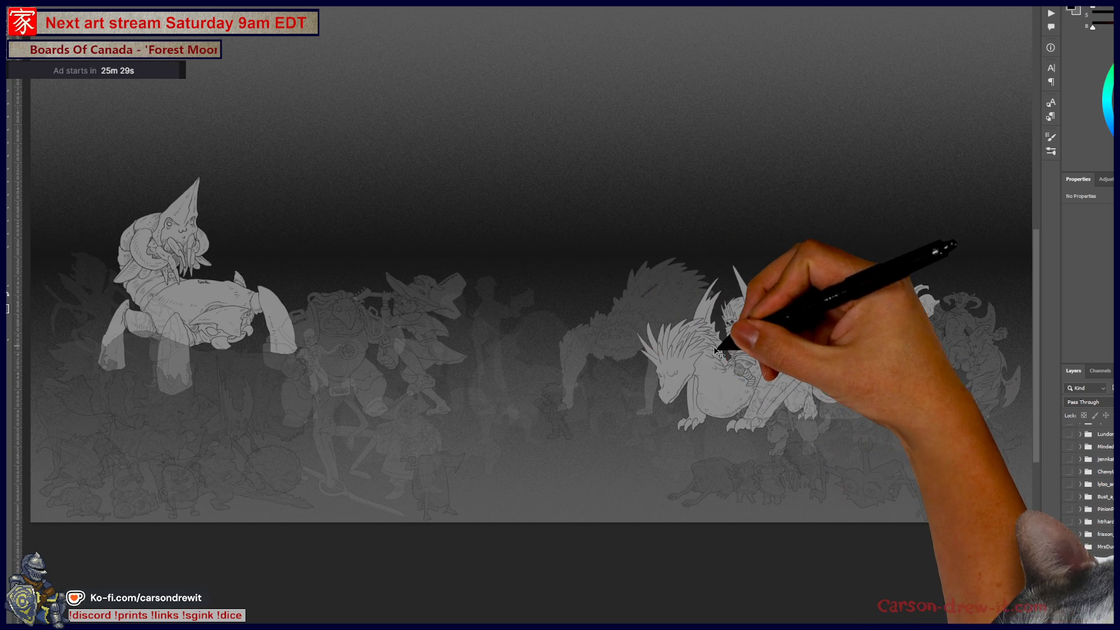
Reveal the rider and swordsman figures and toggle the mid-canvas figures layer
click(1069, 464)
scroll(1089, 490, down, 3)
scroll(1089, 516, down, 2)
scroll(1089, 517, down, 2)
scroll(1090, 516, down, 2)
click(1069, 501)
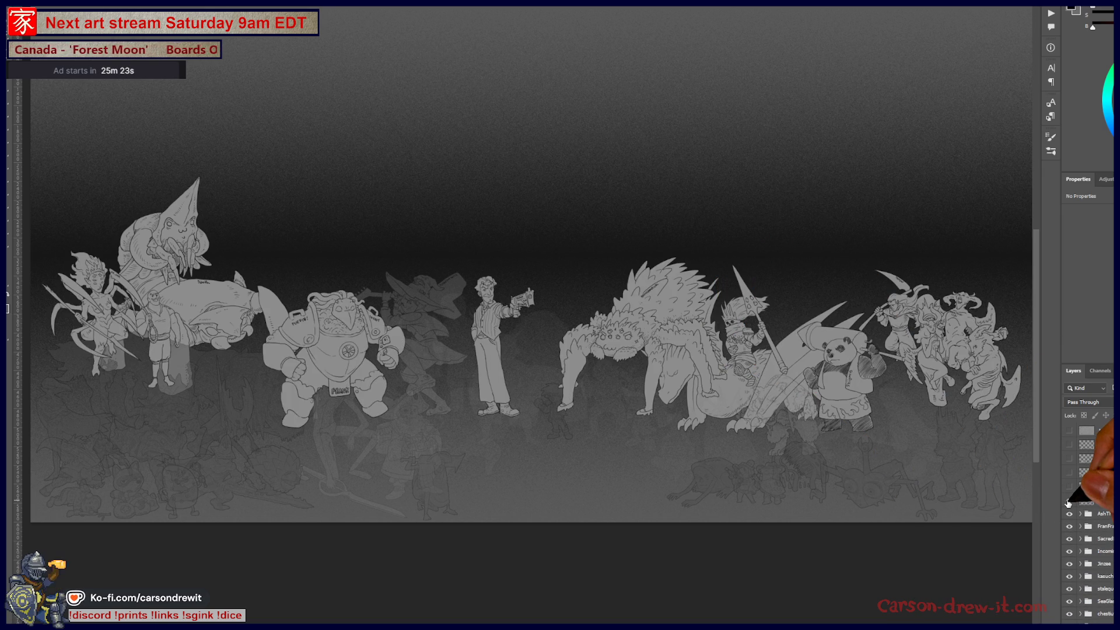
click(1068, 501)
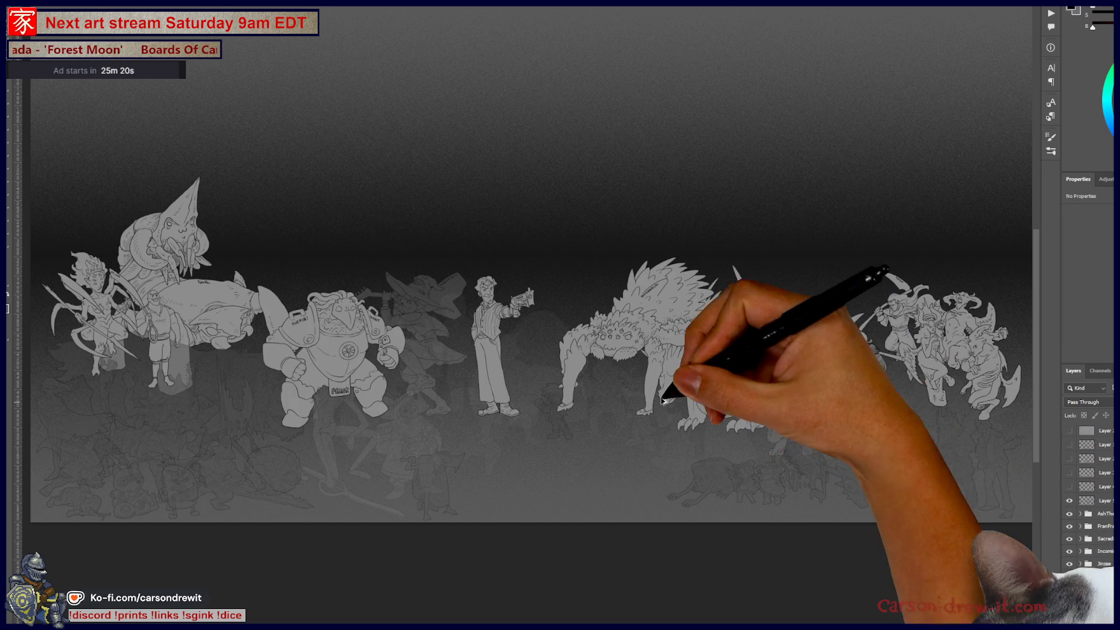
scroll(683, 385, up, 5)
scroll(682, 393, down, 5)
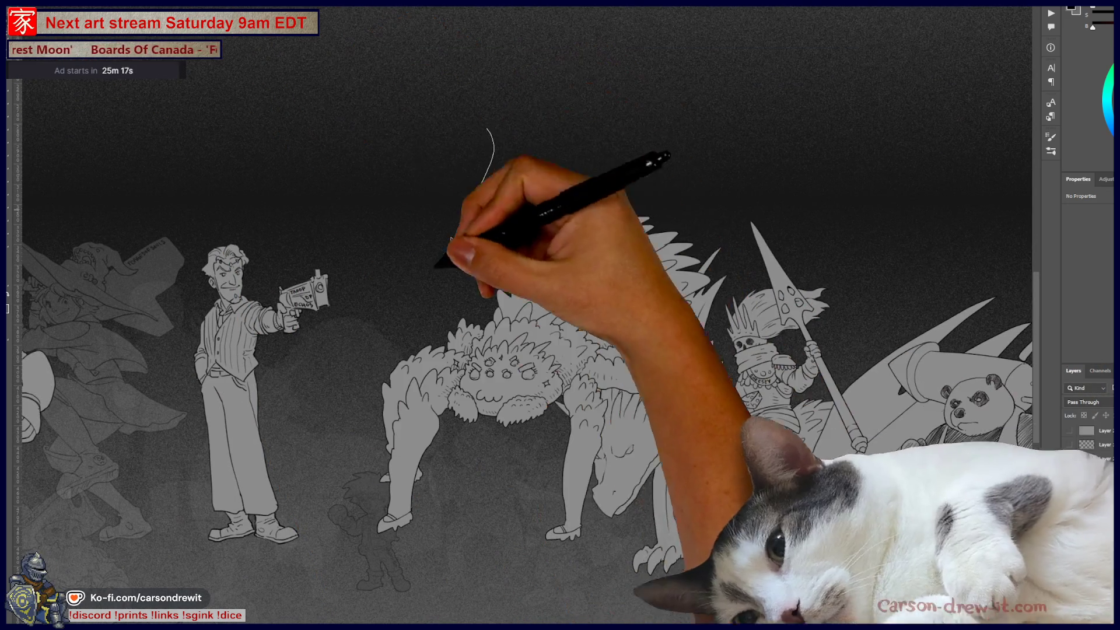
Lasso a freehand selection around the spider creature and pick its pixel layer
mouse_move(492, 130)
mouse_down()
mouse_move(351, 525)
mouse_move(667, 603)
mouse_move(551, 141)
mouse_up()
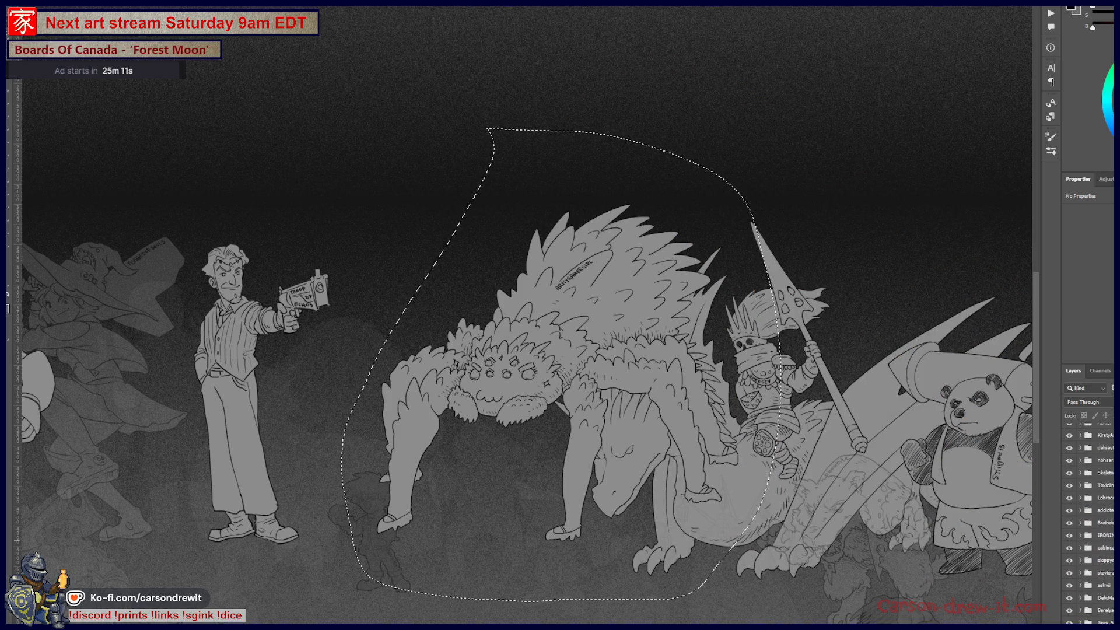
scroll(1084, 516, up, 5)
scroll(1110, 498, down, 3)
scroll(1110, 497, down, 3)
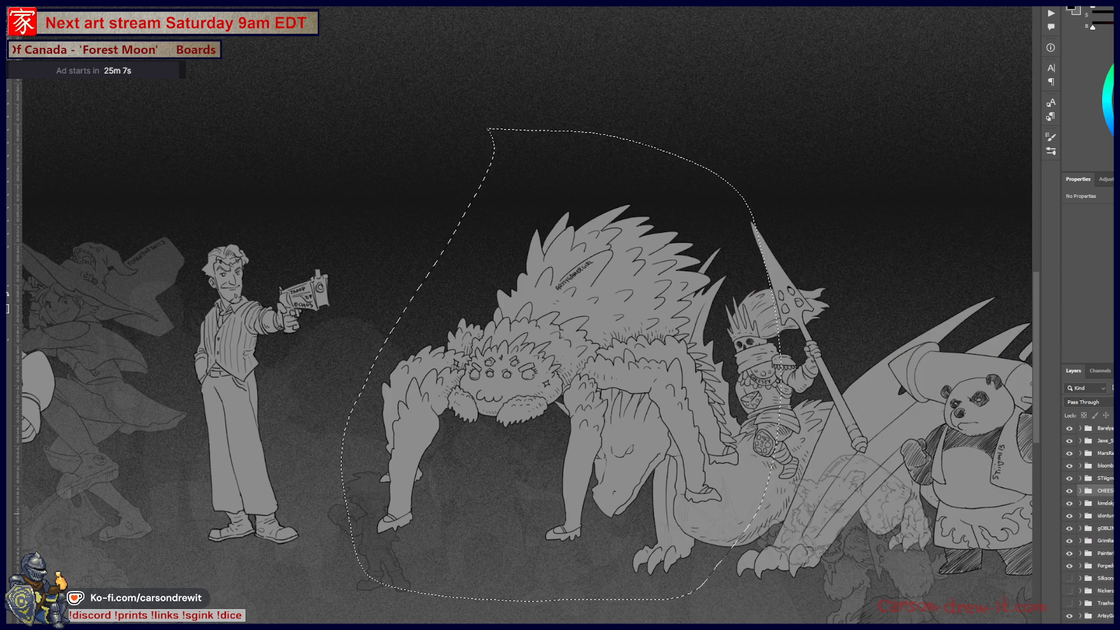
scroll(1089, 517, down, 3)
scroll(1089, 516, down, 3)
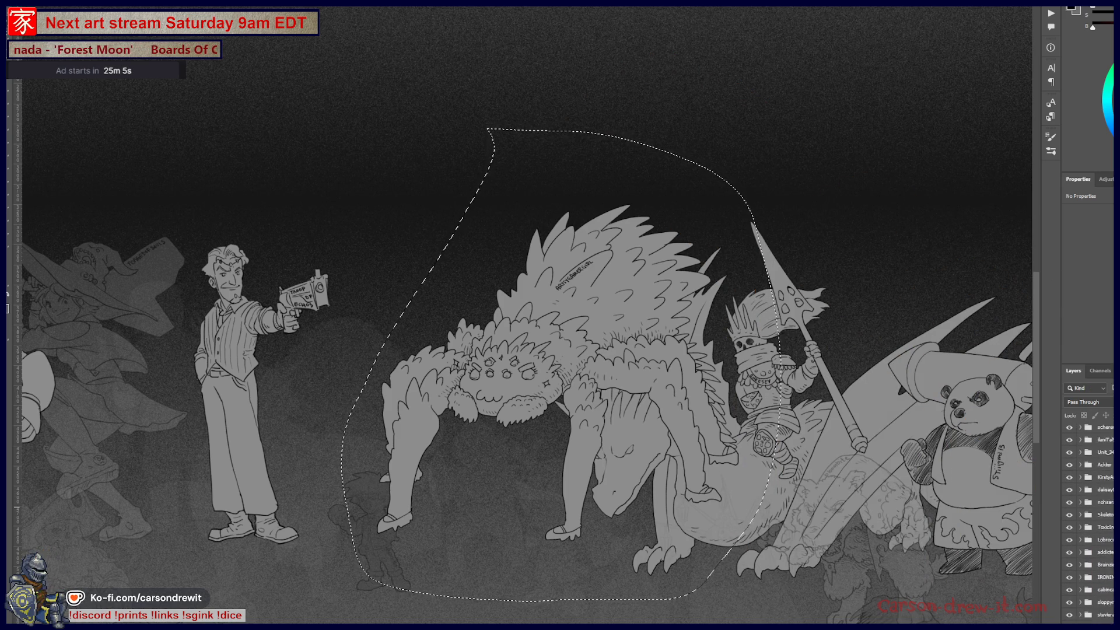
scroll(1089, 517, up, 5)
click(1069, 499)
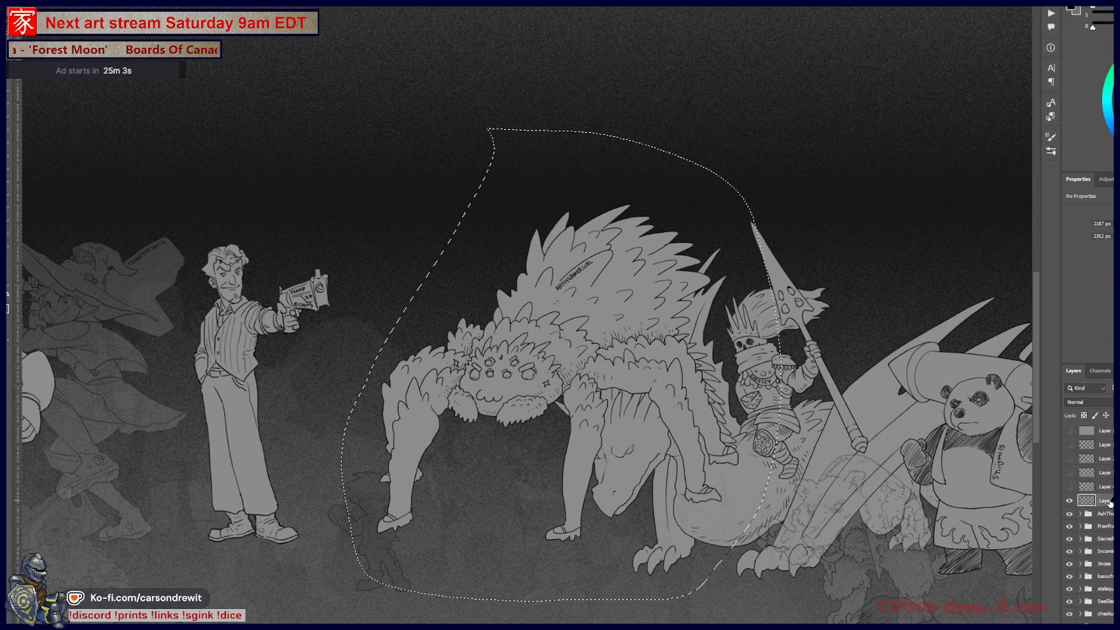
Hide the spider creature, clear the selection, and toggle the faded spiky creature behind the dragon
click(1068, 500)
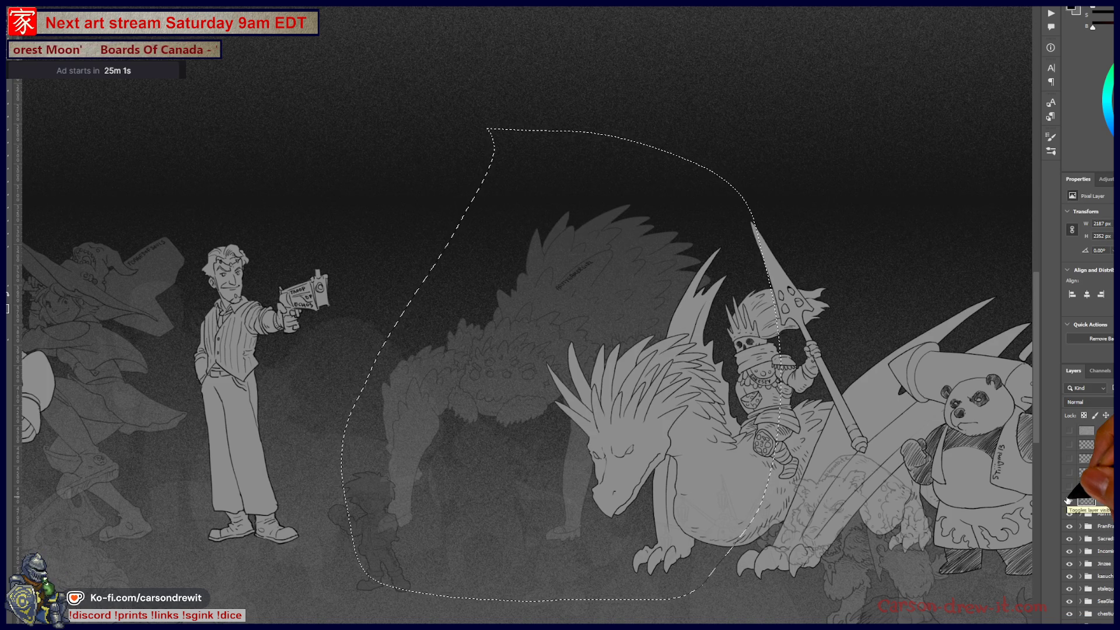
key(ctrl+d)
scroll(560, 350, down, 1)
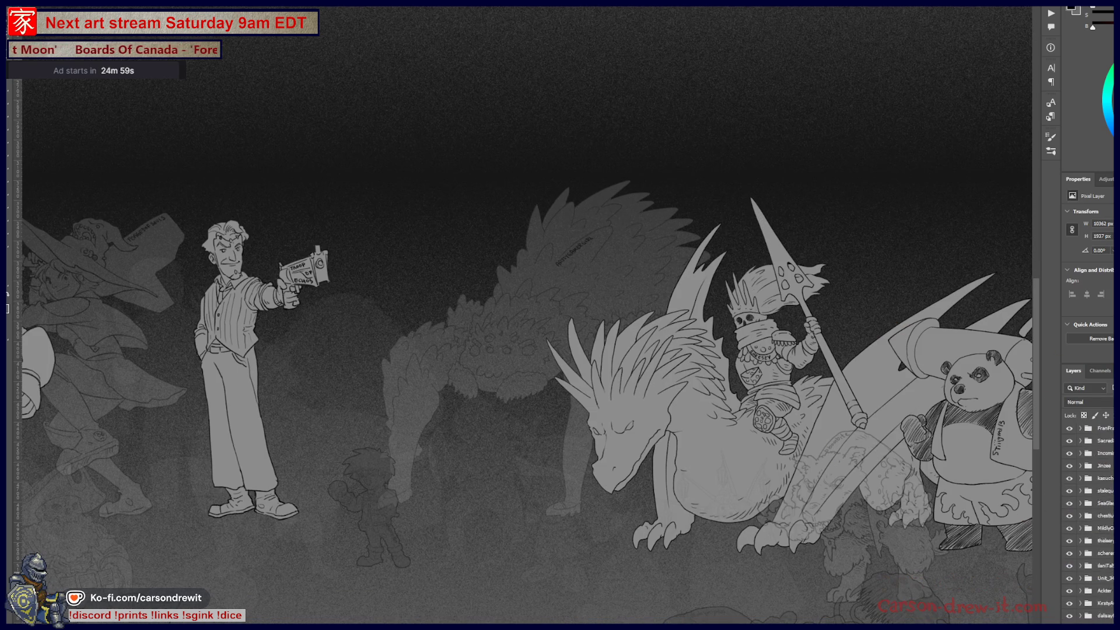
scroll(1095, 525, down, 5)
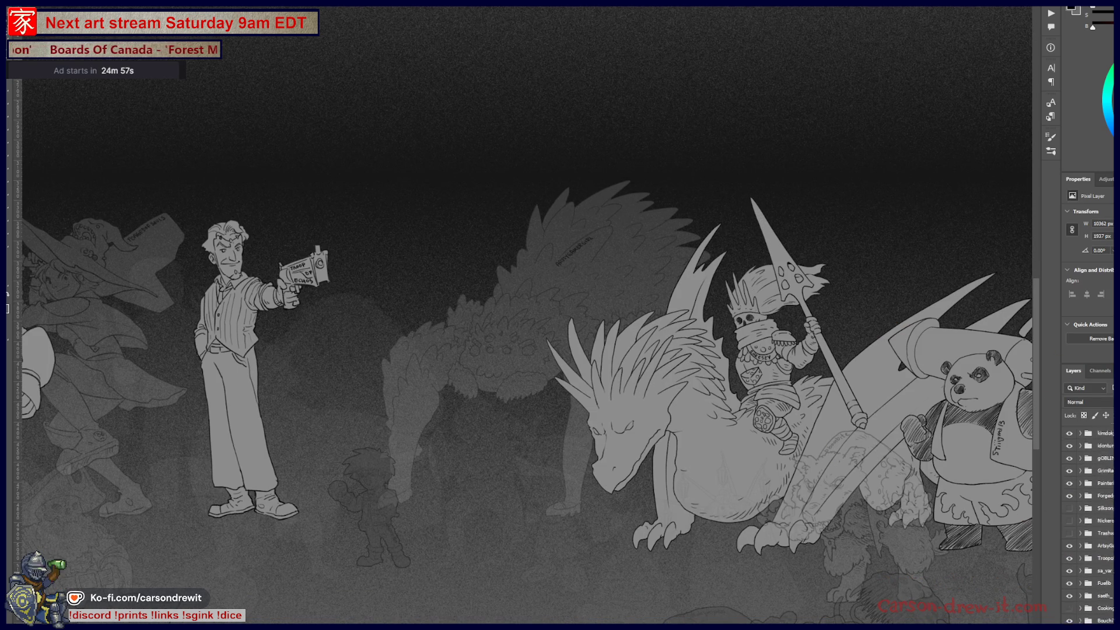
click(1070, 520)
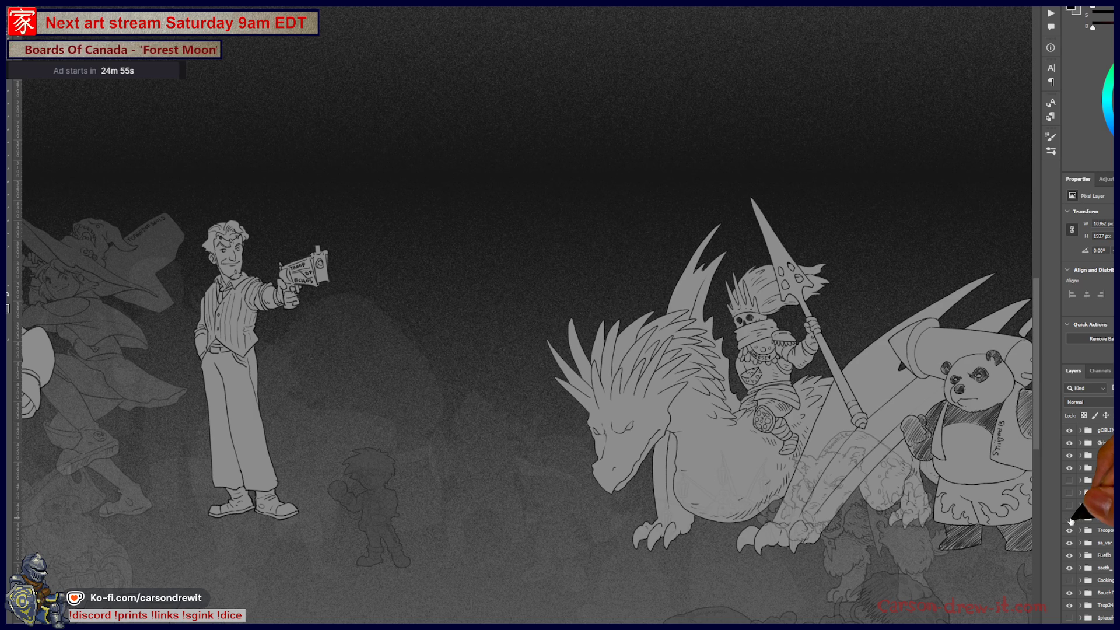
click(1069, 517)
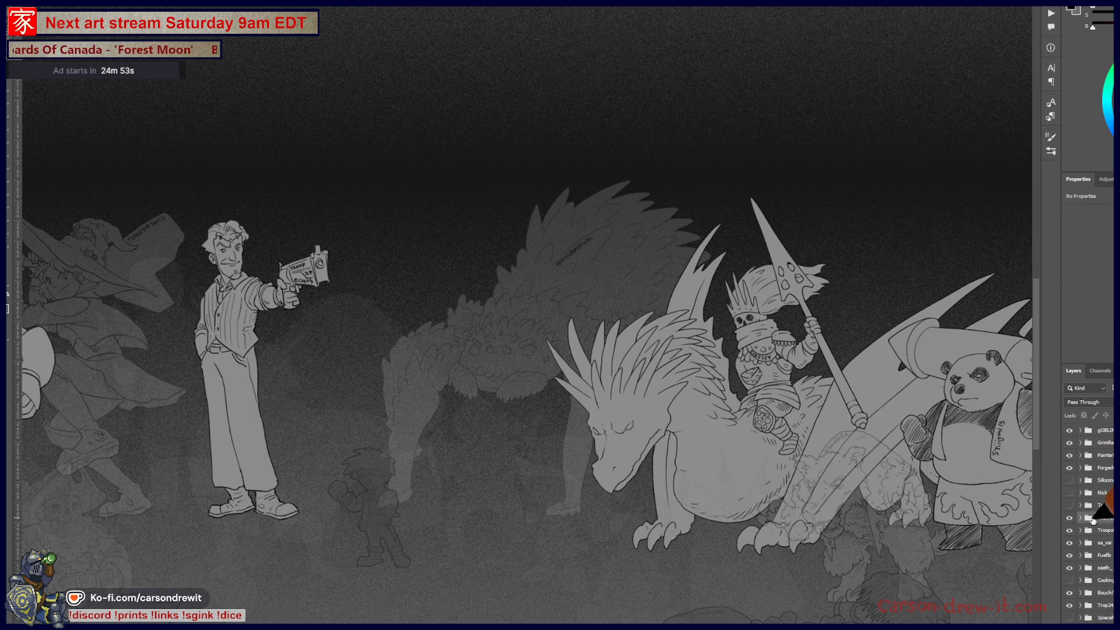
Set the spiky creature's layer to 100% opacity, hide its group, and briefly toggle the gunman and panda
click(1081, 517)
click(1104, 532)
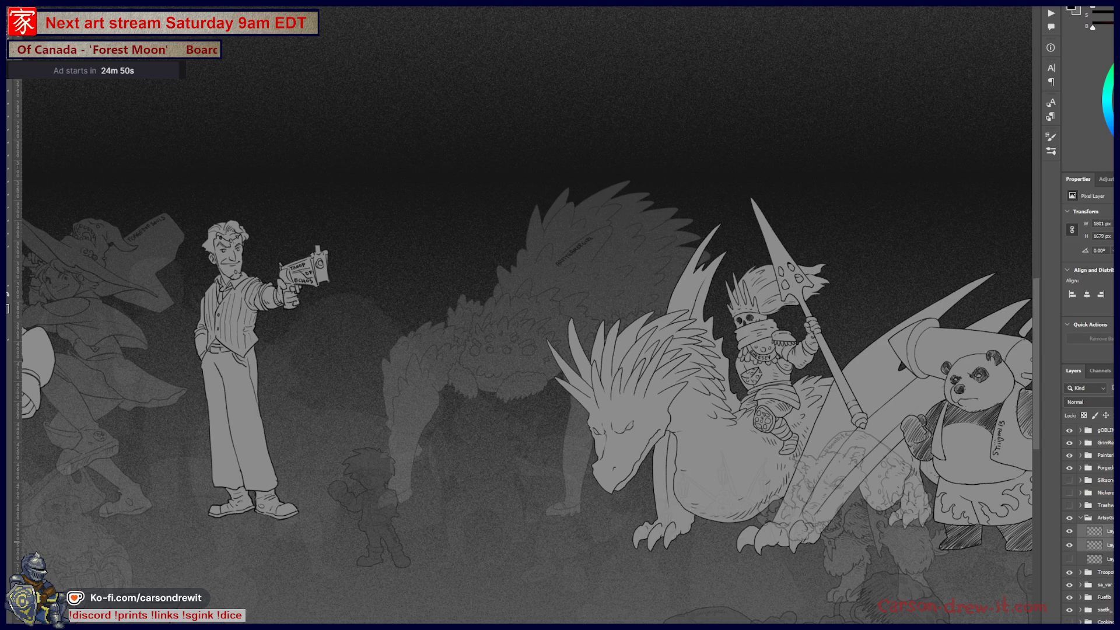
key(0)
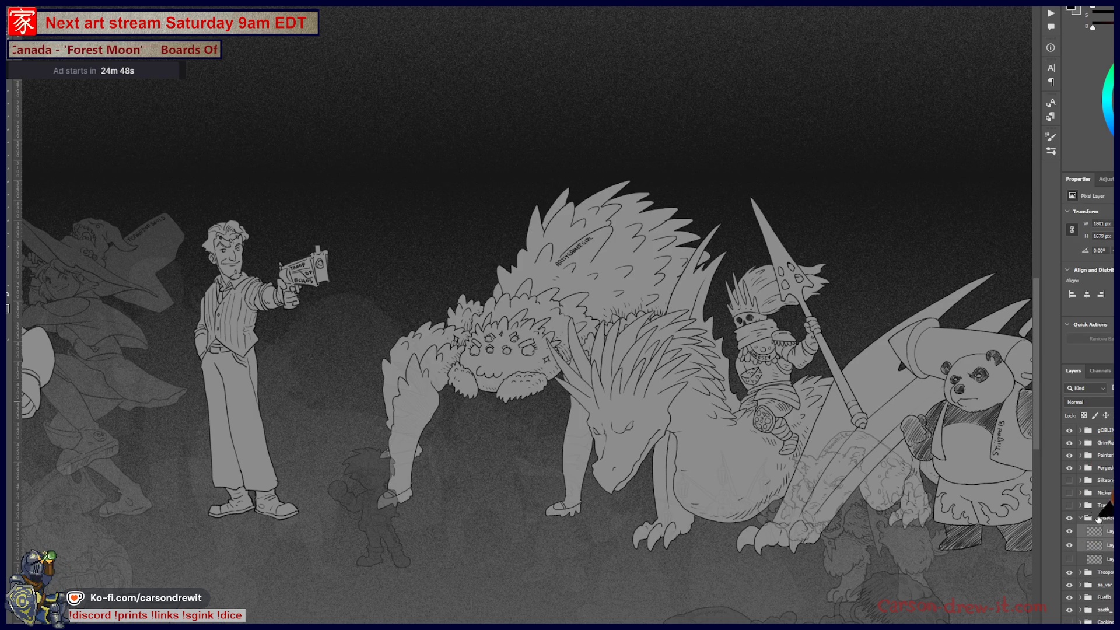
click(1081, 518)
click(1068, 518)
scroll(1070, 491, down, 3)
scroll(1086, 525, up, 3)
scroll(1089, 516, up, 5)
scroll(1068, 506, up, 4)
click(1068, 513)
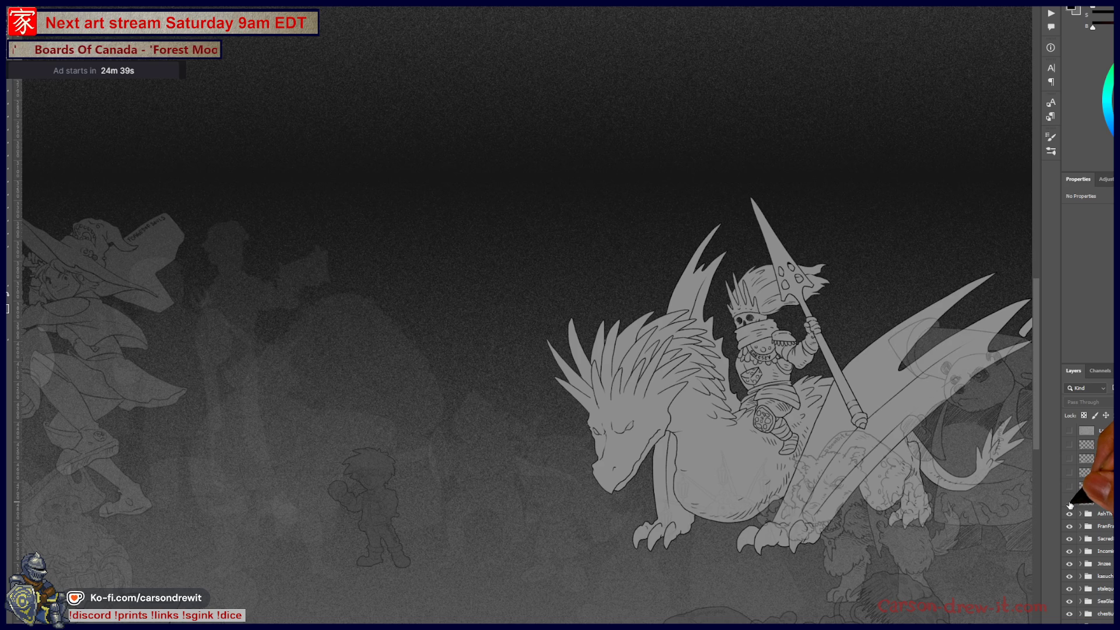
click(1069, 513)
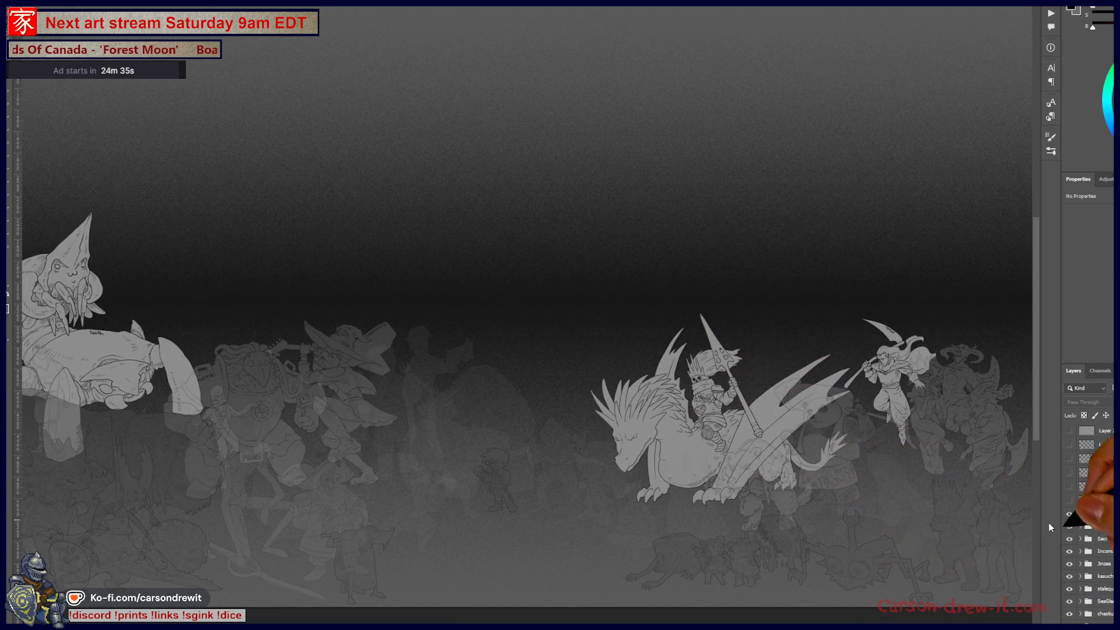
scroll(1085, 507, down, 5)
scroll(1102, 525, down, 2)
scroll(1104, 534, down, 2)
scroll(1107, 542, down, 2)
scroll(1110, 557, down, 2)
scroll(1111, 557, down, 2)
scroll(1108, 534, down, 2)
click(1110, 533)
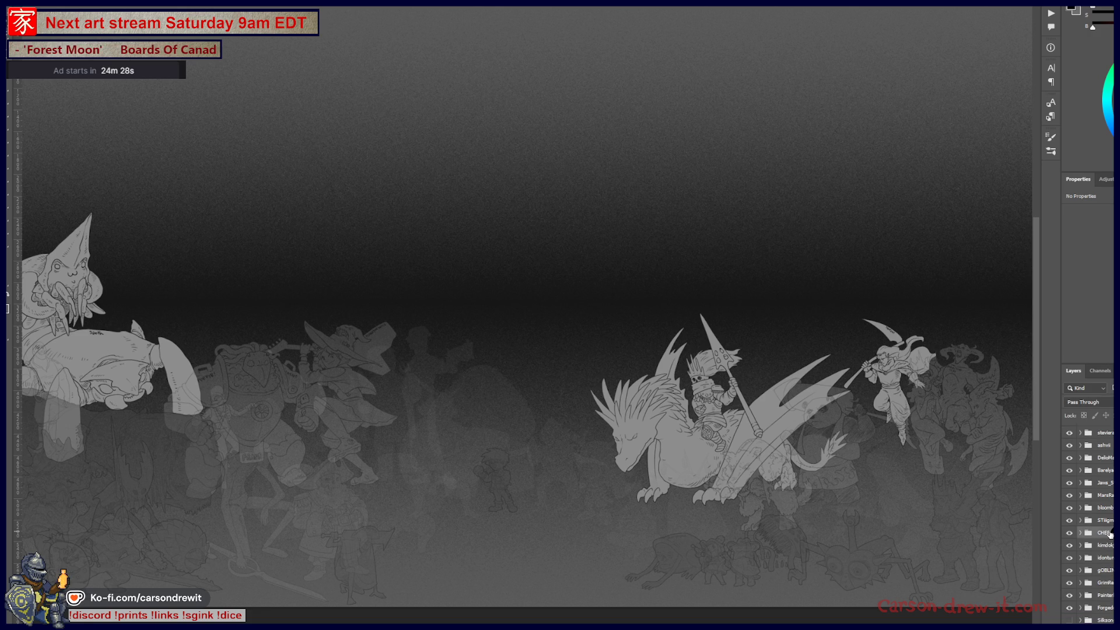
scroll(1089, 525, down, 2)
scroll(1089, 525, down, 1)
scroll(1112, 588, down, 3)
scroll(1113, 589, down, 3)
scroll(1112, 588, down, 3)
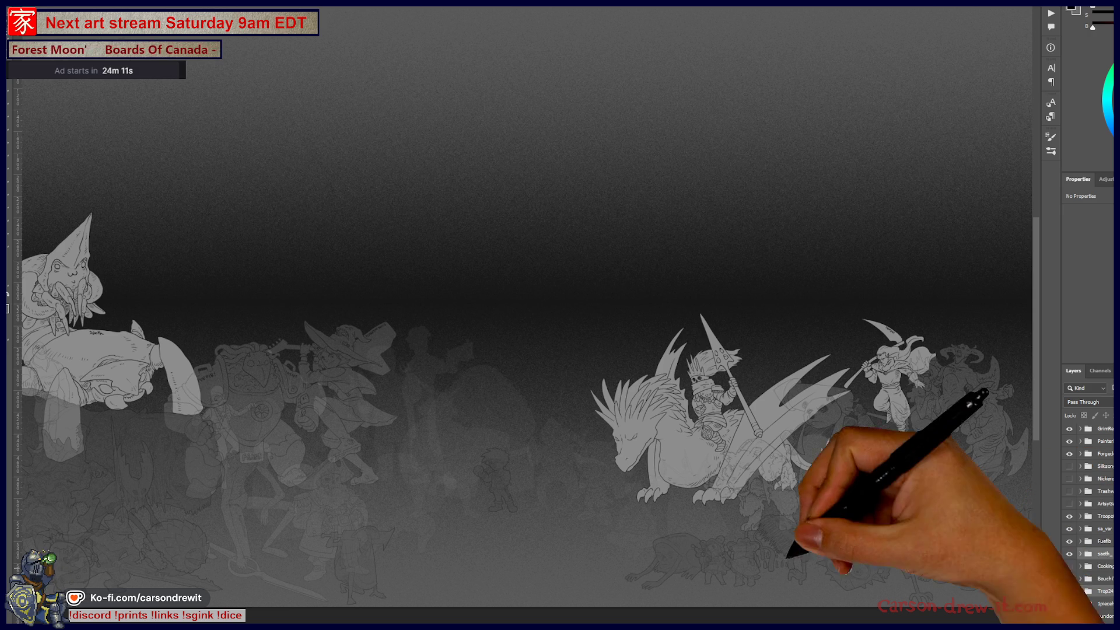
Fit the canvas in view and reveal several hidden character layers down the eye column
key(ctrl+0)
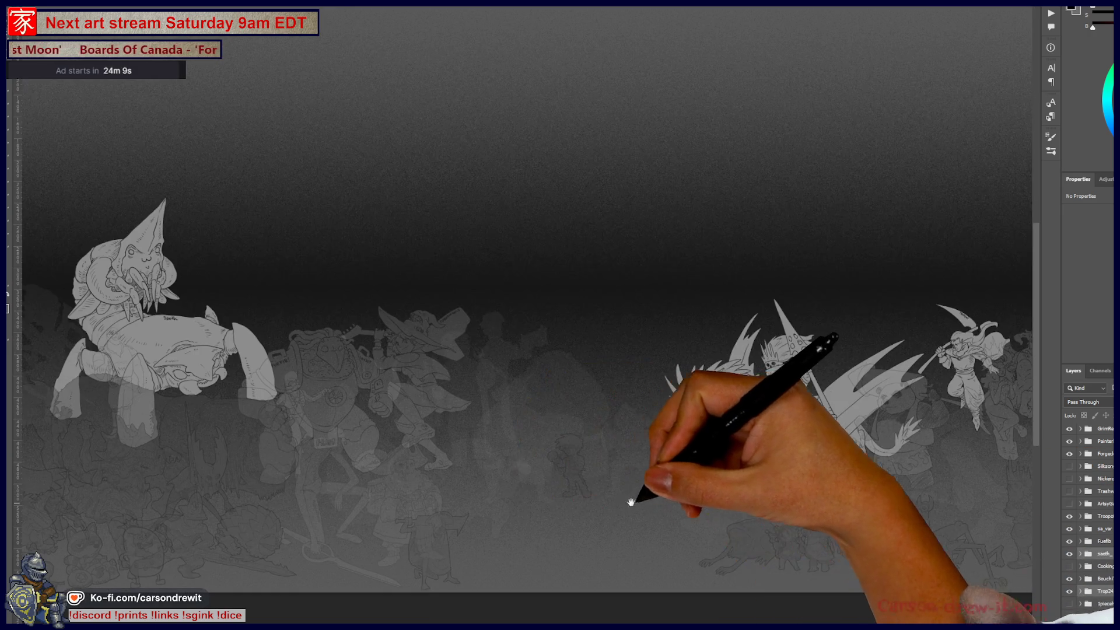
drag(656, 476, 670, 420)
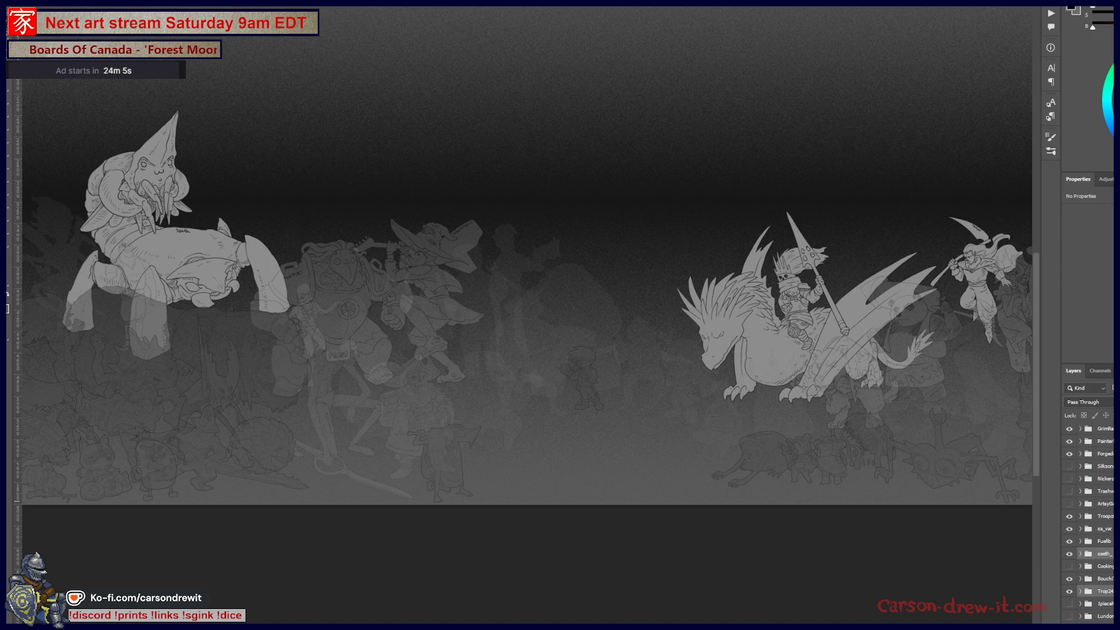
mouse_move(803, 523)
mouse_down()
mouse_move(749, 559)
mouse_move(764, 556)
mouse_up()
scroll(1089, 525, down, 3)
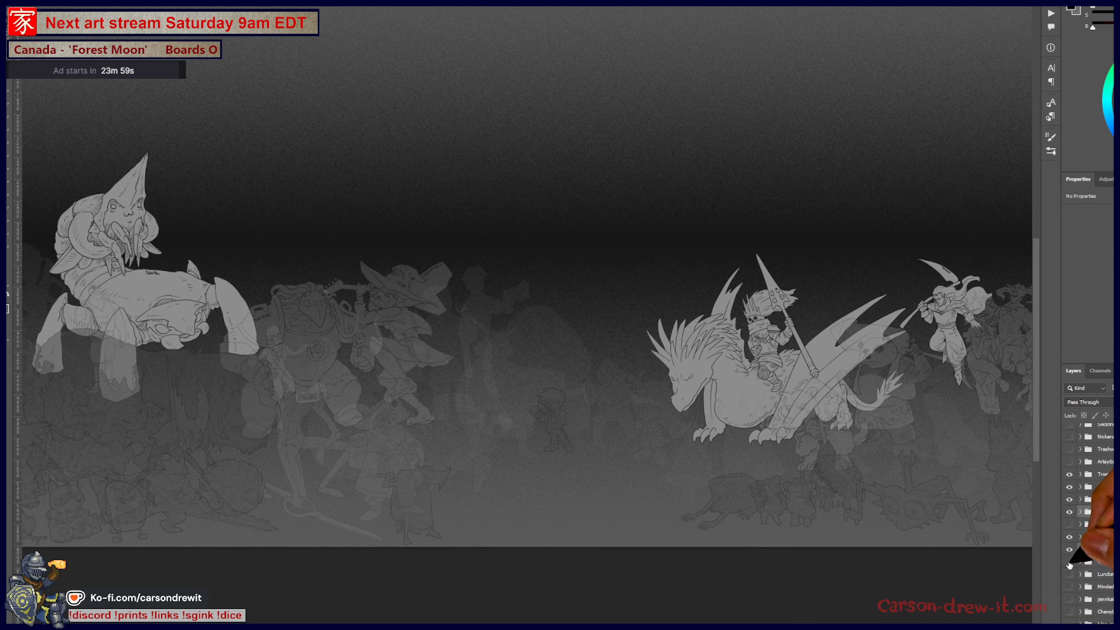
scroll(1069, 565, down, 5)
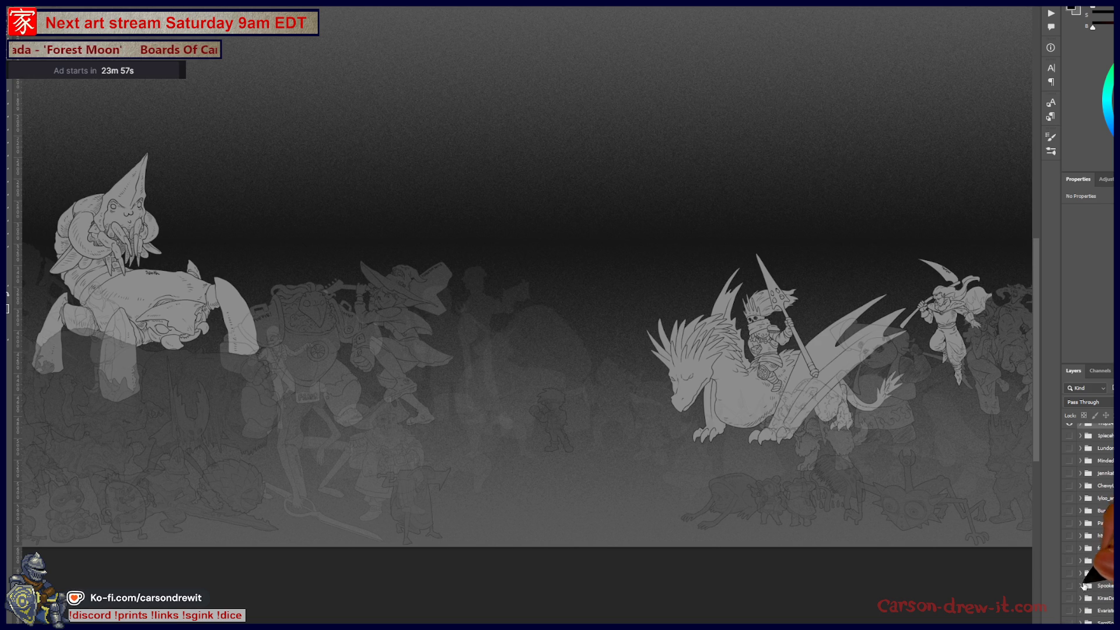
mouse_move(1069, 586)
mouse_down()
mouse_move(1070, 535)
mouse_move(1069, 586)
mouse_up()
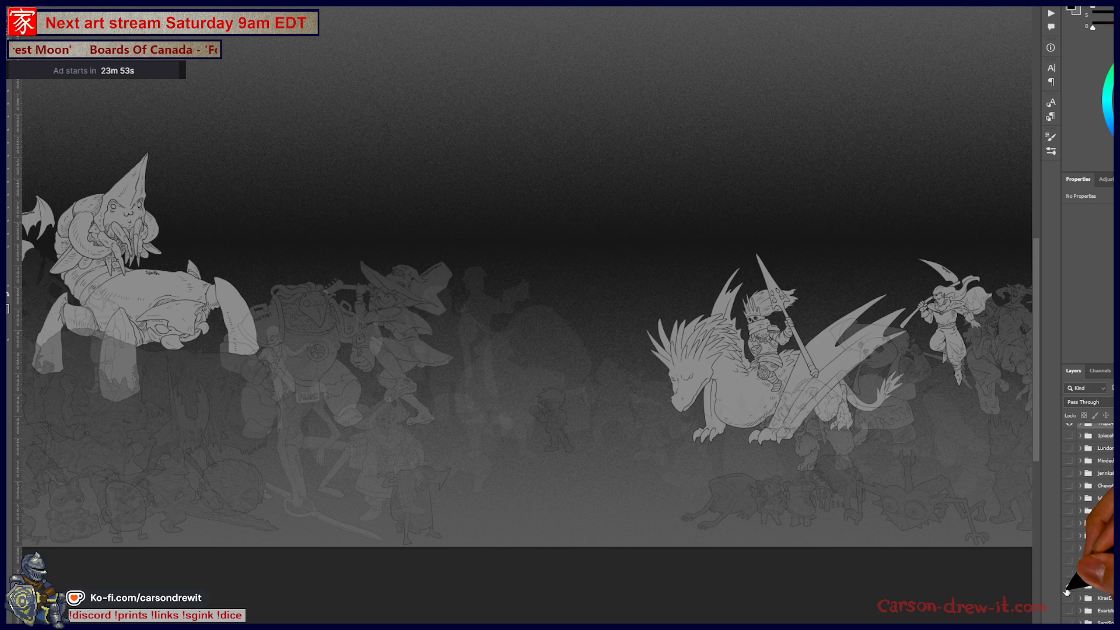
Swap the hooded swordsman for the spiky-headed owl and show the caped glowing-hand figure
click(1070, 574)
click(1071, 574)
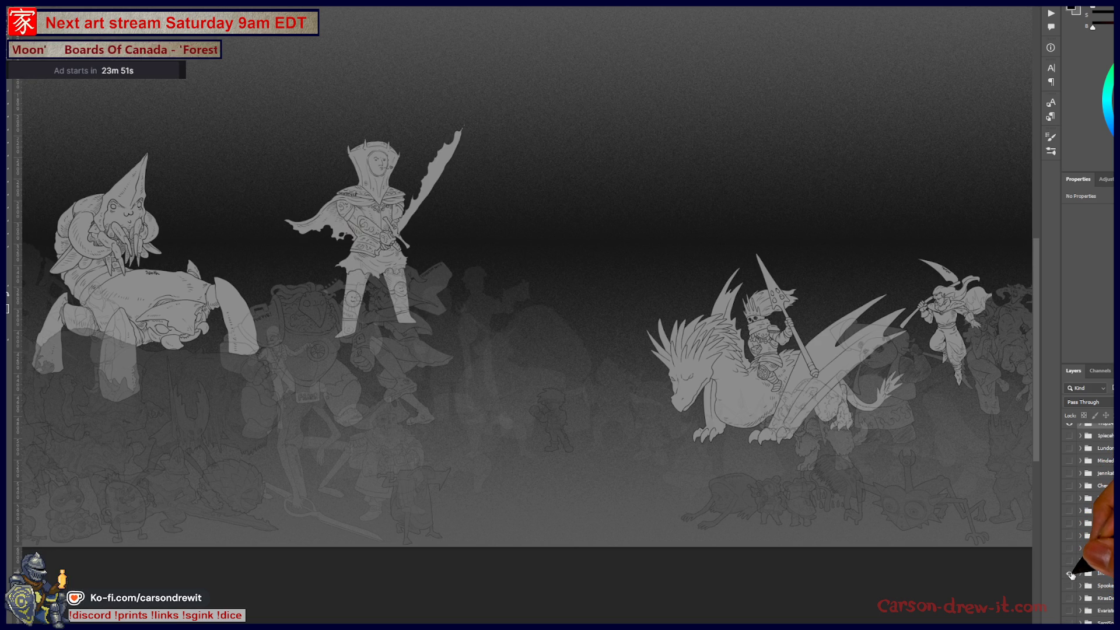
click(1072, 575)
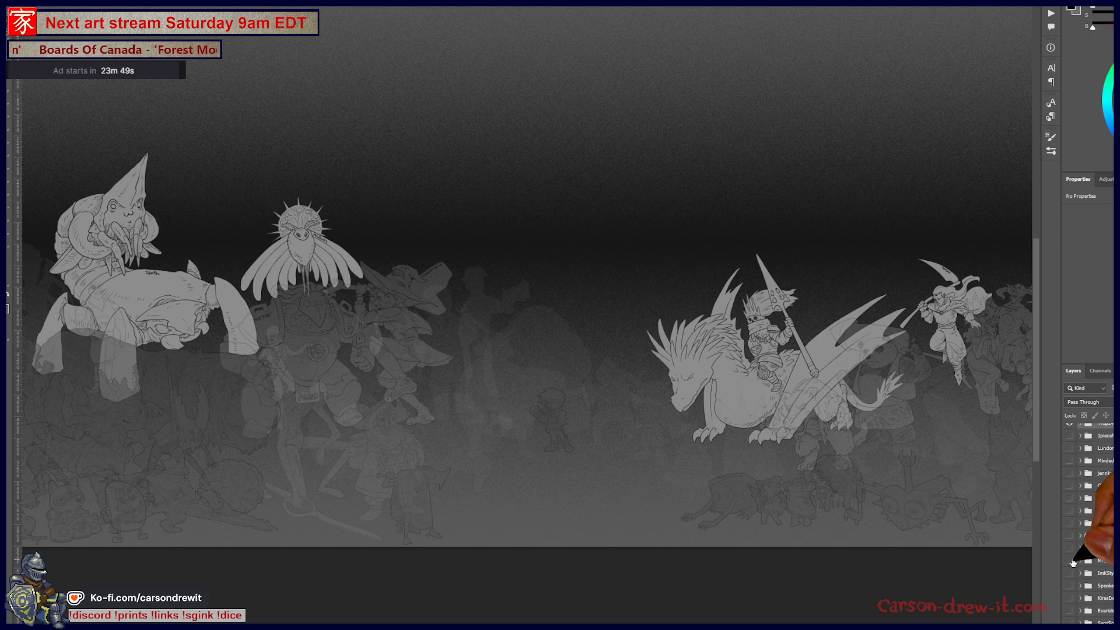
click(1072, 562)
click(1070, 548)
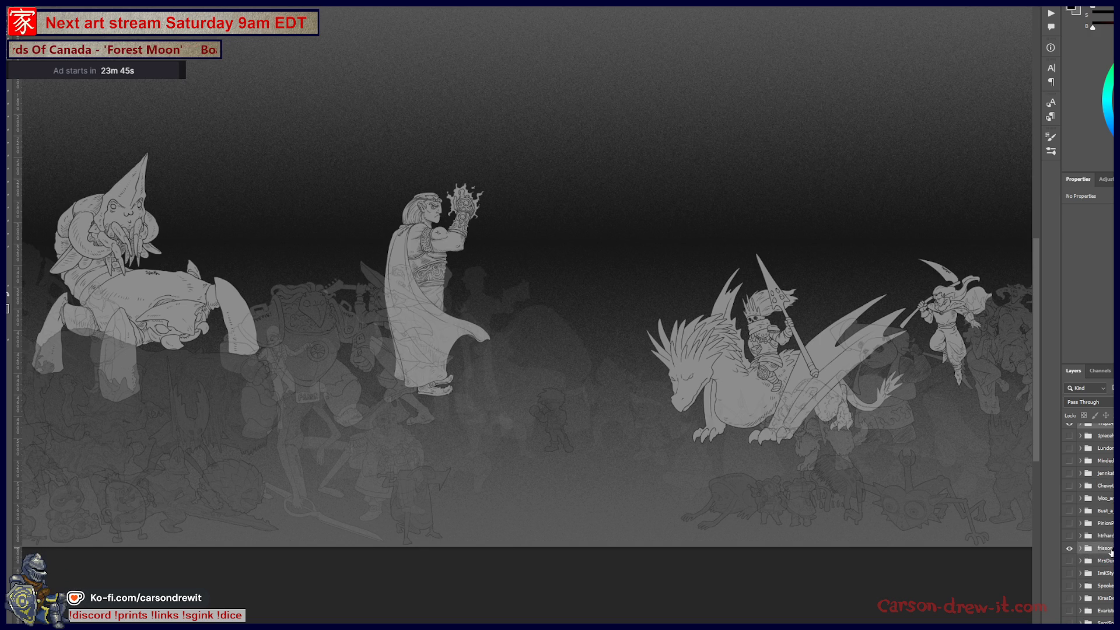
Preview the roaring beast, horned beast and acrobat, then restore the owl and another character
click(1070, 537)
click(1070, 537)
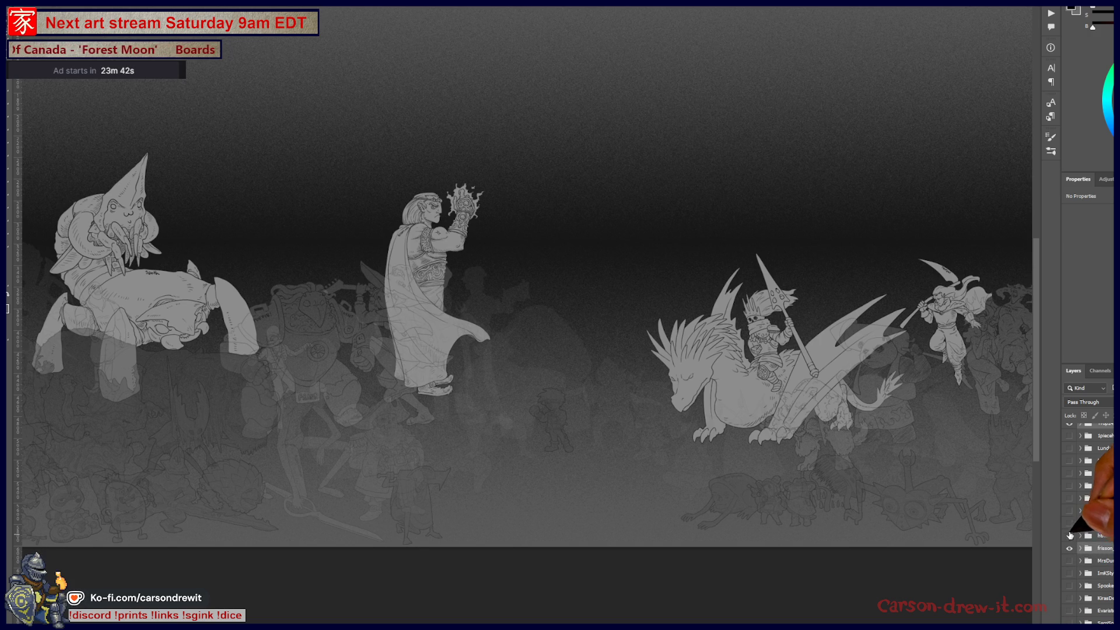
click(1069, 527)
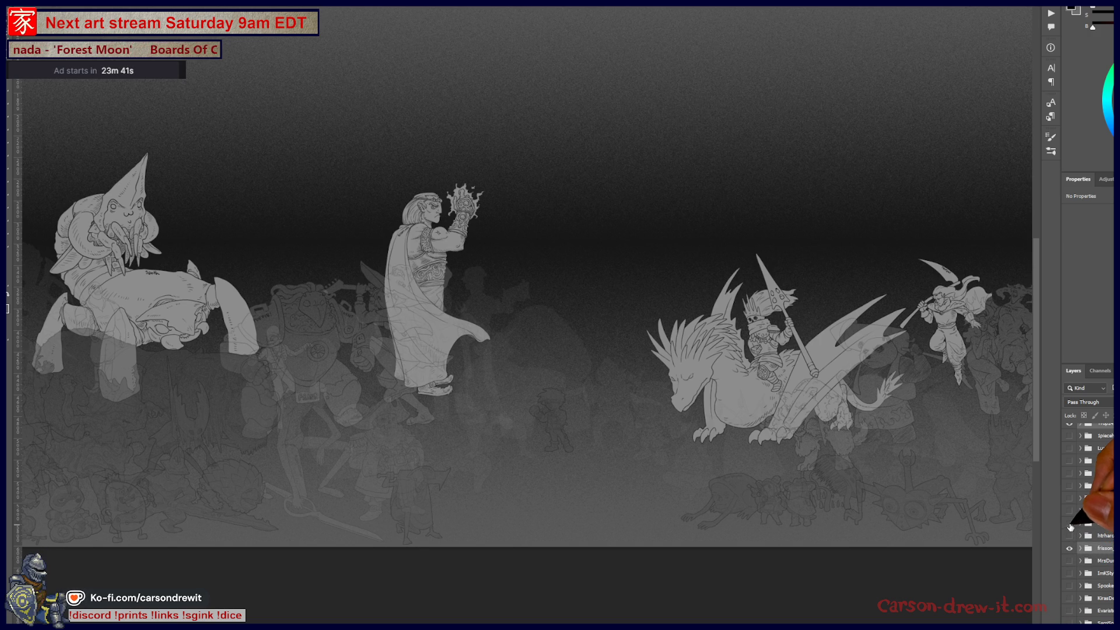
click(1070, 516)
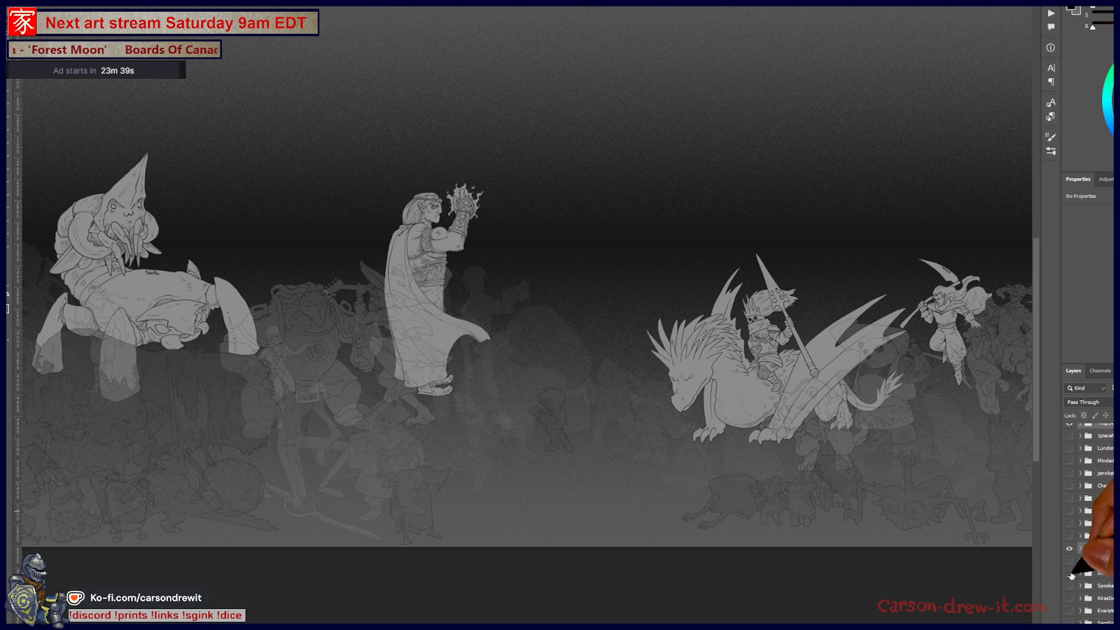
click(1070, 566)
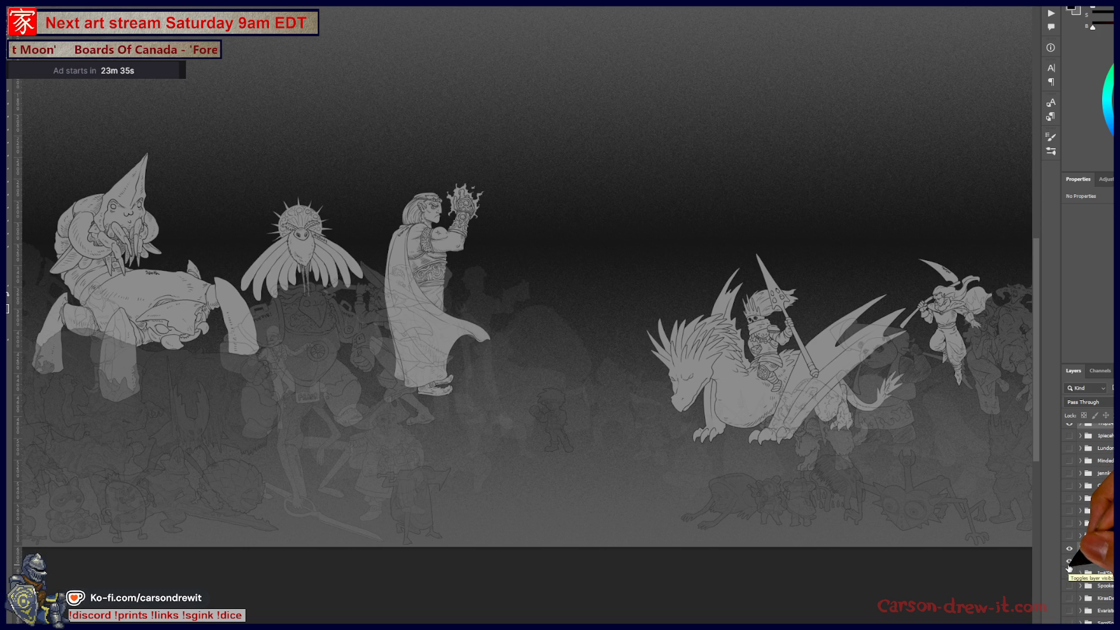
click(1069, 507)
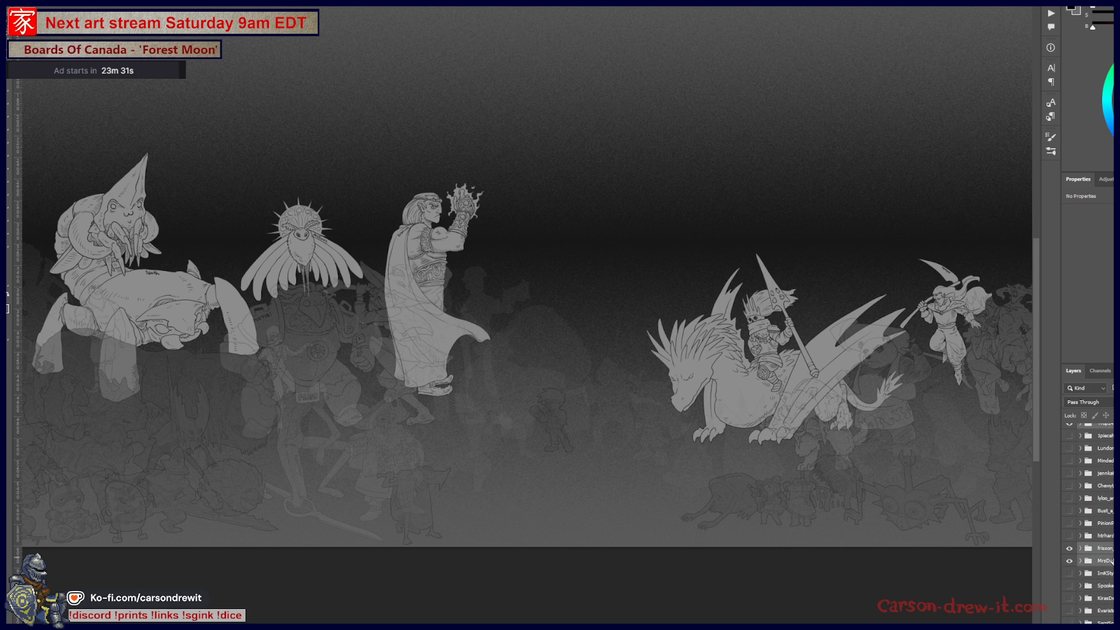
scroll(629, 426, down, 3)
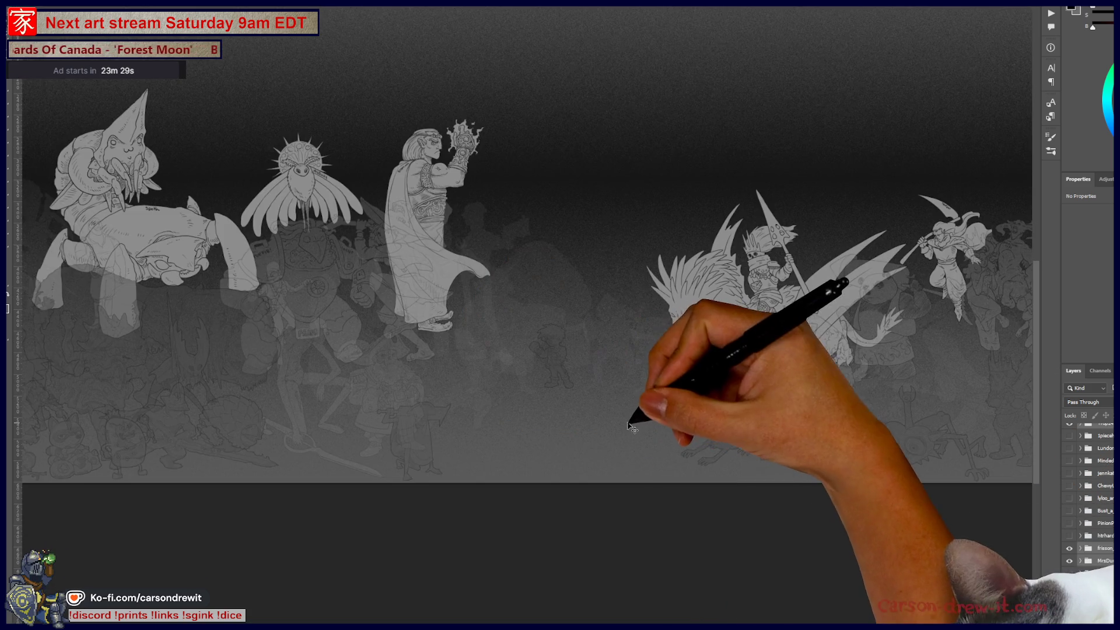
scroll(630, 426, left, 2)
scroll(1096, 570, down, 3)
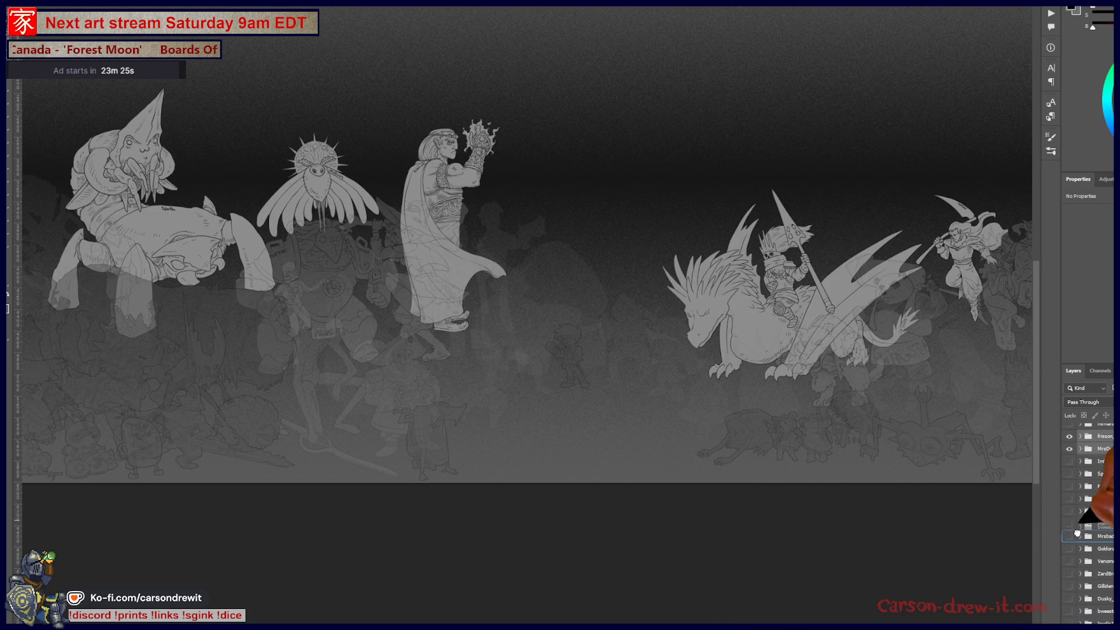
scroll(1077, 554, up, 3)
scroll(1101, 597, down, 2)
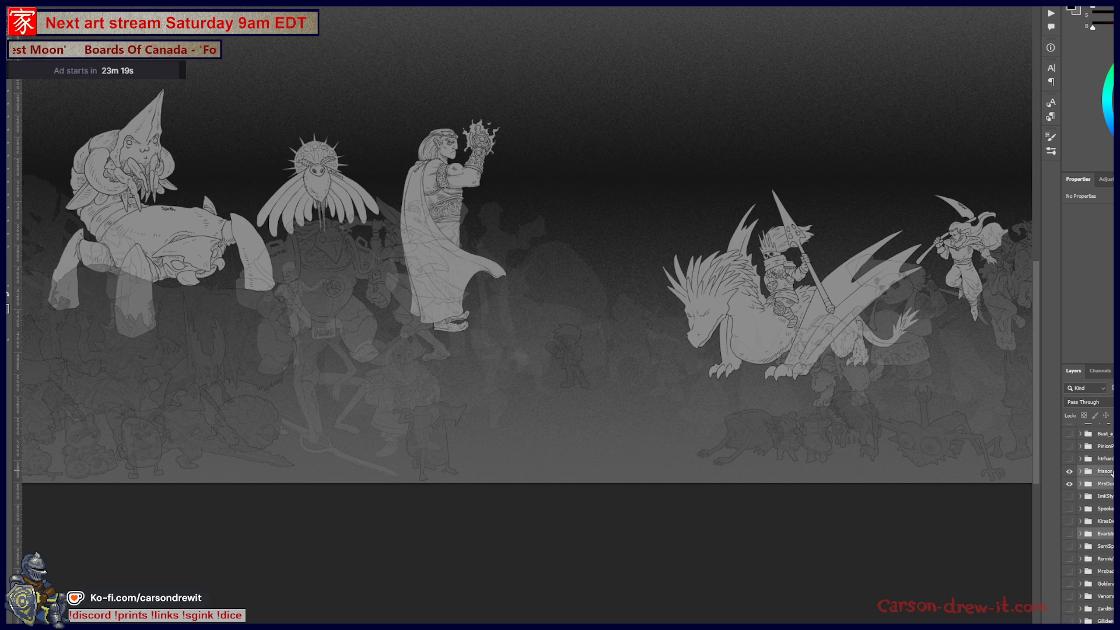
scroll(1111, 475, up, 2)
scroll(1094, 516, up, 5)
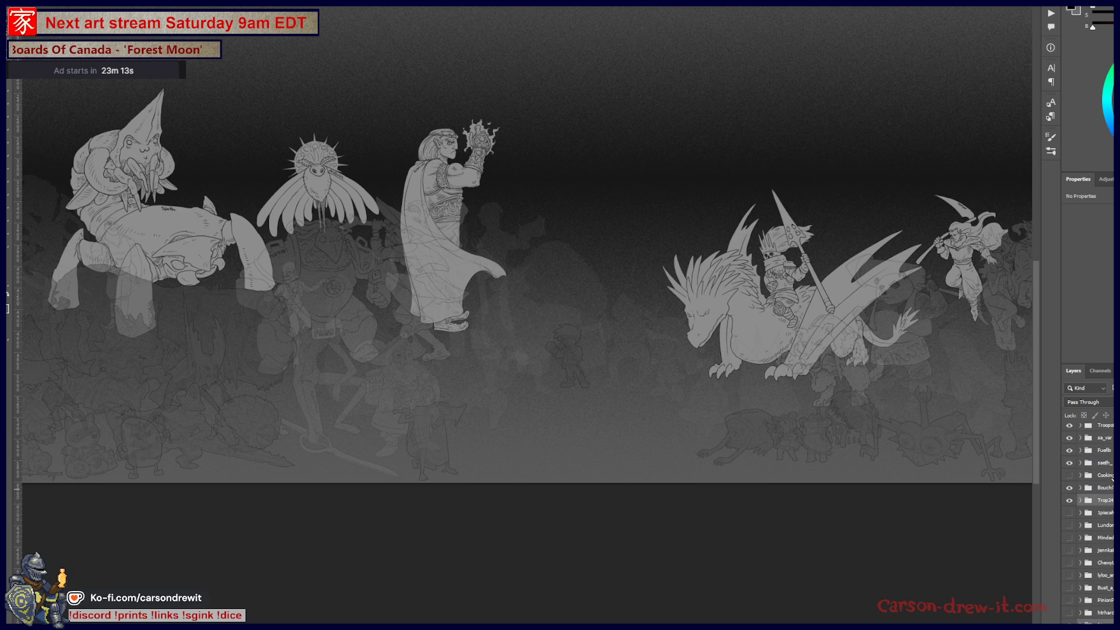
scroll(1110, 473, up, 1)
scroll(1089, 526, down, 2)
scroll(1089, 526, down, 2)
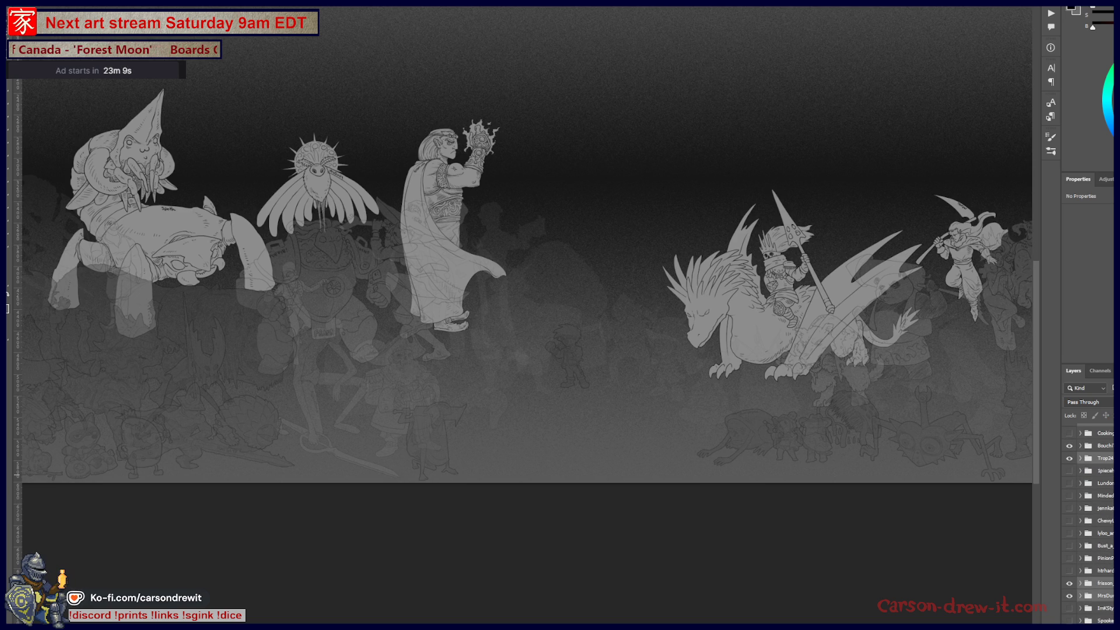
scroll(1090, 524, up, 5)
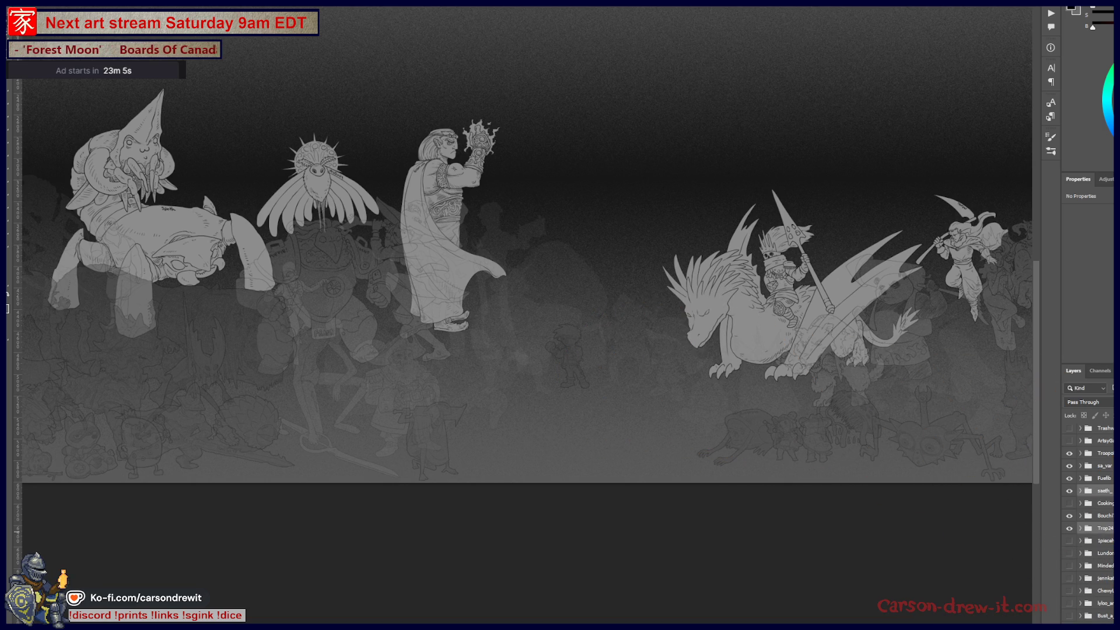
scroll(1089, 525, down, 4)
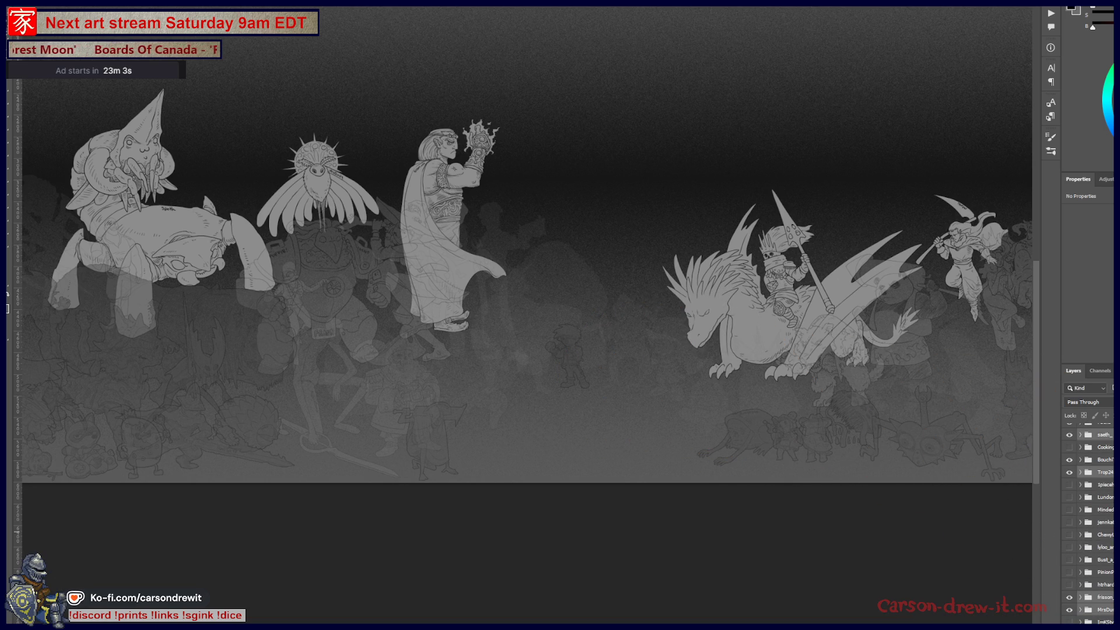
scroll(1090, 525, down, 3)
scroll(1090, 525, down, 3)
scroll(1105, 470, down, 3)
scroll(1106, 470, down, 3)
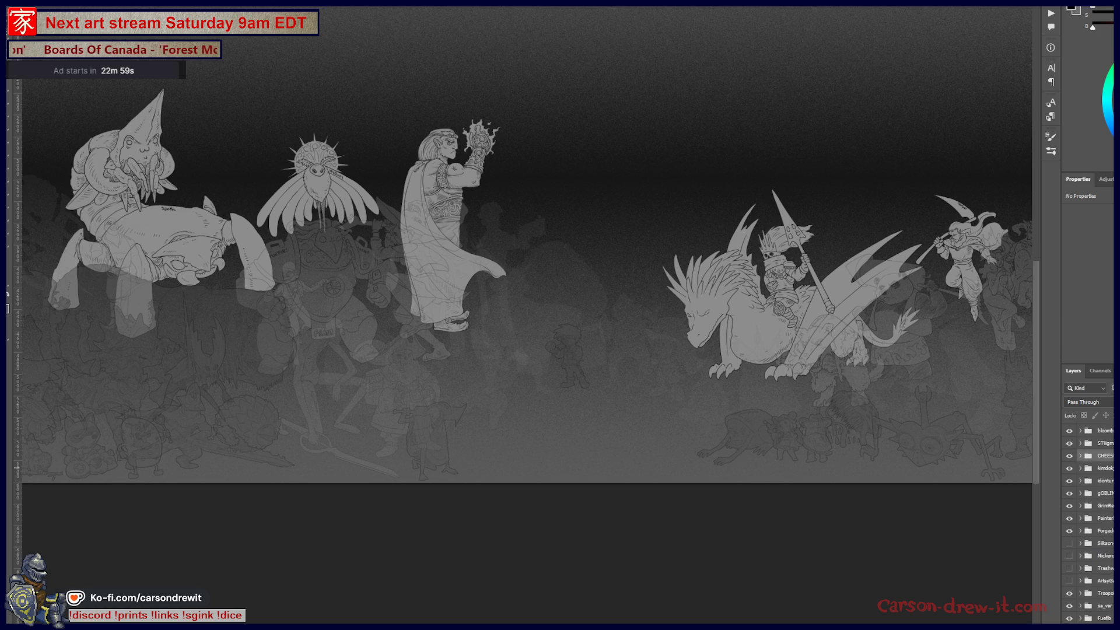
scroll(1105, 470, down, 3)
scroll(1090, 525, down, 2)
scroll(1089, 525, down, 2)
scroll(1089, 525, down, 2)
scroll(1090, 525, down, 2)
scroll(1090, 525, down, 1)
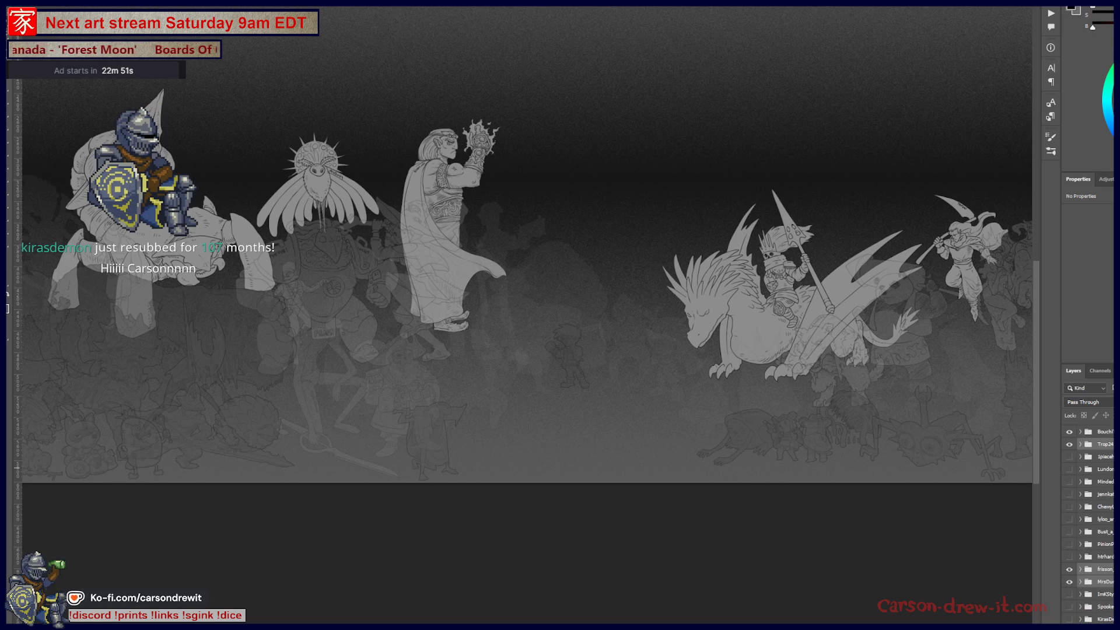
scroll(1089, 526, down, 3)
scroll(1090, 525, down, 4)
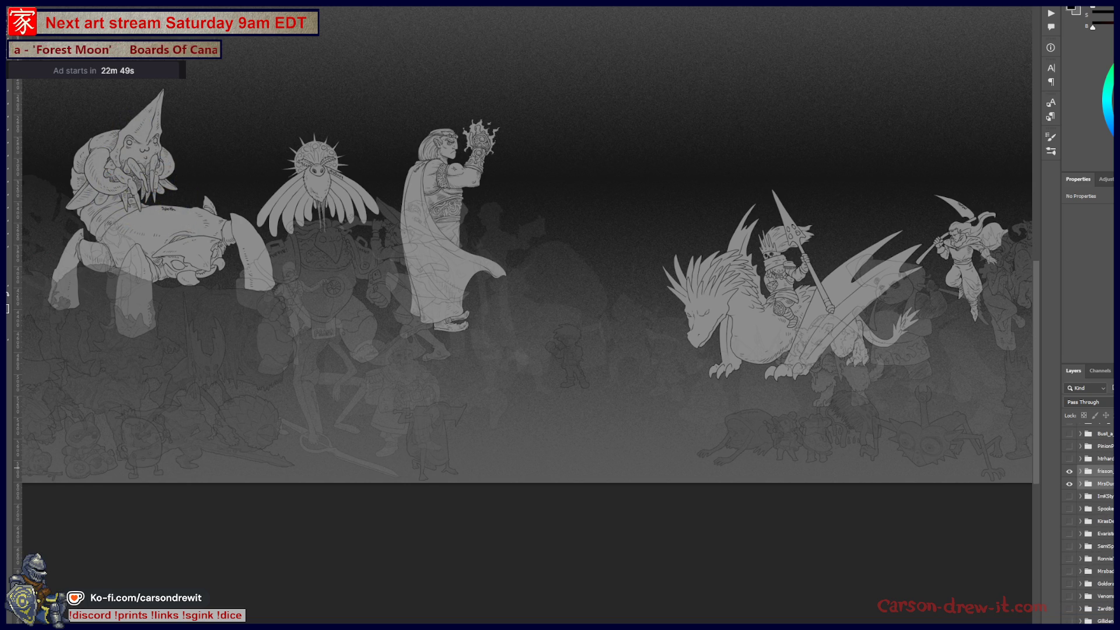
scroll(1089, 526, up, 5)
scroll(1089, 525, up, 5)
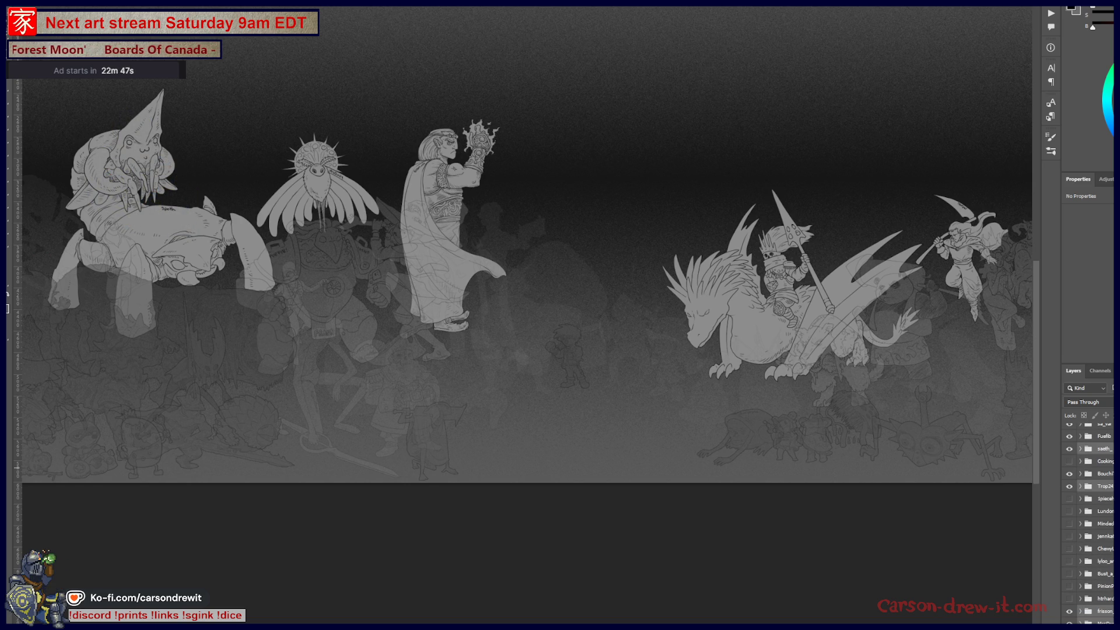
scroll(1090, 525, down, 5)
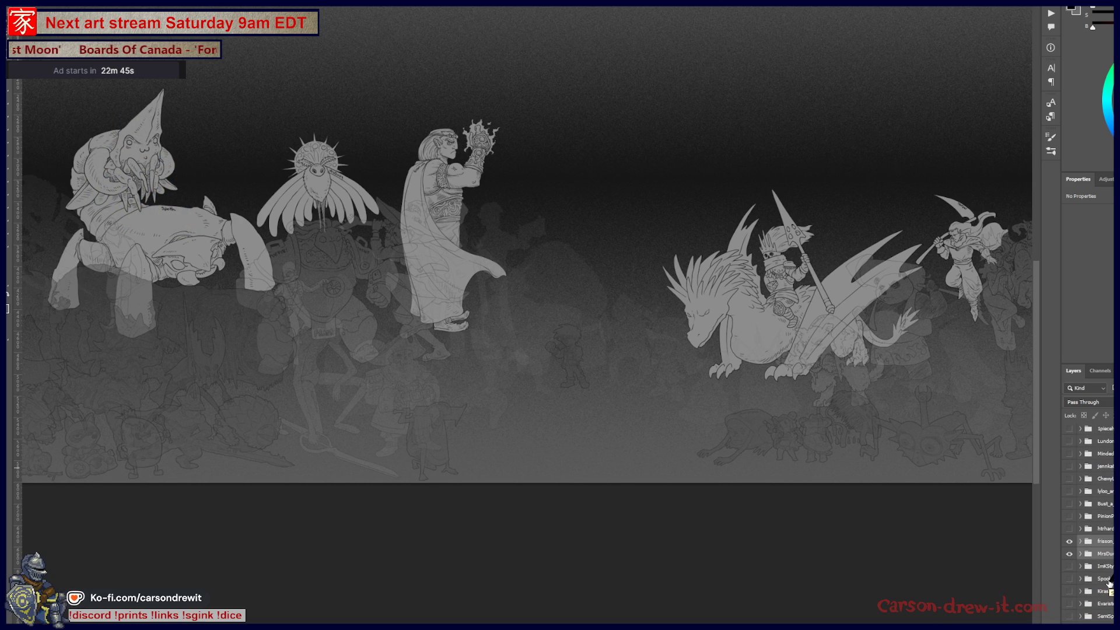
scroll(1102, 569, down, 3)
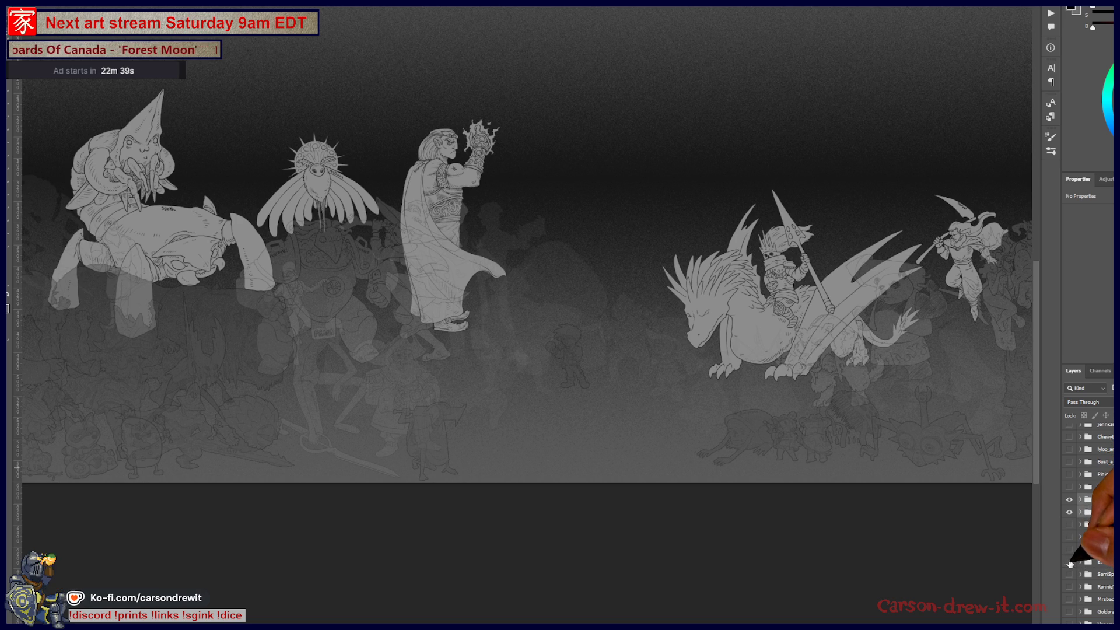
Preview the top-left figure and toggle the sword-armed robot mid-canvas
click(1070, 560)
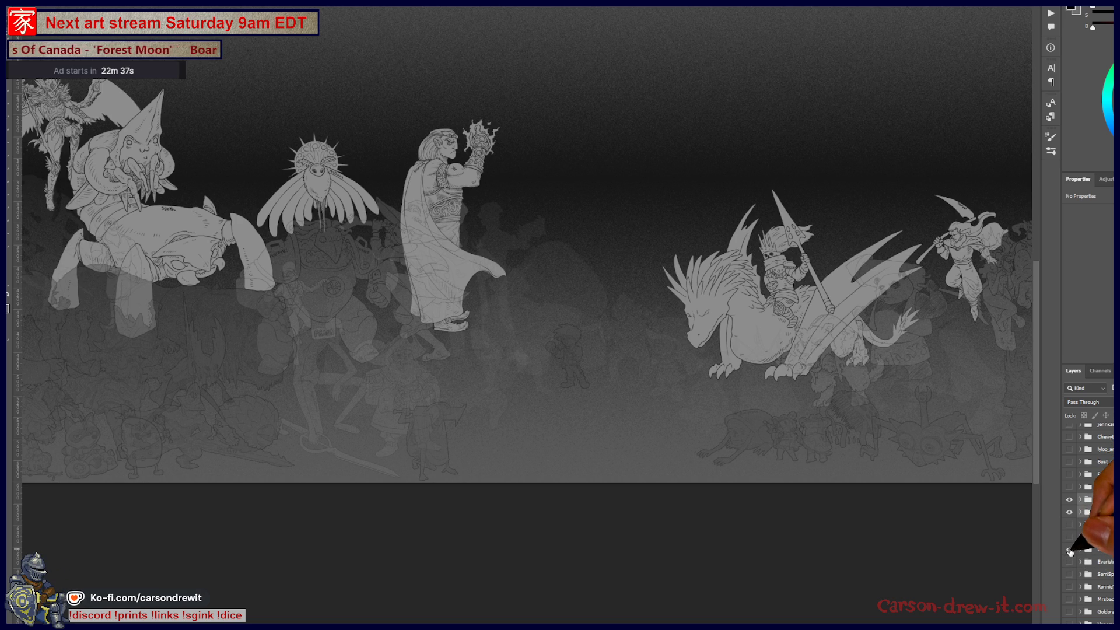
click(1070, 552)
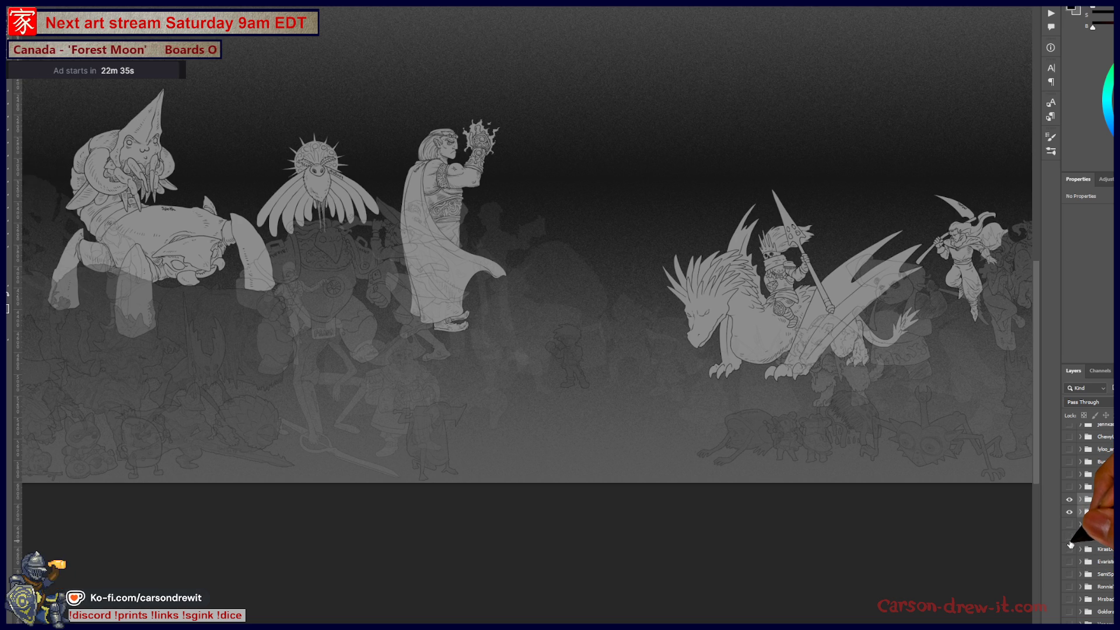
click(1071, 576)
click(1071, 575)
Swap through the scythe skeleton and hooded sword-bearer, then show a new background character group
click(1071, 587)
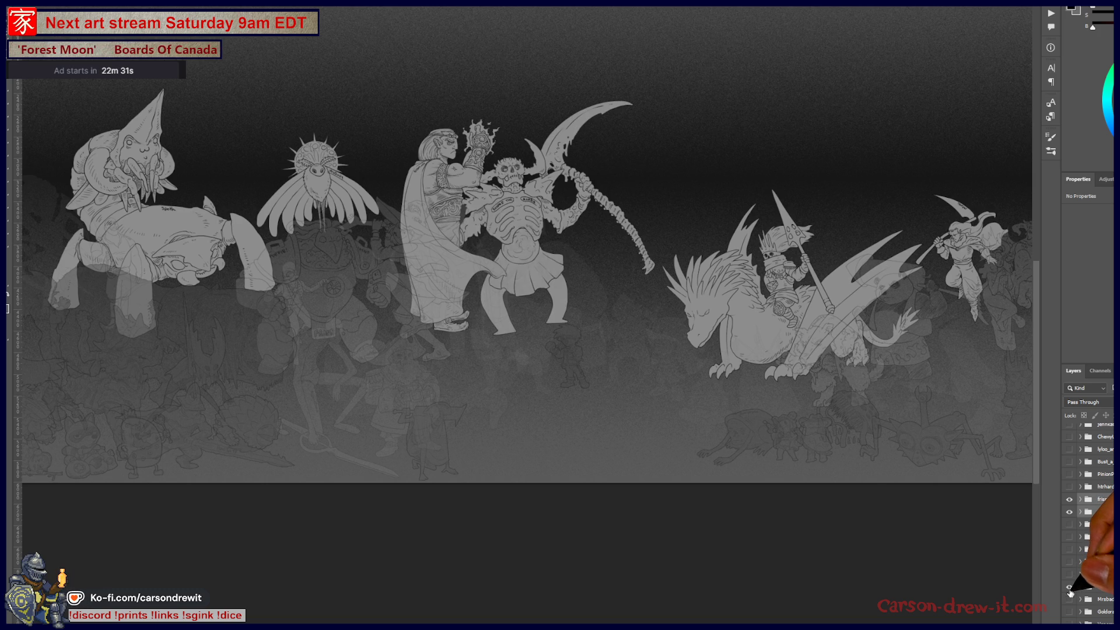
click(1071, 587)
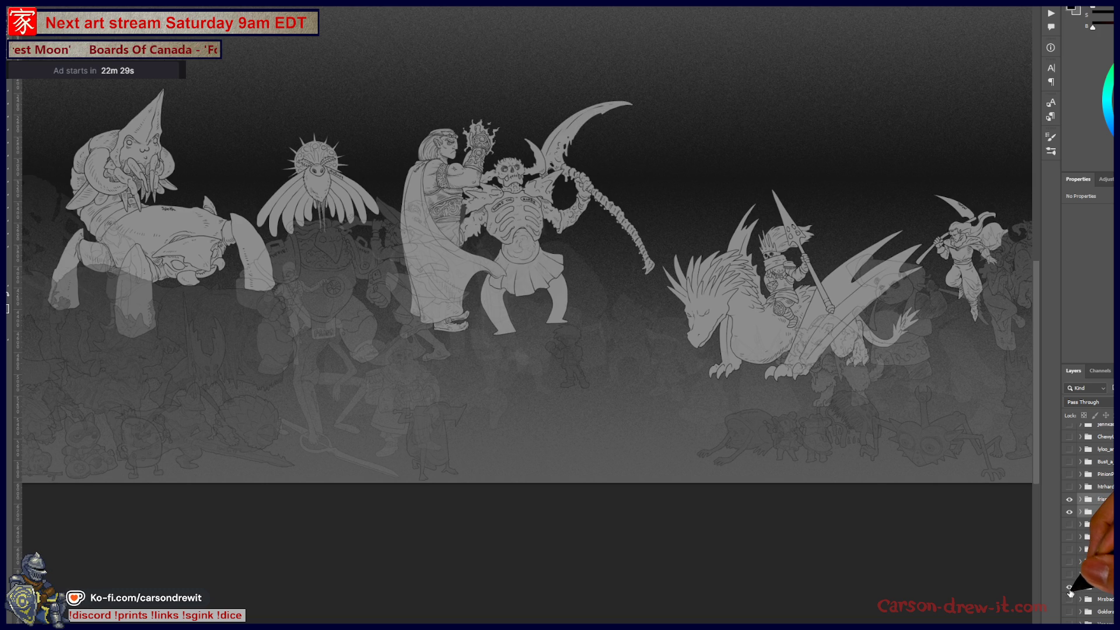
click(1071, 594)
click(1071, 528)
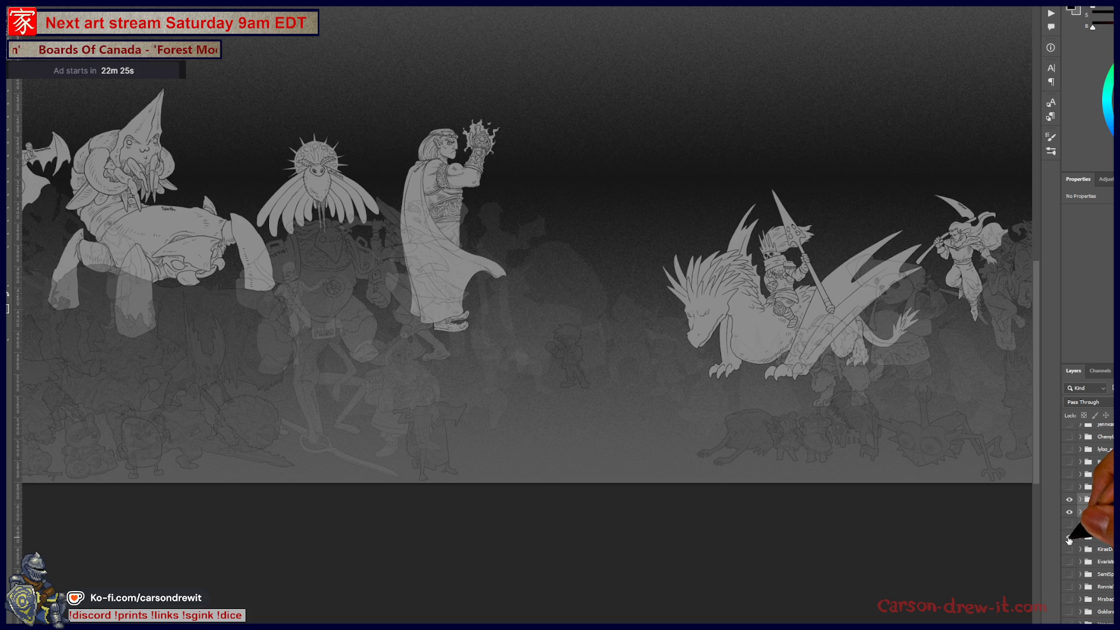
scroll(1069, 541, up, 2)
scroll(1071, 557, up, 5)
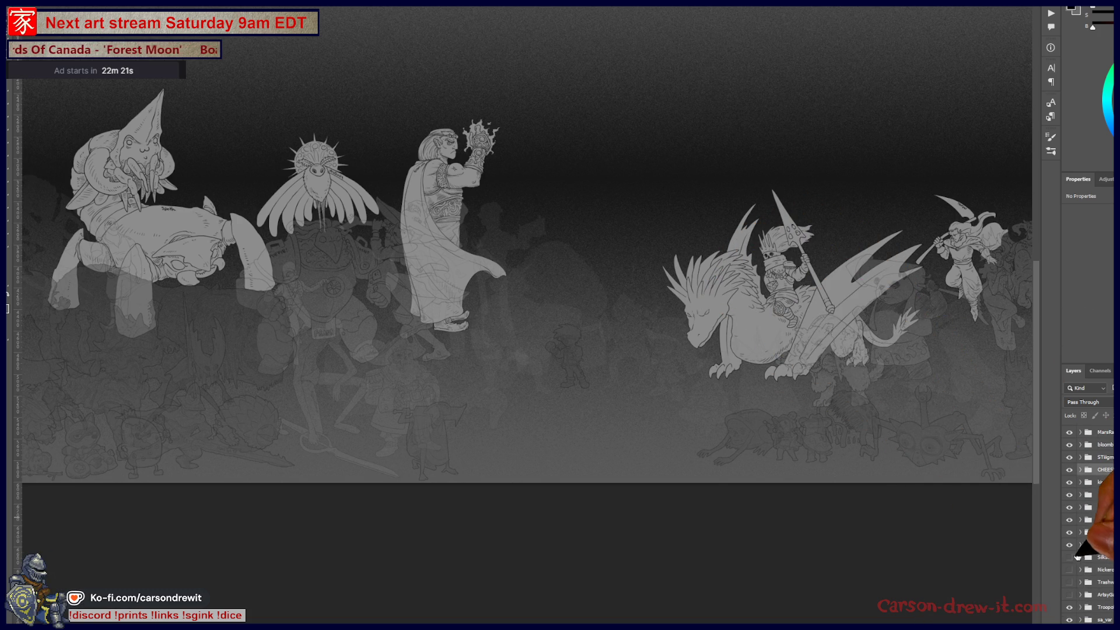
click(1072, 559)
scroll(1083, 568, up, 5)
scroll(1082, 567, up, 2)
scroll(1083, 561, up, 2)
scroll(1084, 570, up, 2)
scroll(1086, 577, up, 2)
scroll(1087, 550, up, 2)
scroll(1086, 554, up, 2)
scroll(1081, 579, up, 2)
scroll(1080, 569, down, 2)
mouse_move(1070, 508)
mouse_down()
mouse_move(1072, 546)
mouse_move(1072, 518)
mouse_up()
click(1070, 545)
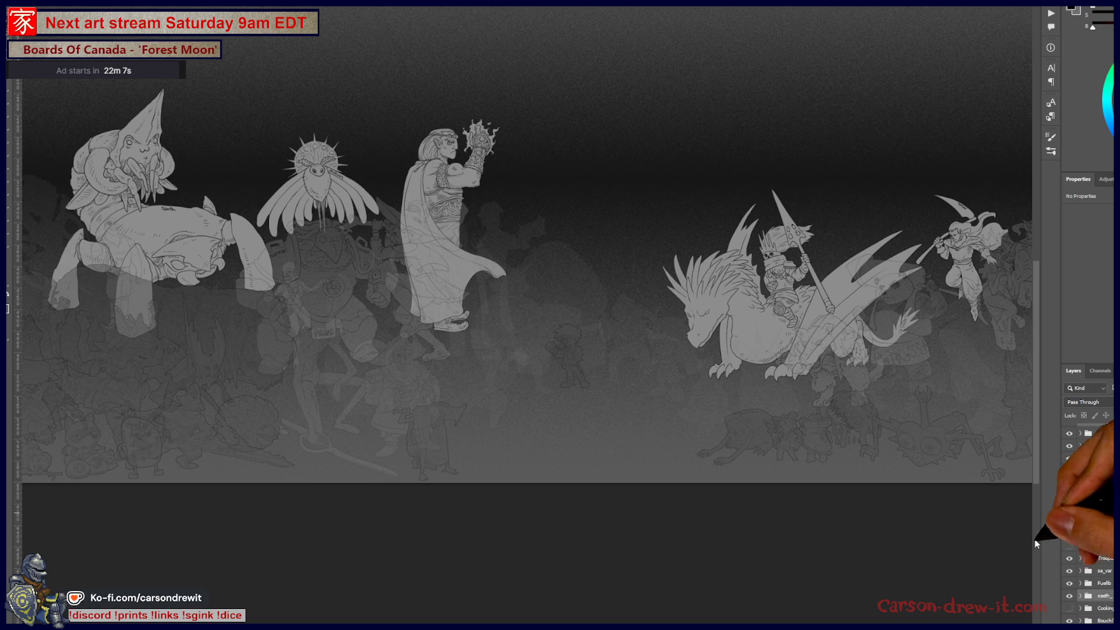
scroll(742, 465, down, 2)
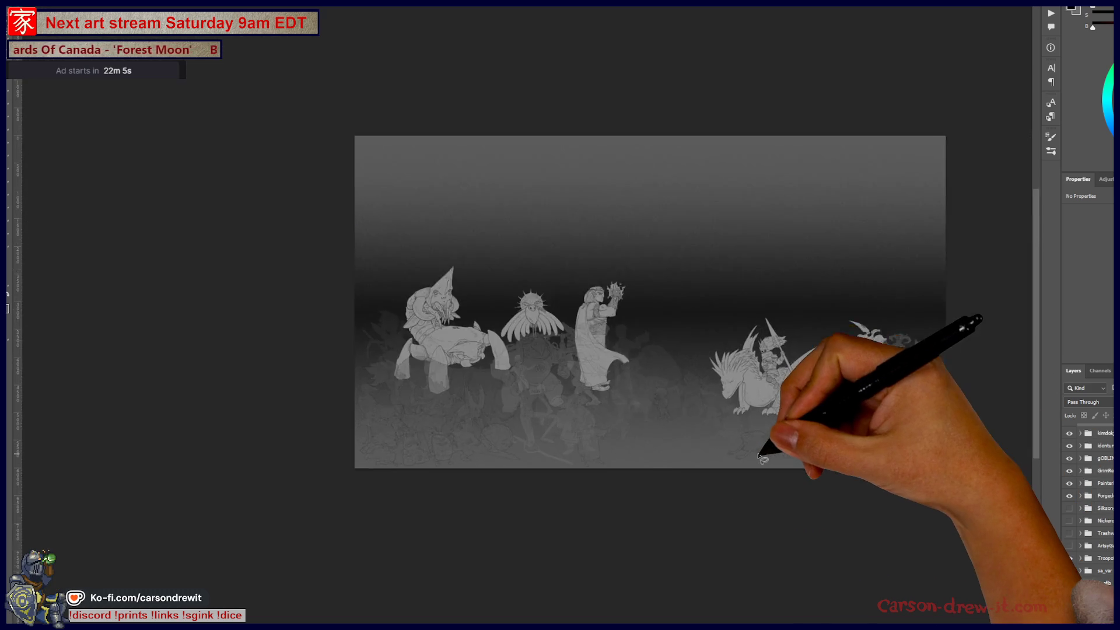
scroll(743, 467, up, 2)
scroll(1090, 516, down, 3)
scroll(1090, 516, down, 2)
scroll(1094, 543, down, 2)
scroll(1103, 561, down, 2)
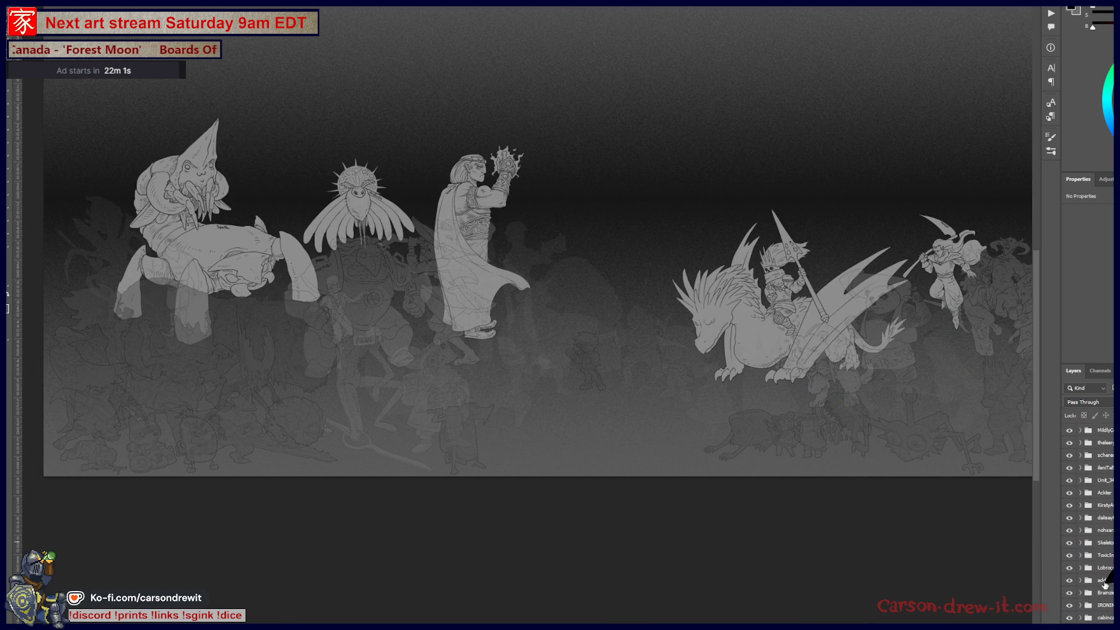
scroll(1104, 585, down, 3)
click(1105, 585)
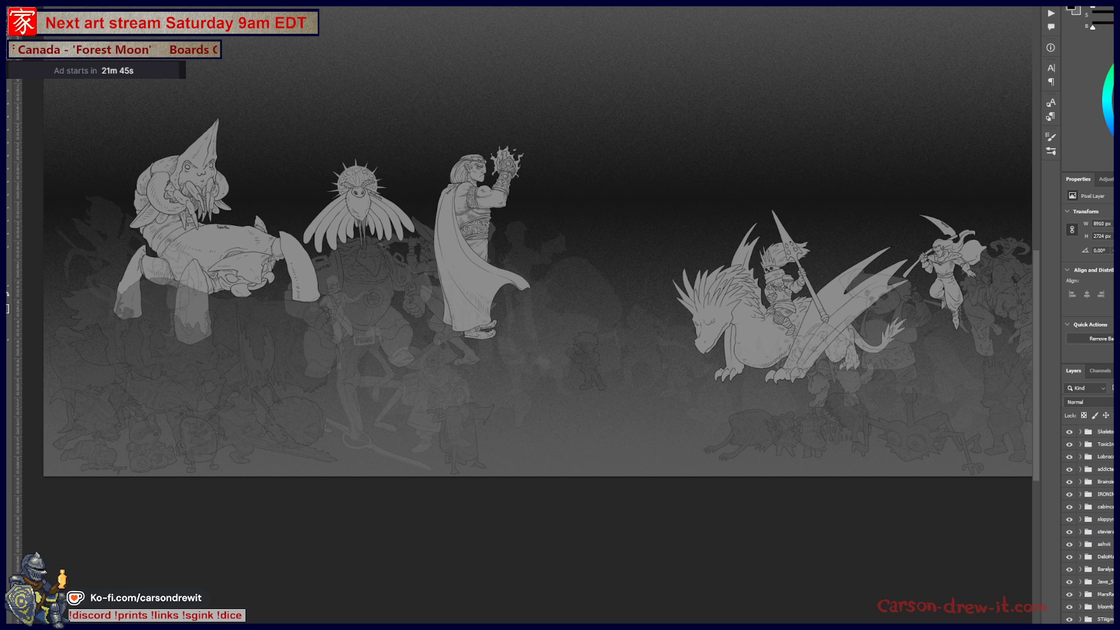
scroll(1105, 438, up, 3)
scroll(1095, 437, up, 5)
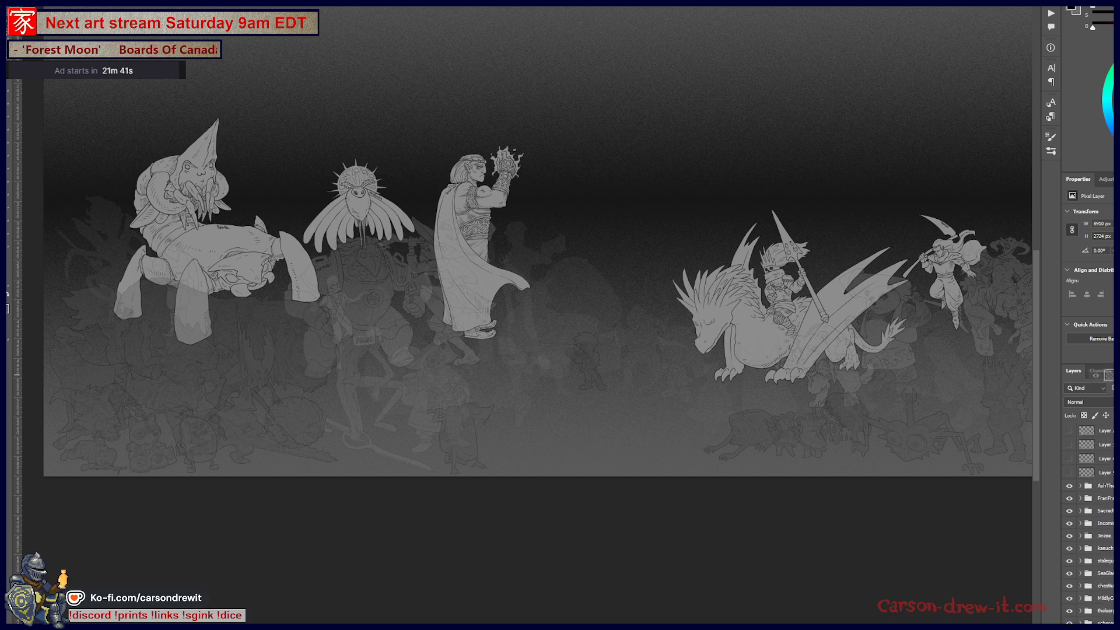
Restack the hooded creature's leg fill layer and combine the loose fill layers
drag(1085, 515, 1089, 516)
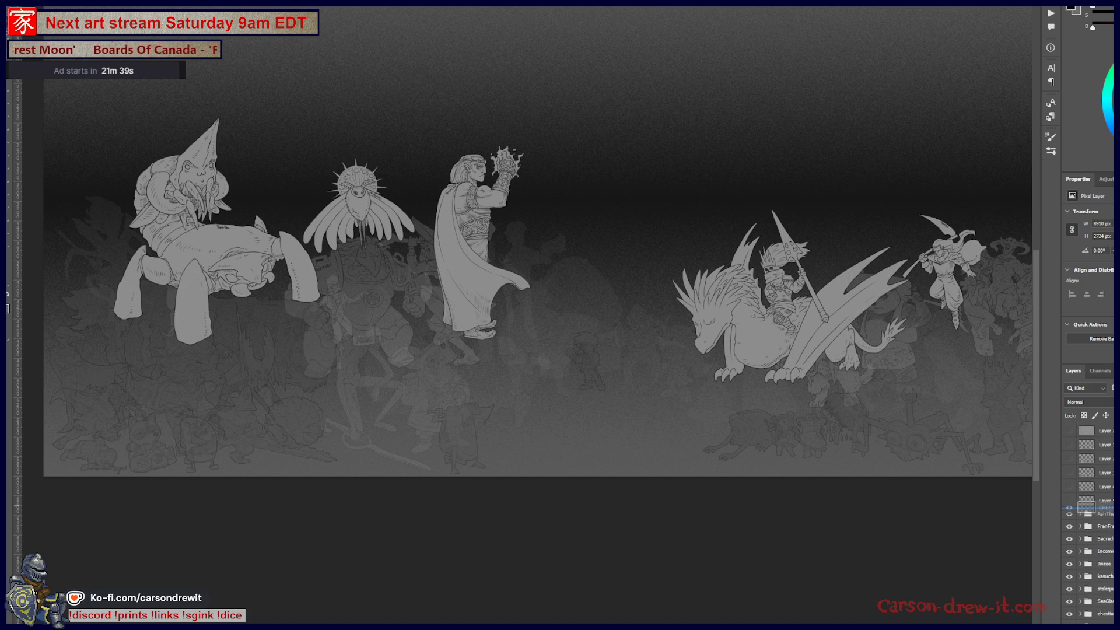
text(Lil)
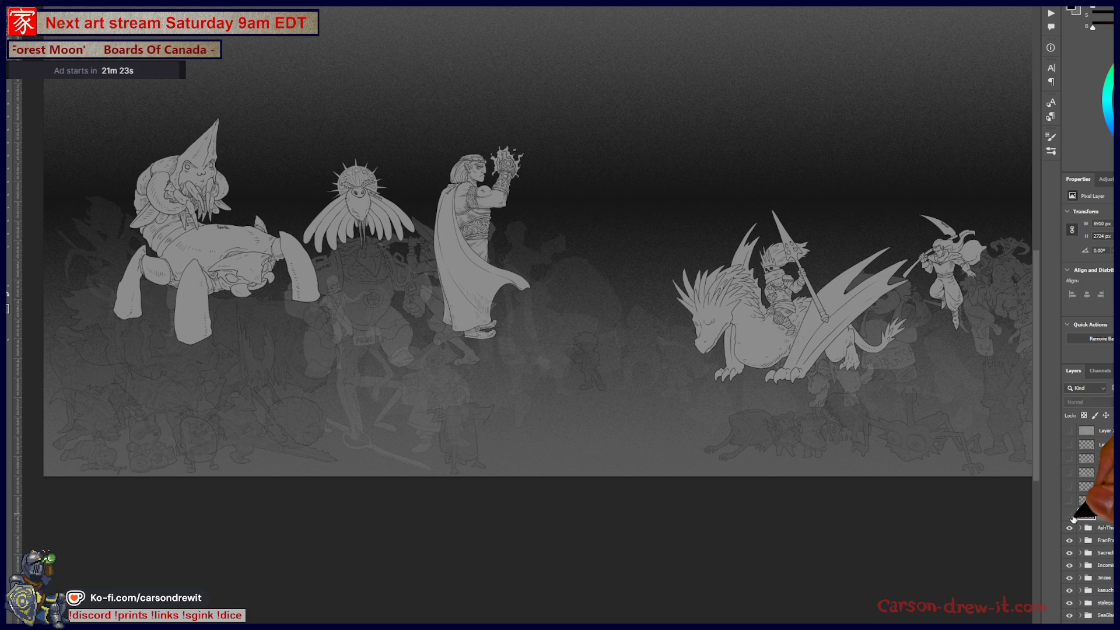
key(Delete)
scroll(1089, 525, down, 5)
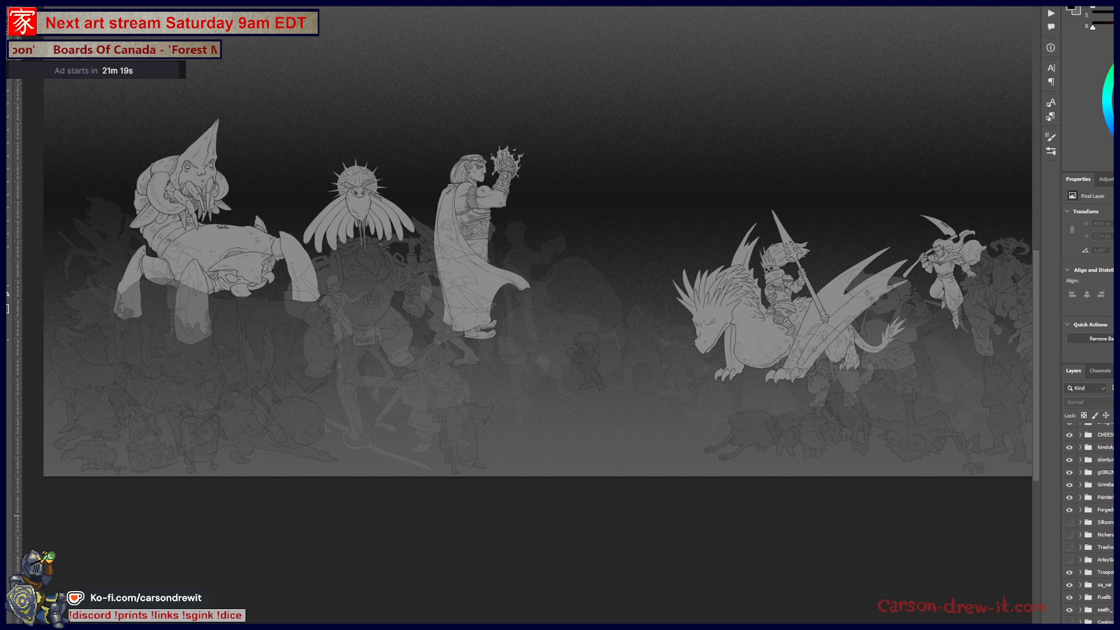
scroll(1112, 512, down, 3)
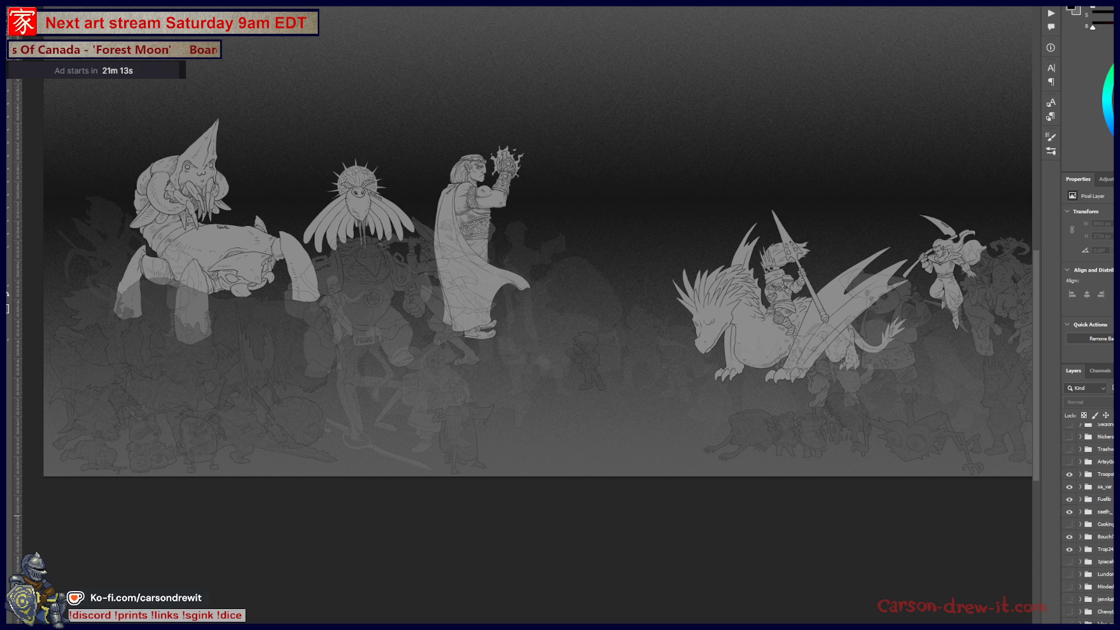
scroll(1090, 509, down, 3)
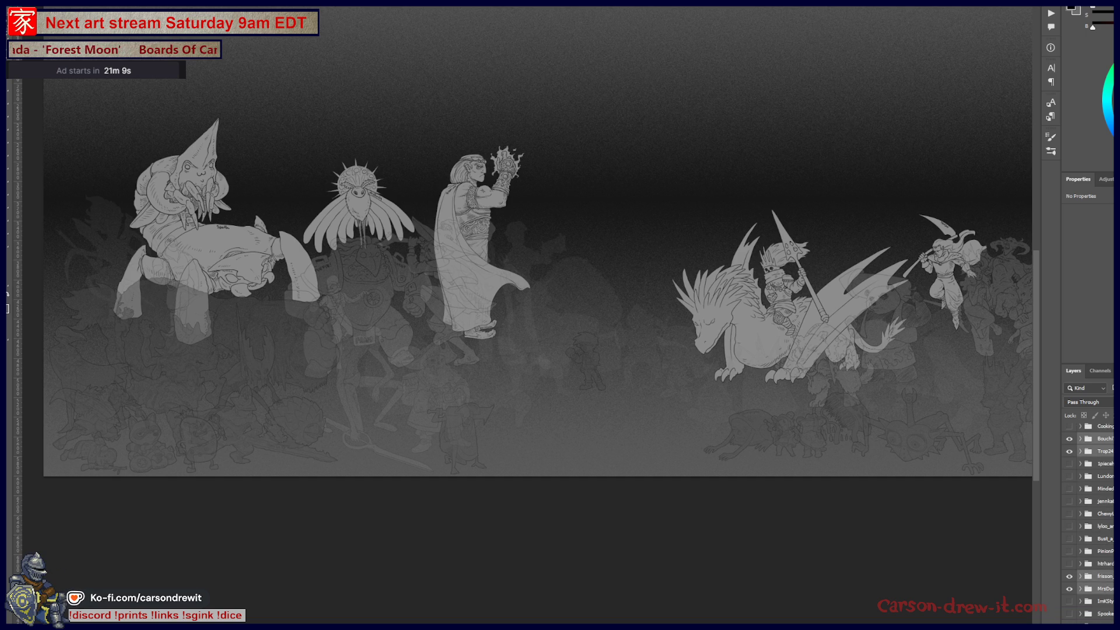
scroll(1094, 525, up, 1)
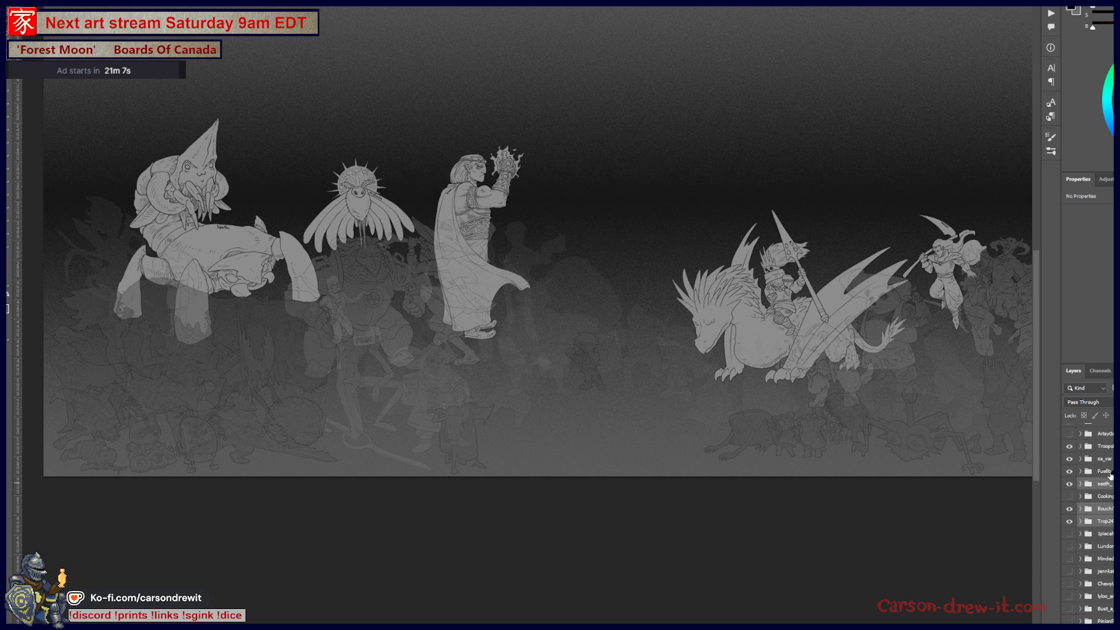
scroll(1111, 464, up, 4)
scroll(1111, 465, up, 3)
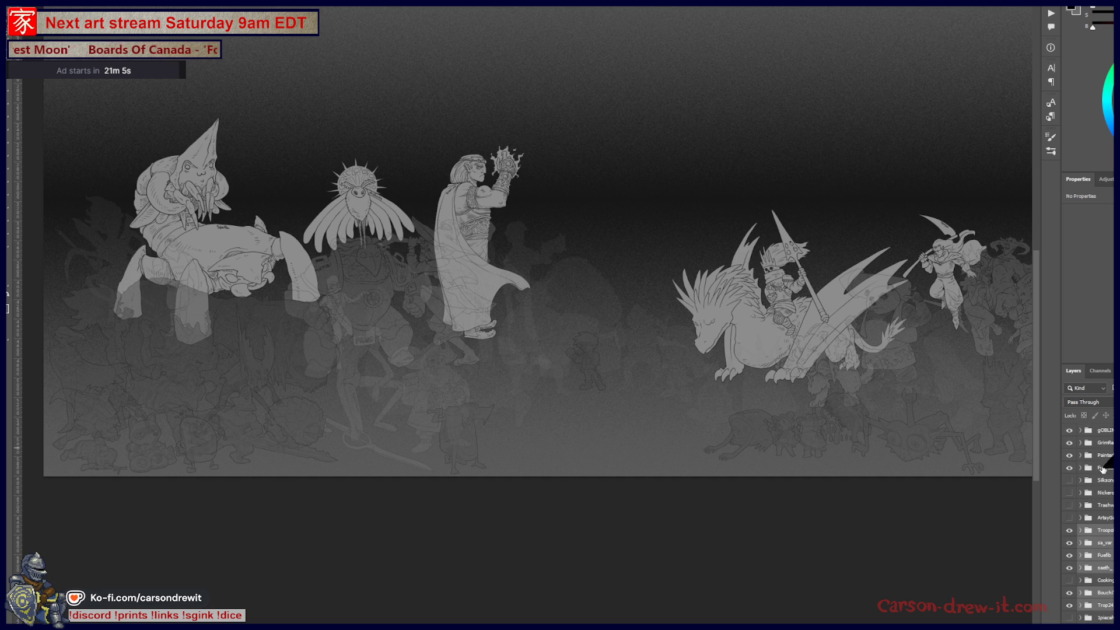
scroll(1108, 473, up, 4)
scroll(1108, 499, up, 6)
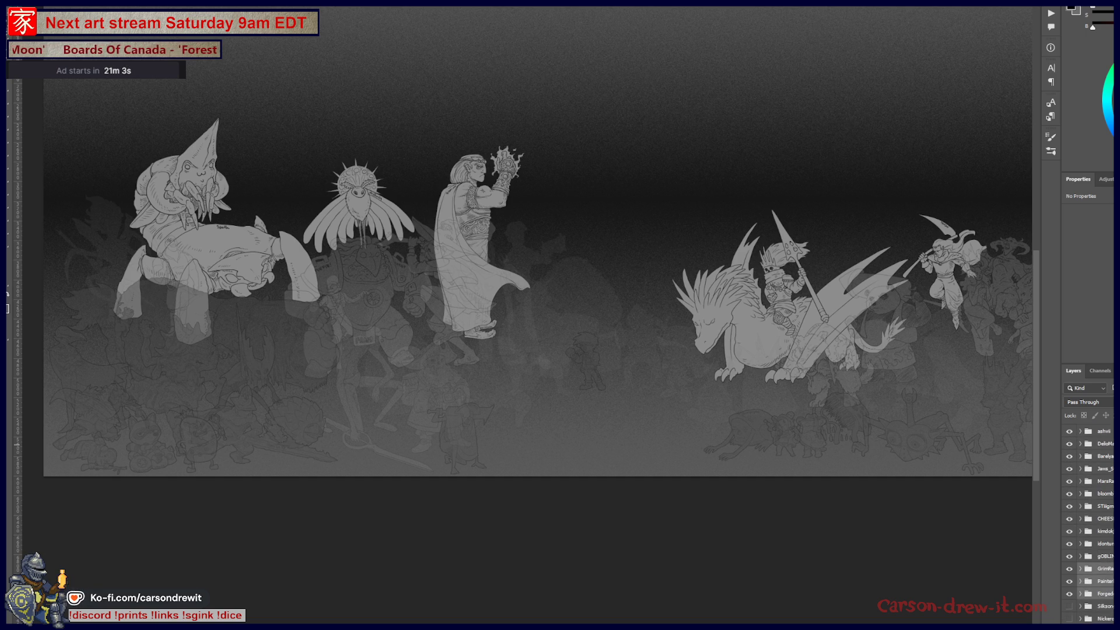
Reveal a different character group's figures as the bright foreground set
click(1109, 522)
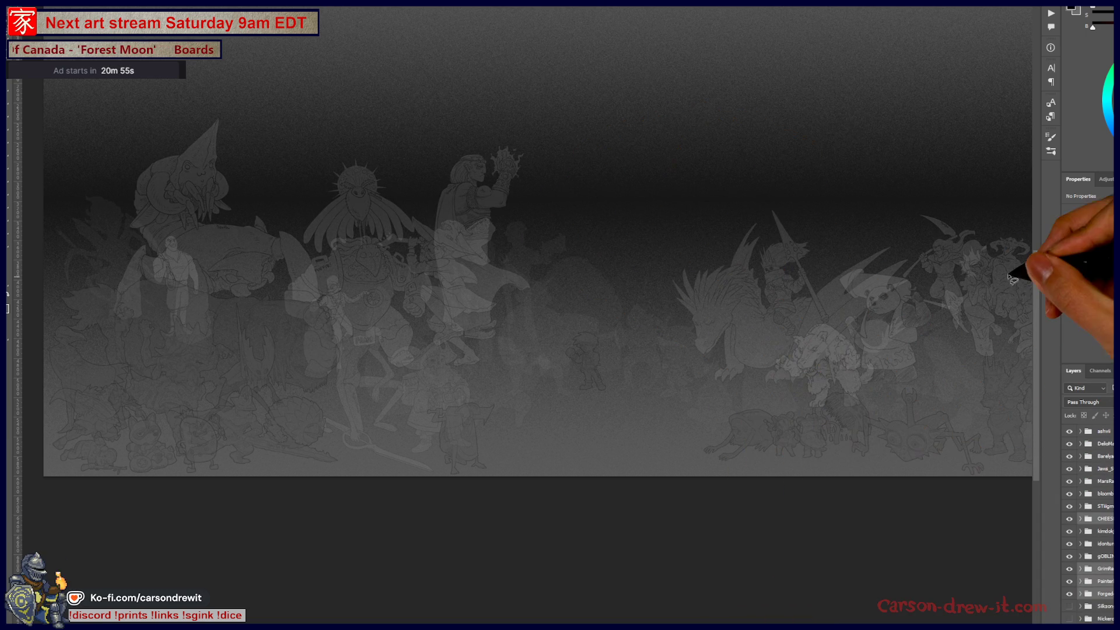
scroll(1089, 525, down, 3)
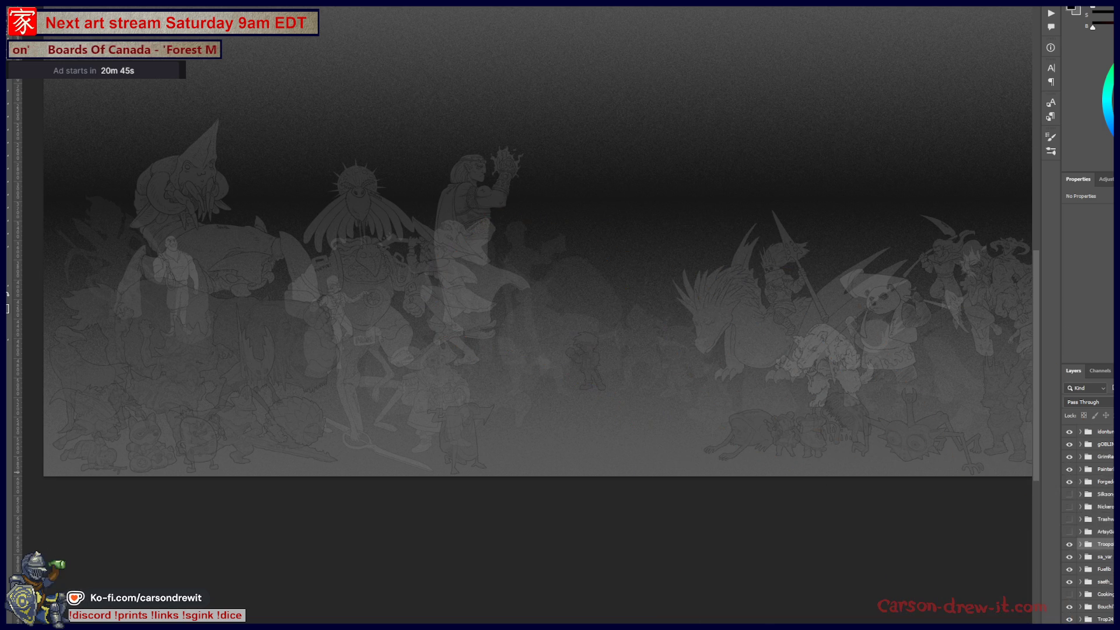
scroll(1089, 526, down, 3)
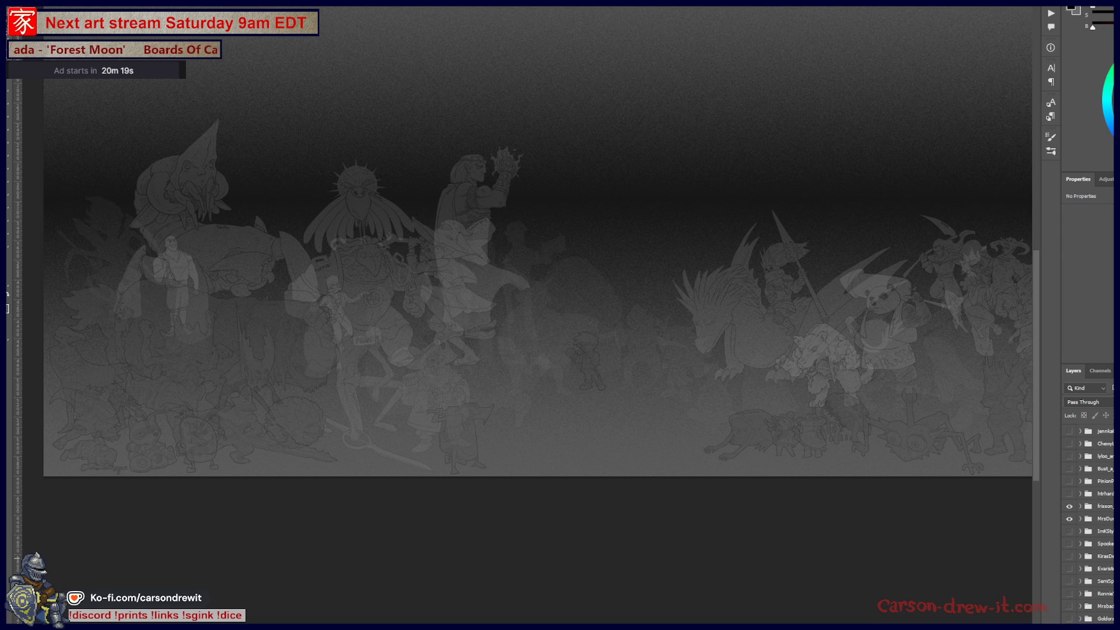
scroll(1007, 490, down, 1)
scroll(1094, 560, down, 2)
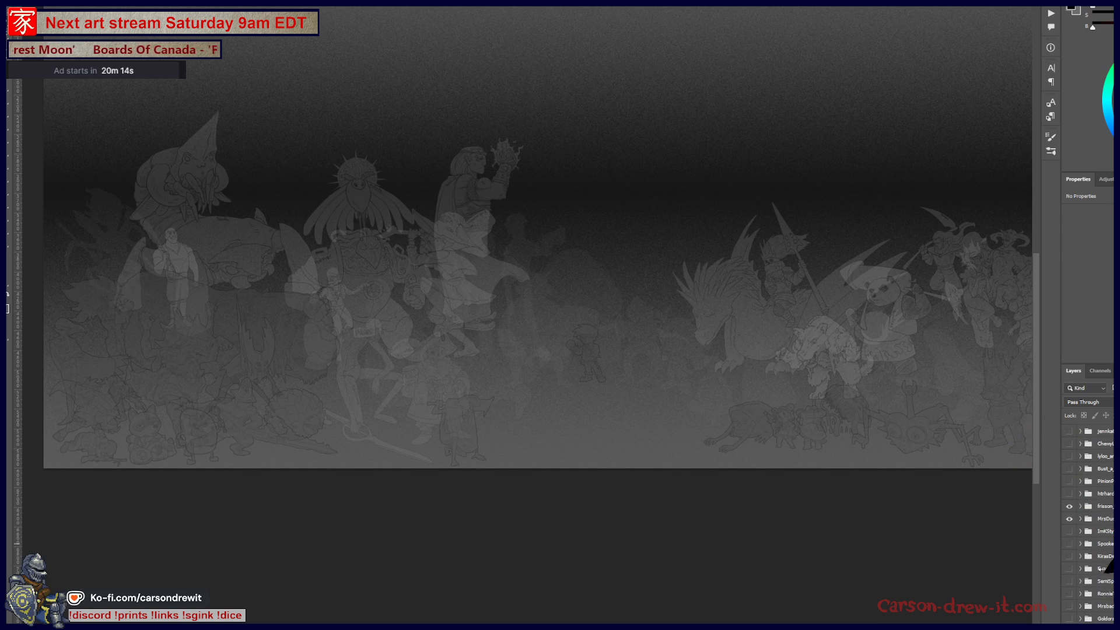
scroll(1090, 560, up, 2)
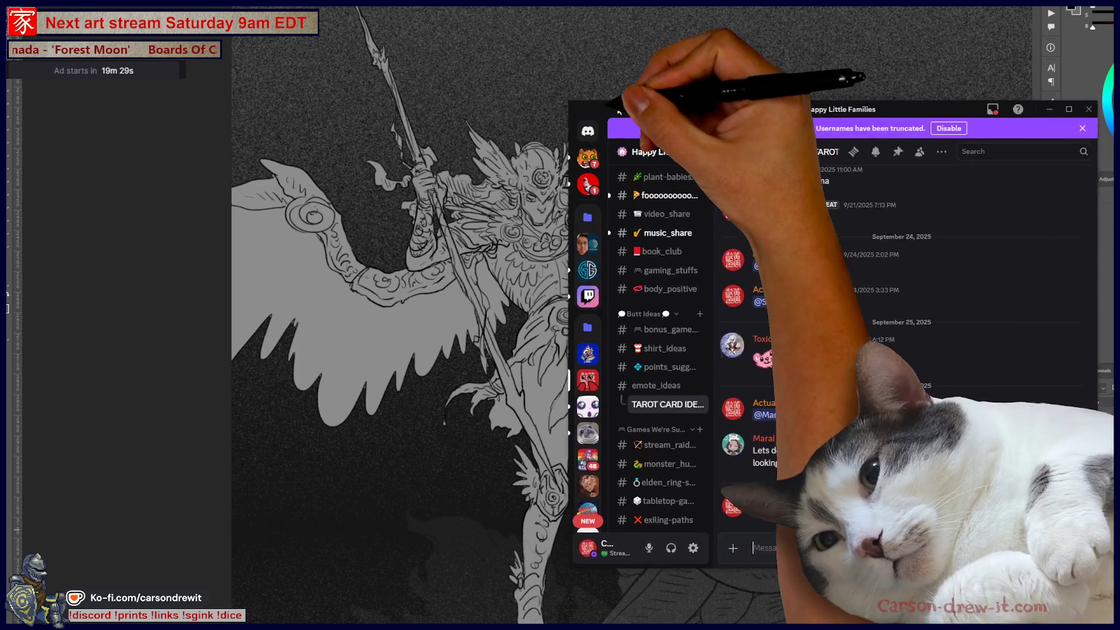
scroll(680, 371, up, 5)
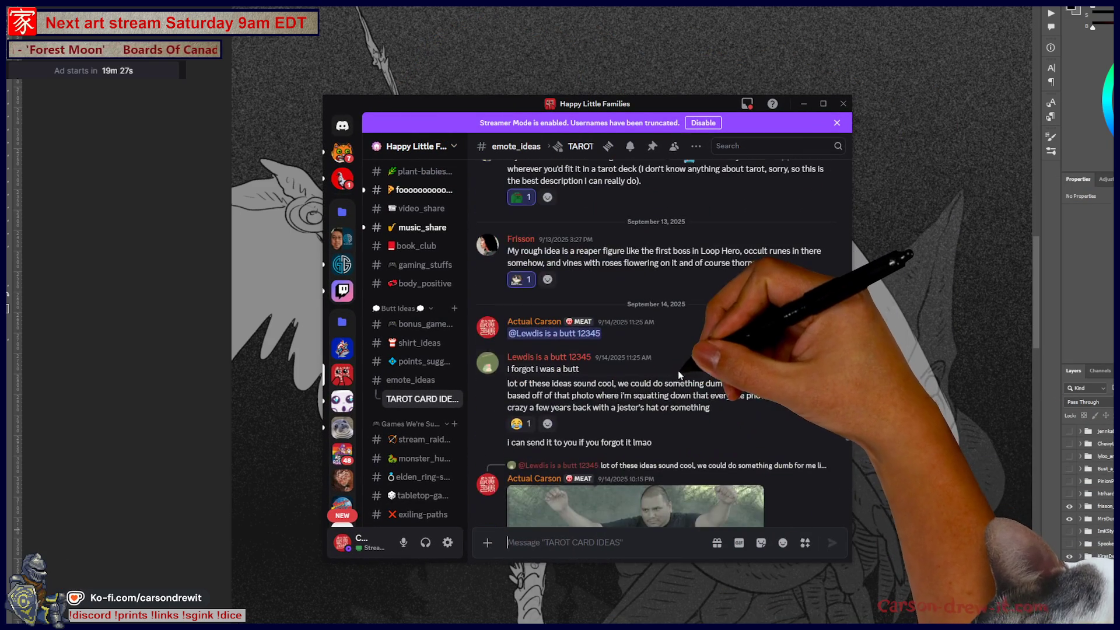
scroll(759, 358, up, 3)
scroll(760, 359, up, 1)
scroll(760, 365, down, 2)
scroll(760, 364, down, 4)
scroll(759, 365, up, 3)
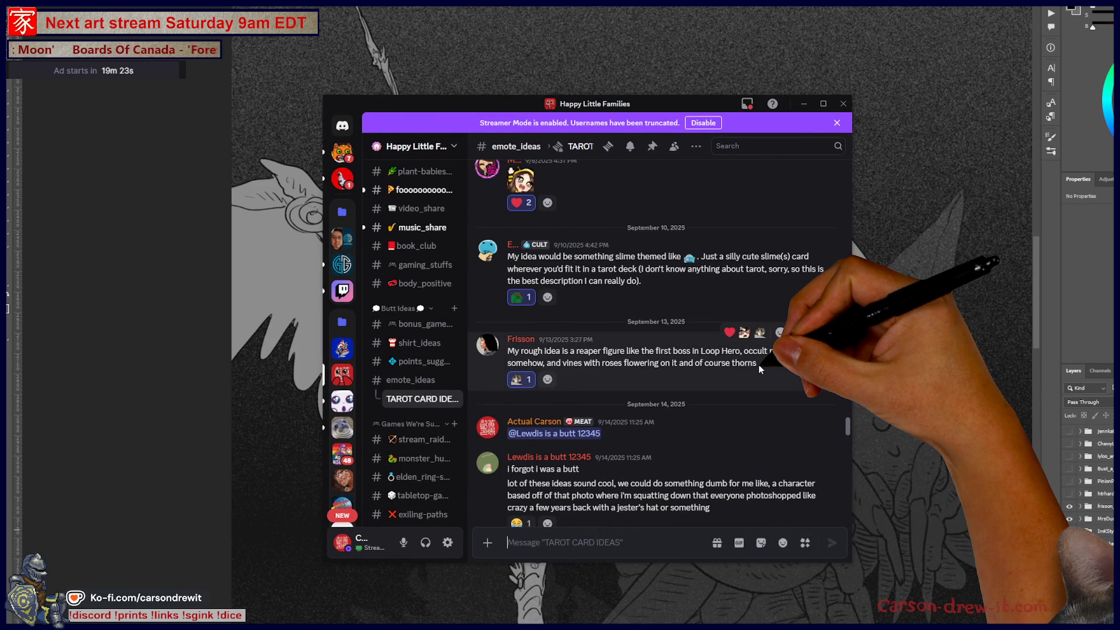
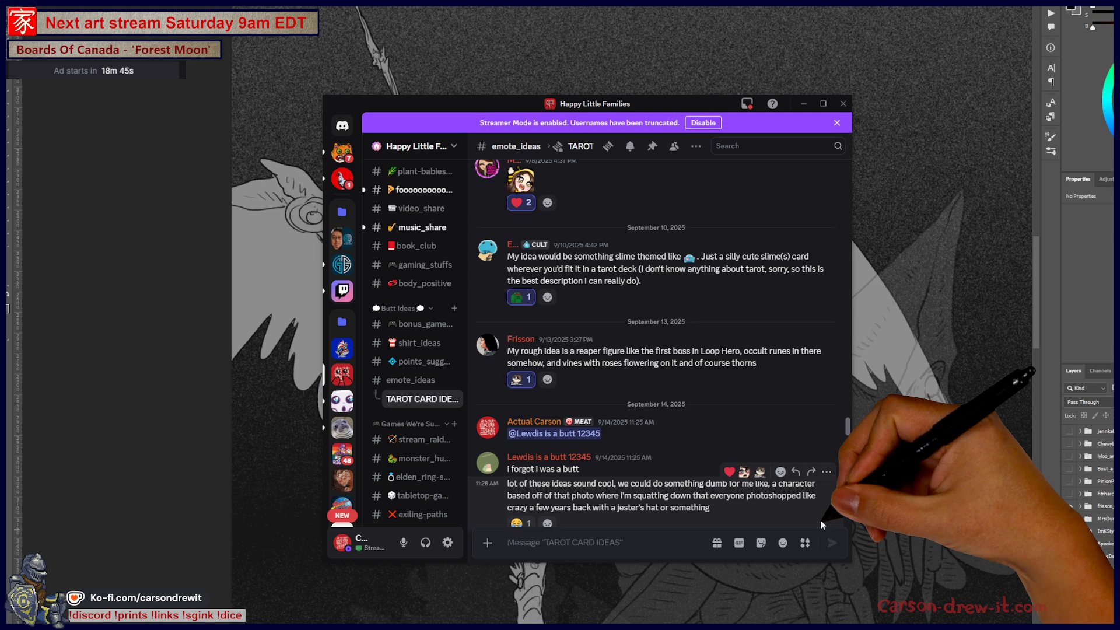
scroll(737, 309, up, 5)
scroll(726, 325, up, 5)
scroll(725, 335, up, 5)
scroll(726, 344, up, 5)
scroll(724, 342, up, 3)
scroll(723, 342, up, 5)
scroll(724, 342, up, 5)
scroll(724, 343, up, 5)
scroll(723, 346, up, 5)
scroll(721, 348, up, 2)
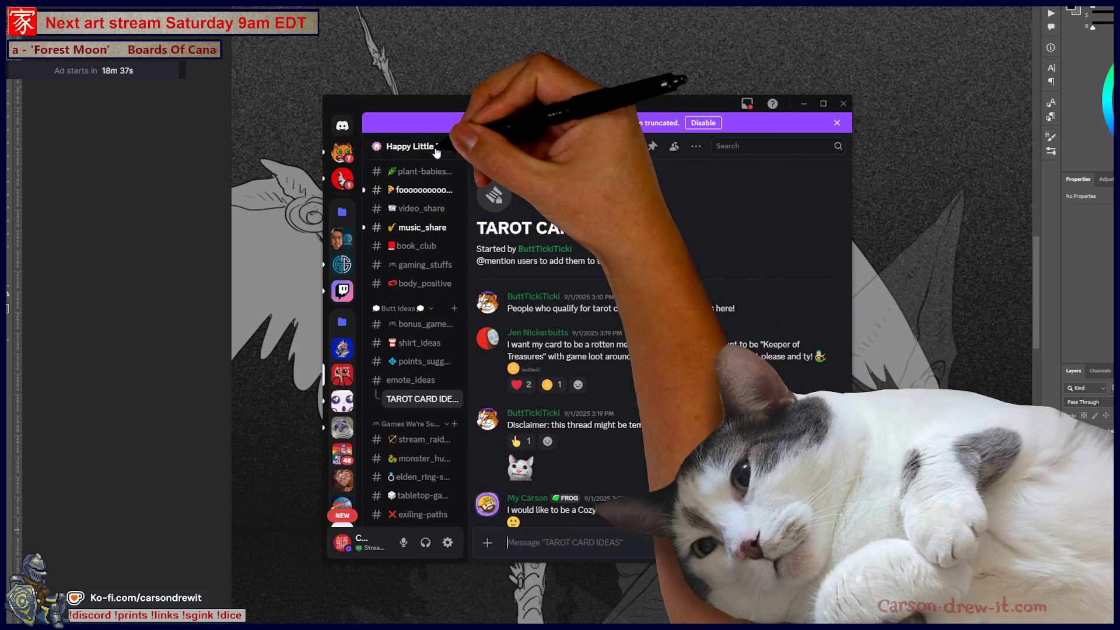
Move the Discord chat window slightly to the right
drag(613, 103, 693, 110)
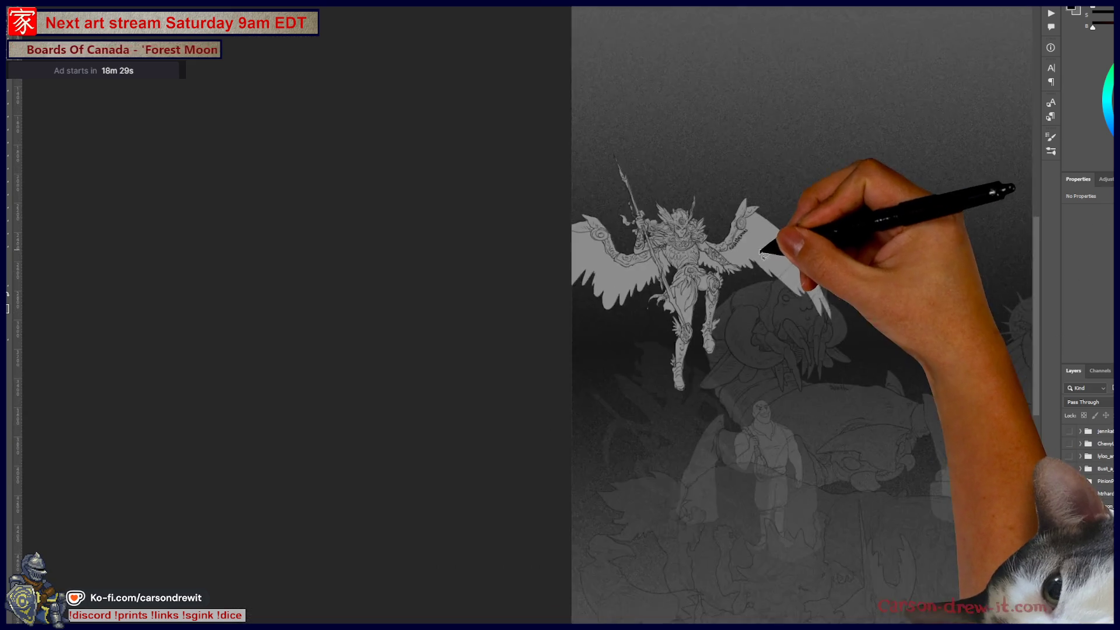
scroll(585, 333, up, 3)
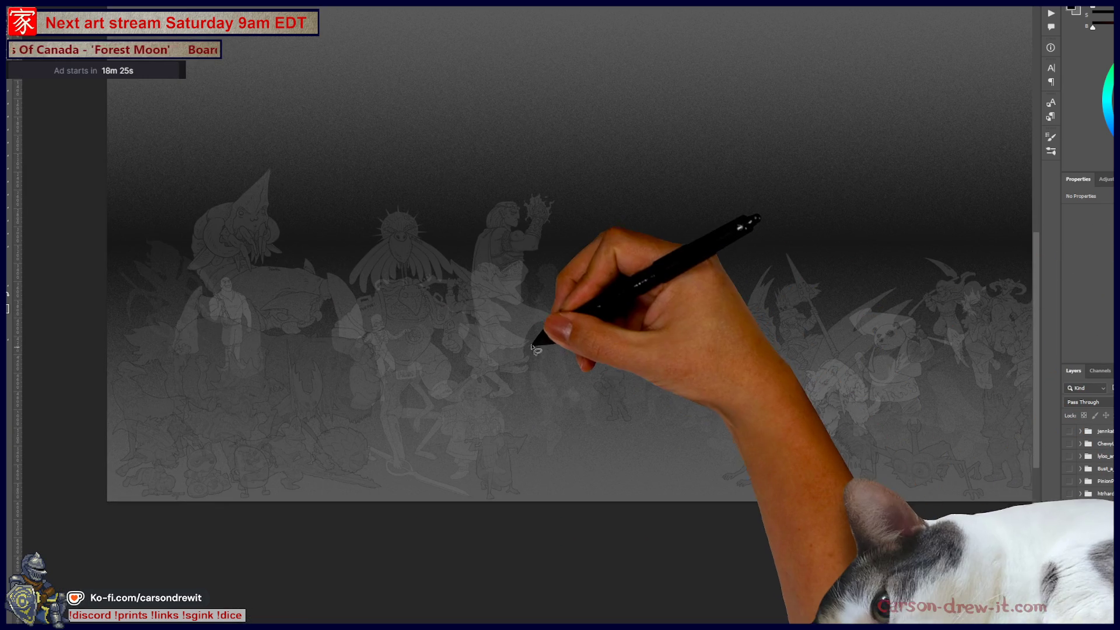
scroll(537, 350, down, 2)
scroll(600, 338, up, 3)
scroll(554, 323, up, 2)
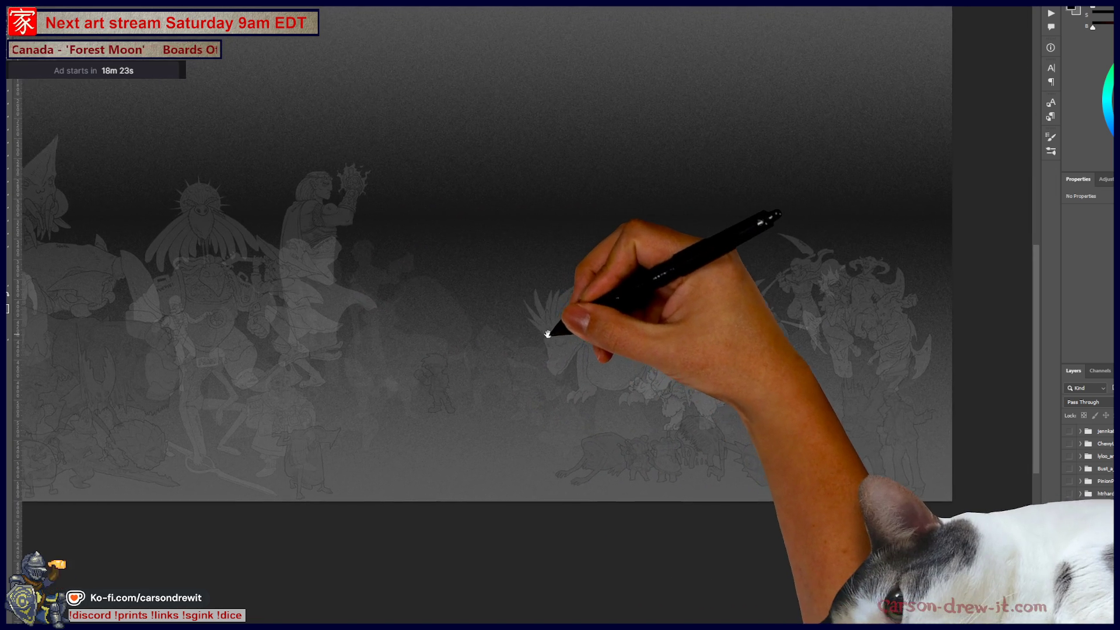
Nudge the canvas view to frame the crowd of faded characters
drag(554, 323, 537, 332)
scroll(1089, 525, down, 2)
scroll(1089, 525, down, 2)
scroll(1090, 524, down, 2)
scroll(1089, 526, down, 2)
scroll(1090, 525, down, 2)
scroll(1090, 525, down, 2)
scroll(1089, 525, down, 2)
scroll(1090, 525, down, 2)
scroll(1087, 512, down, 1)
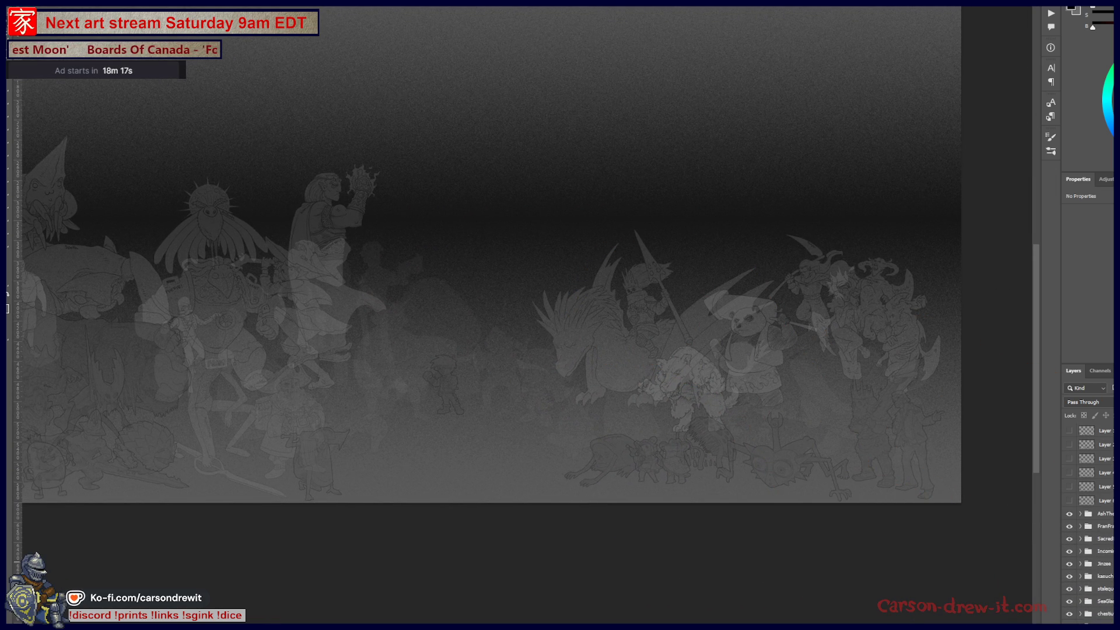
click(1068, 489)
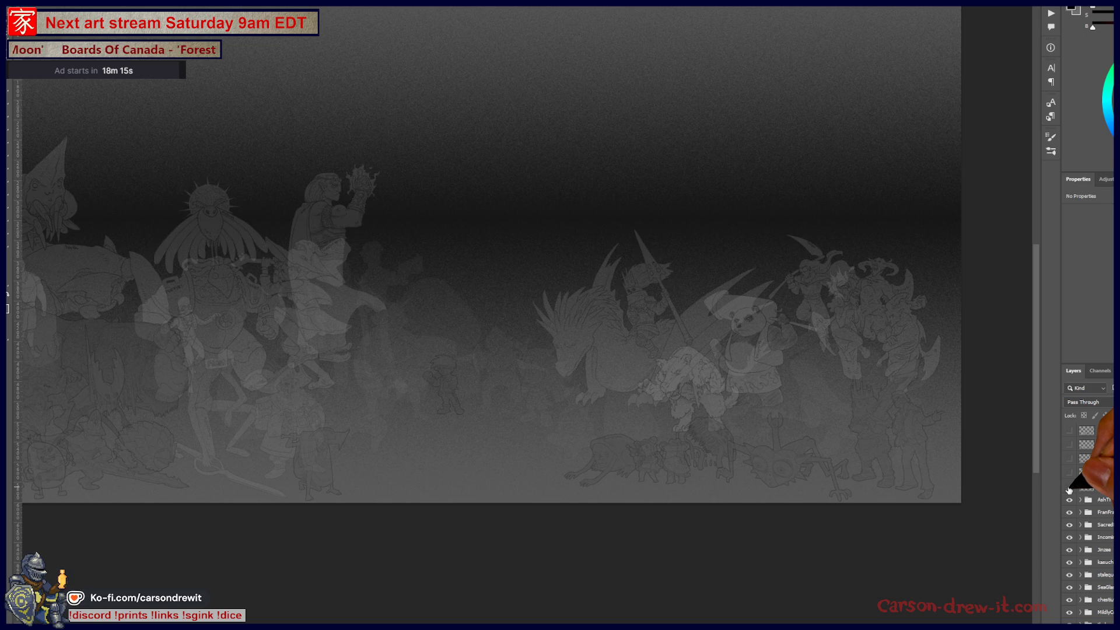
scroll(1068, 489, down, 1)
scroll(1089, 525, down, 2)
scroll(1090, 525, down, 2)
scroll(1089, 525, down, 2)
scroll(1089, 525, down, 2)
scroll(1087, 502, up, 2)
scroll(1087, 505, up, 2)
scroll(1087, 525, up, 2)
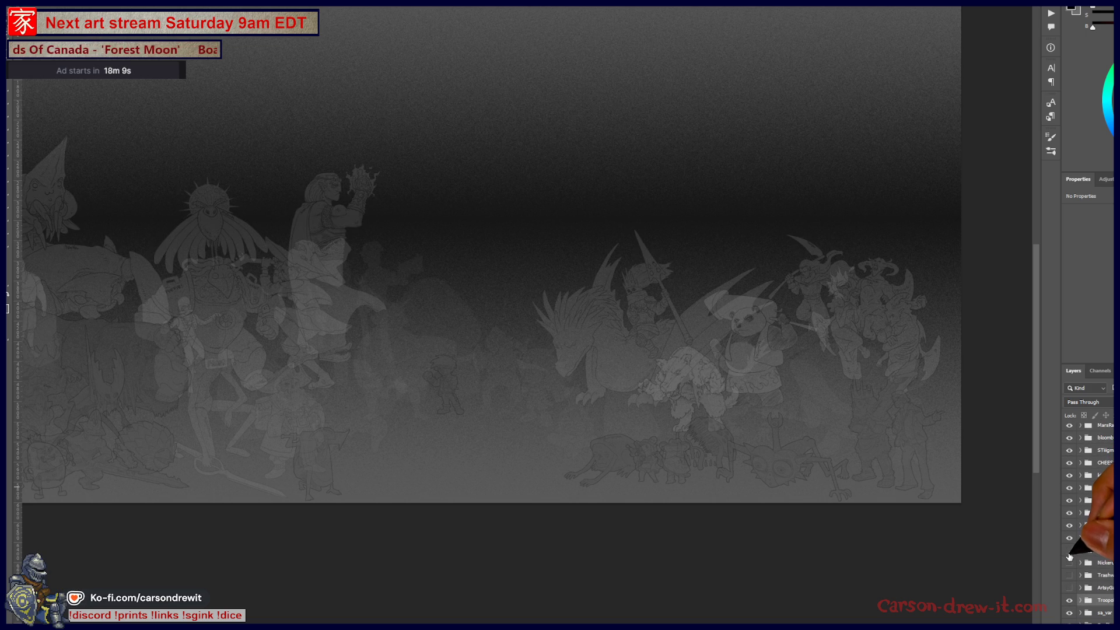
click(1068, 551)
click(1069, 551)
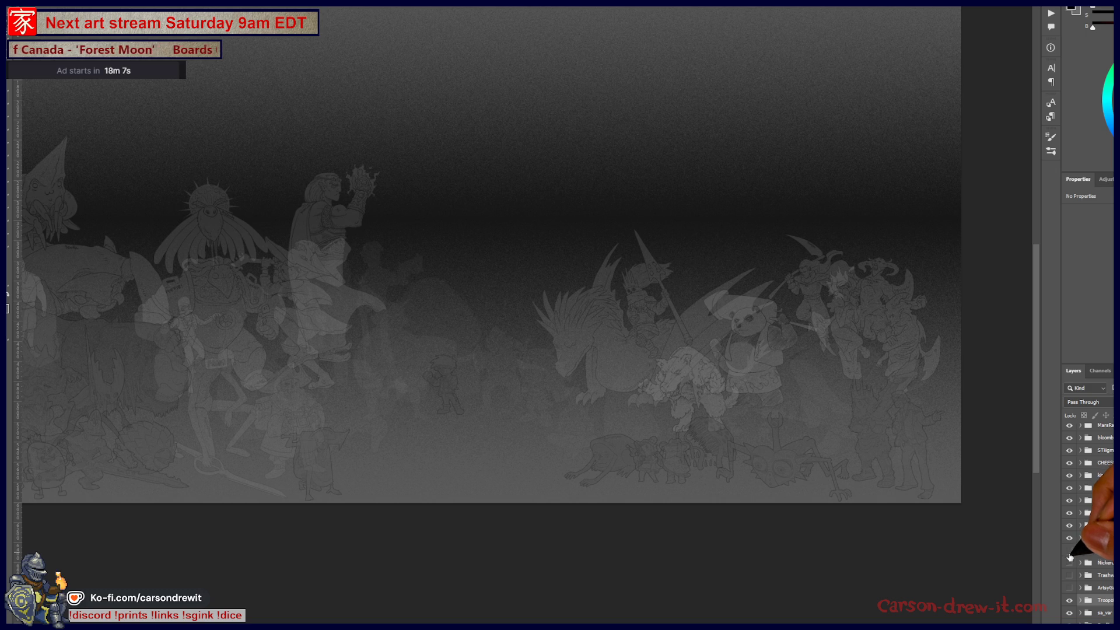
click(1069, 564)
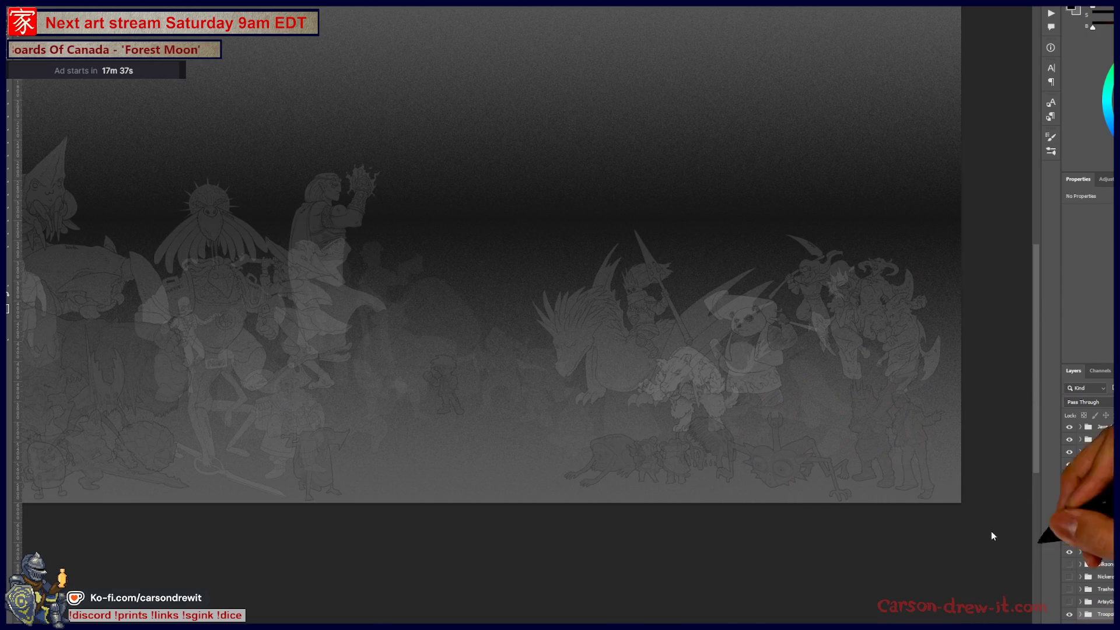
Toggle the central character layers' visibility, leaving the hammer-carrier layer shown in bright line art
click(1068, 567)
click(1069, 567)
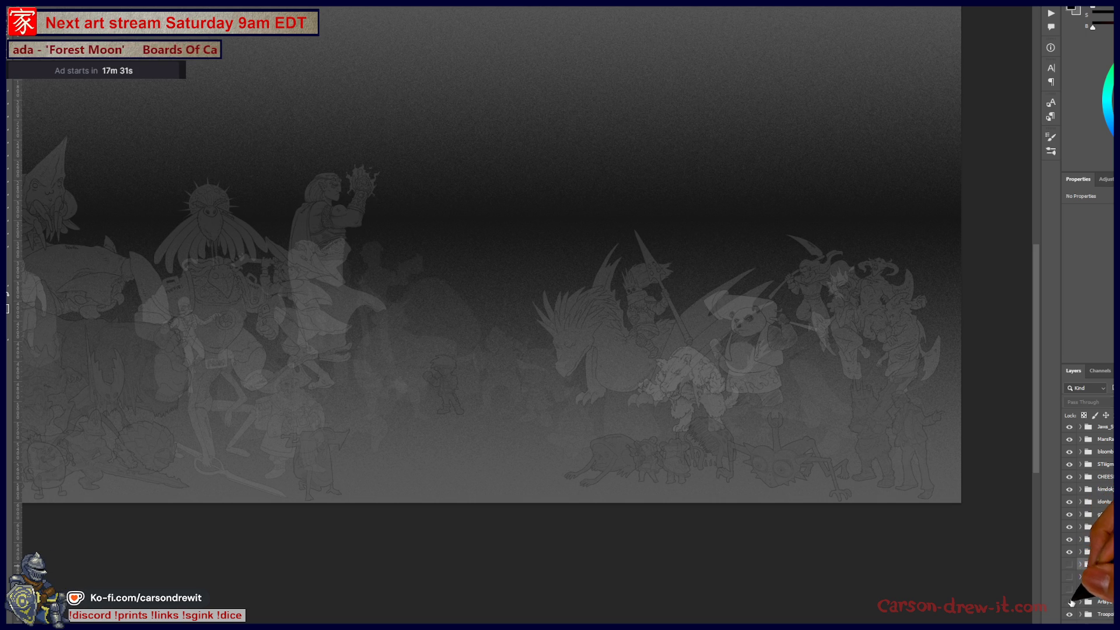
drag(1069, 565, 1069, 602)
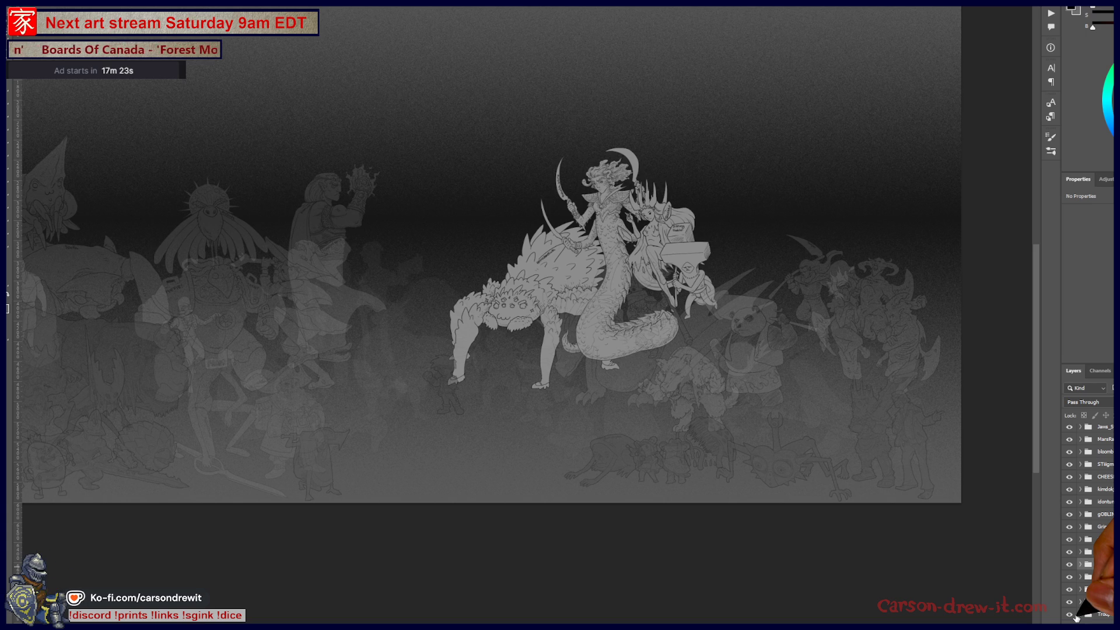
drag(1068, 564, 1068, 602)
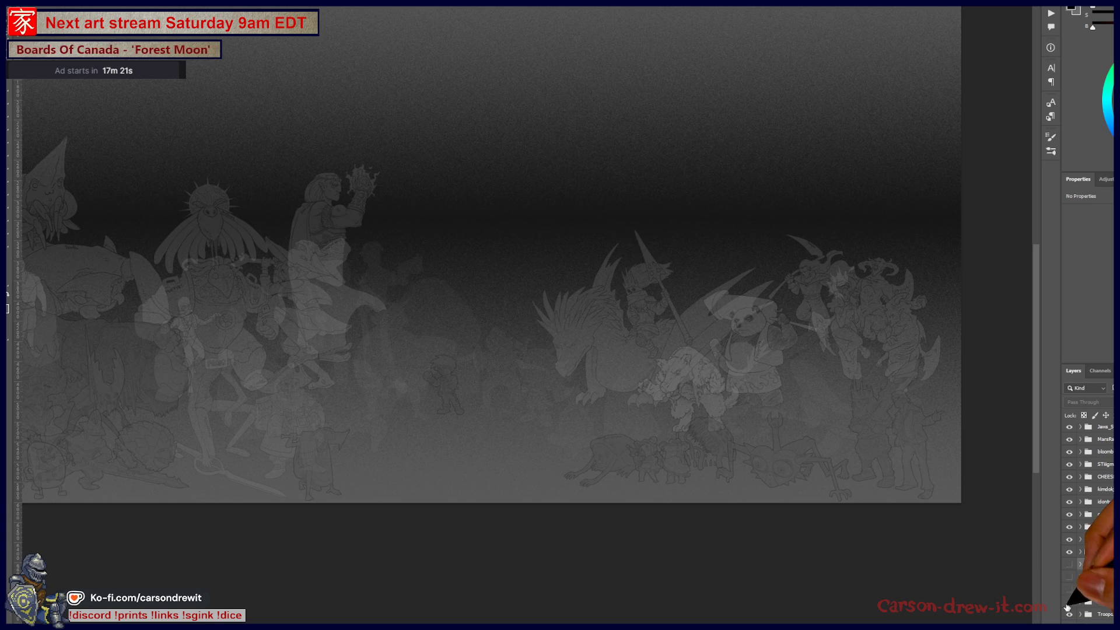
click(1069, 564)
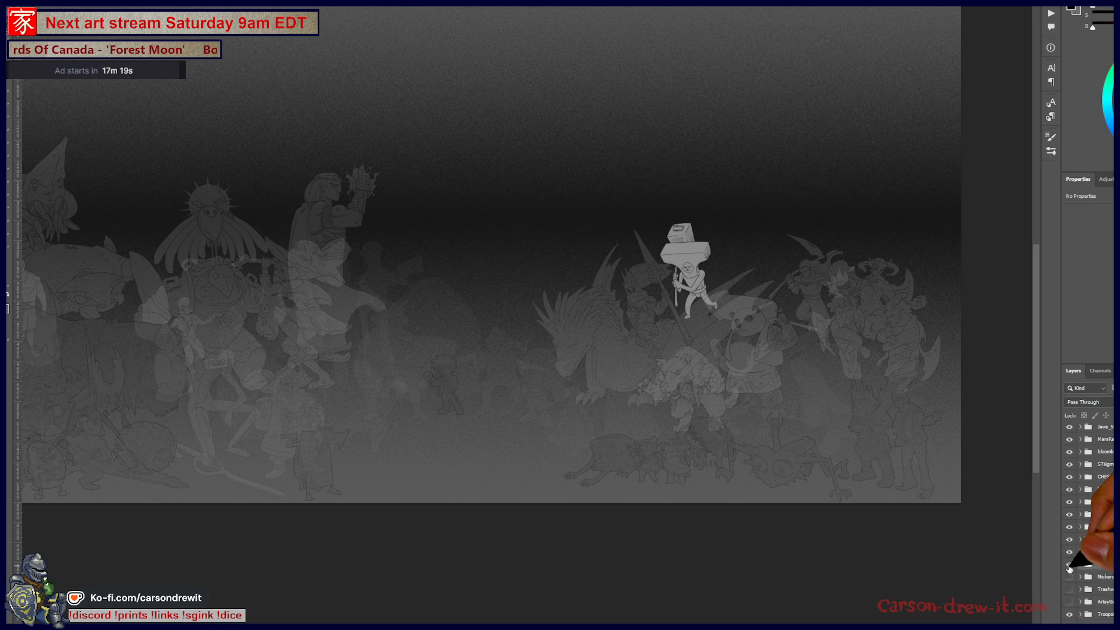
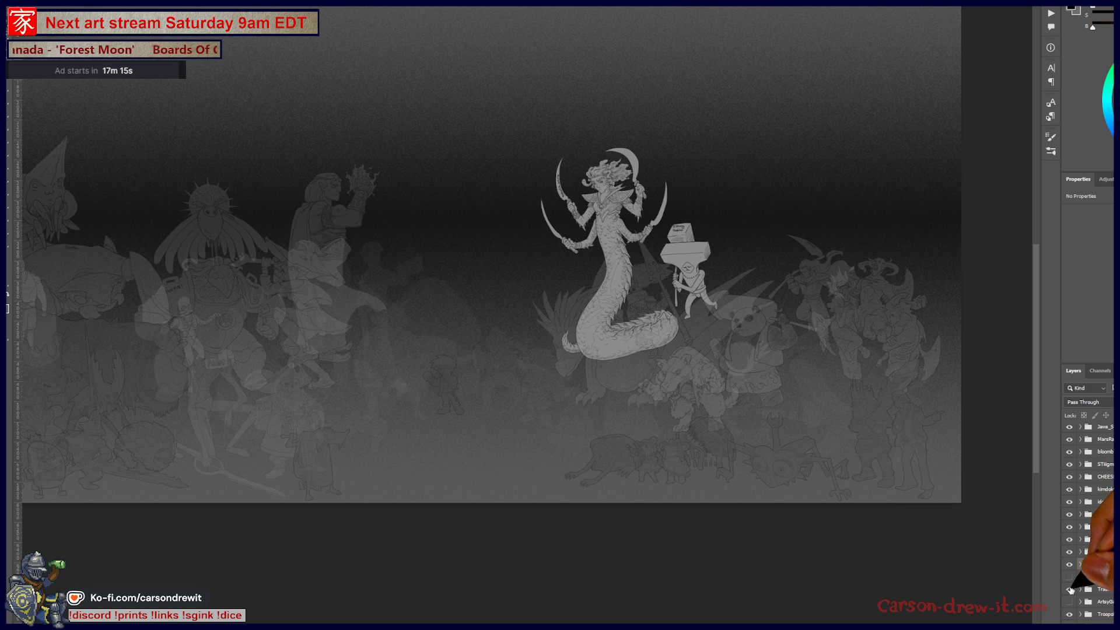
scroll(1086, 526, down, 3)
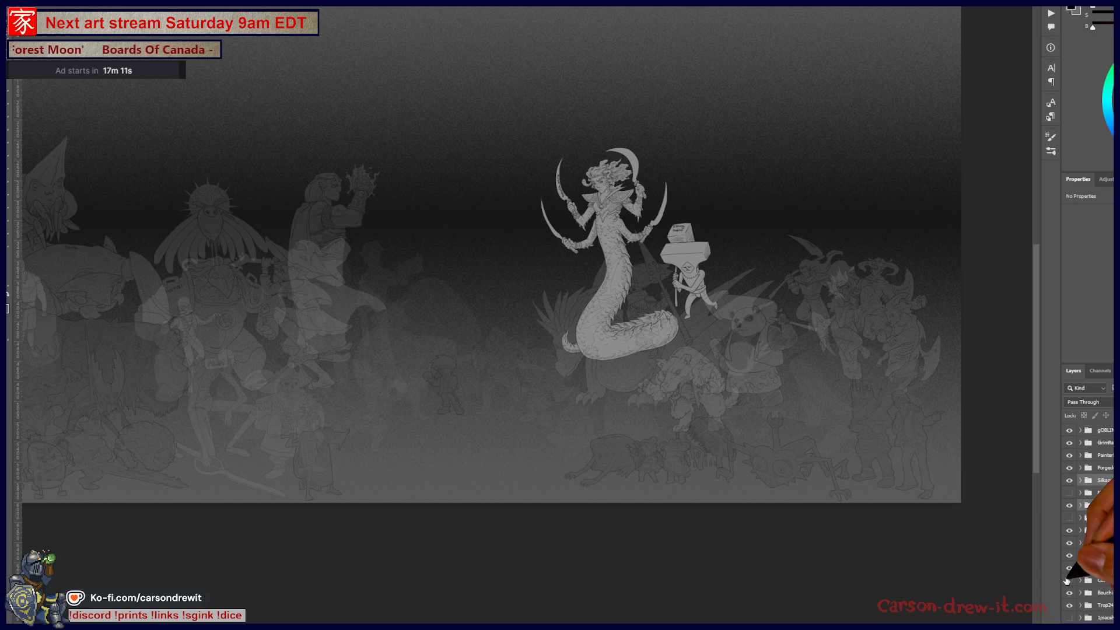
Reveal the horned pig and the large bearded warrior, previewing nearby figures along the way
click(1068, 580)
click(1067, 581)
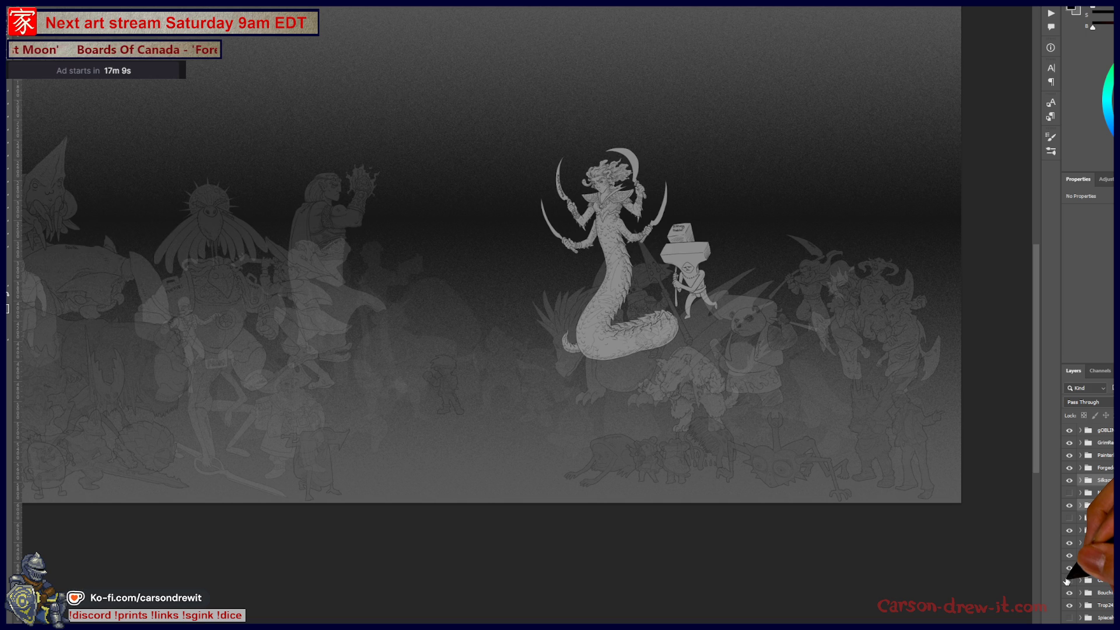
click(1068, 580)
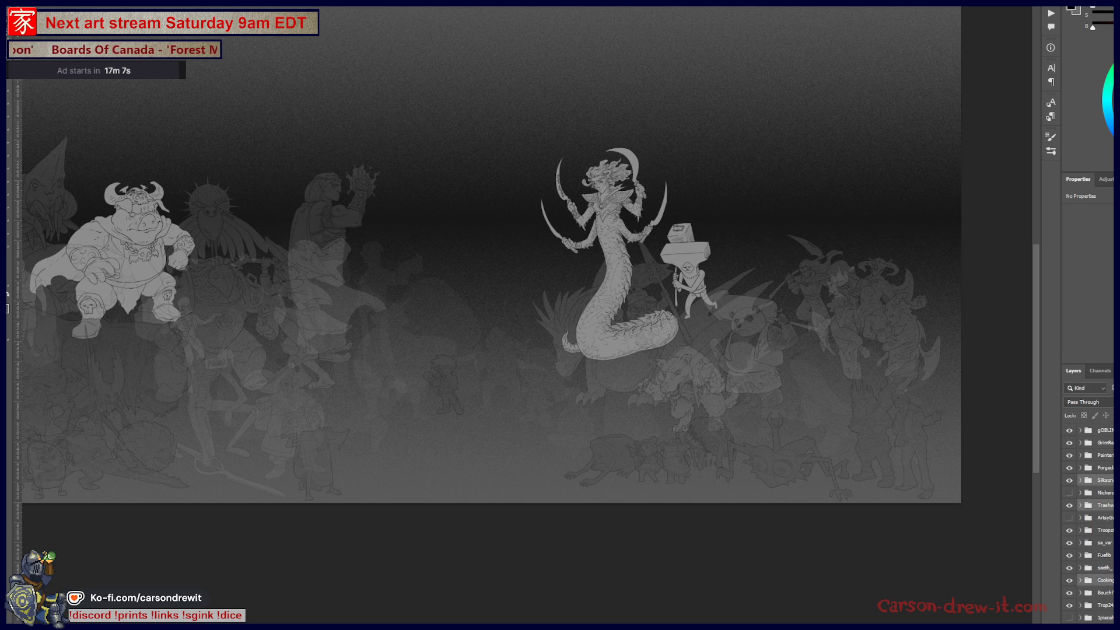
scroll(1071, 553, down, 3)
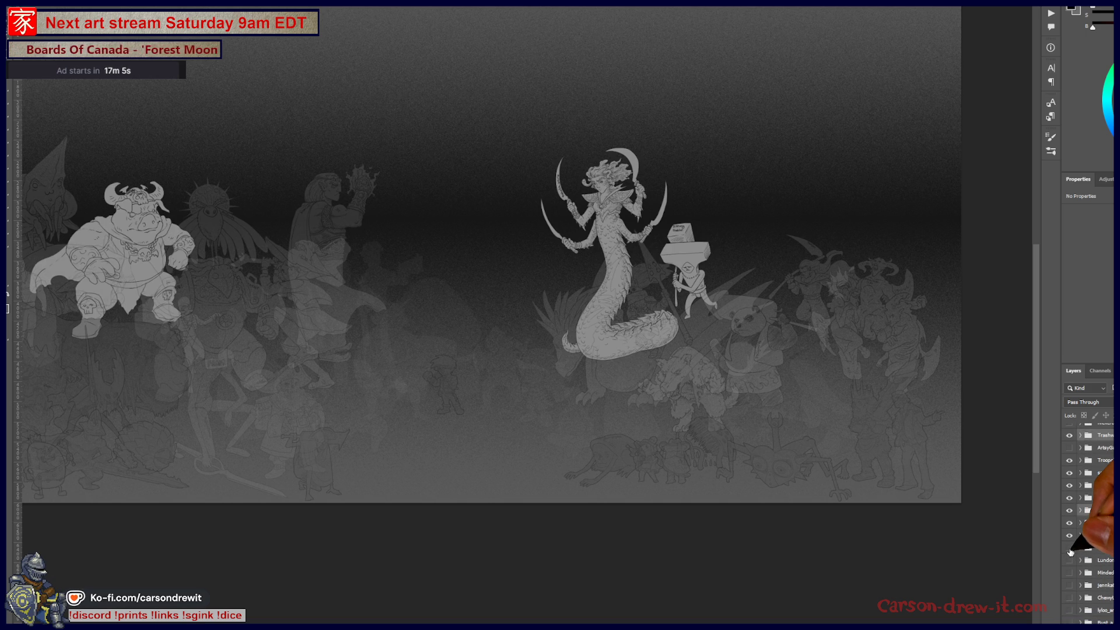
click(1069, 549)
scroll(1071, 553, down, 1)
scroll(1071, 553, down, 1)
click(1069, 532)
click(1070, 532)
click(1069, 532)
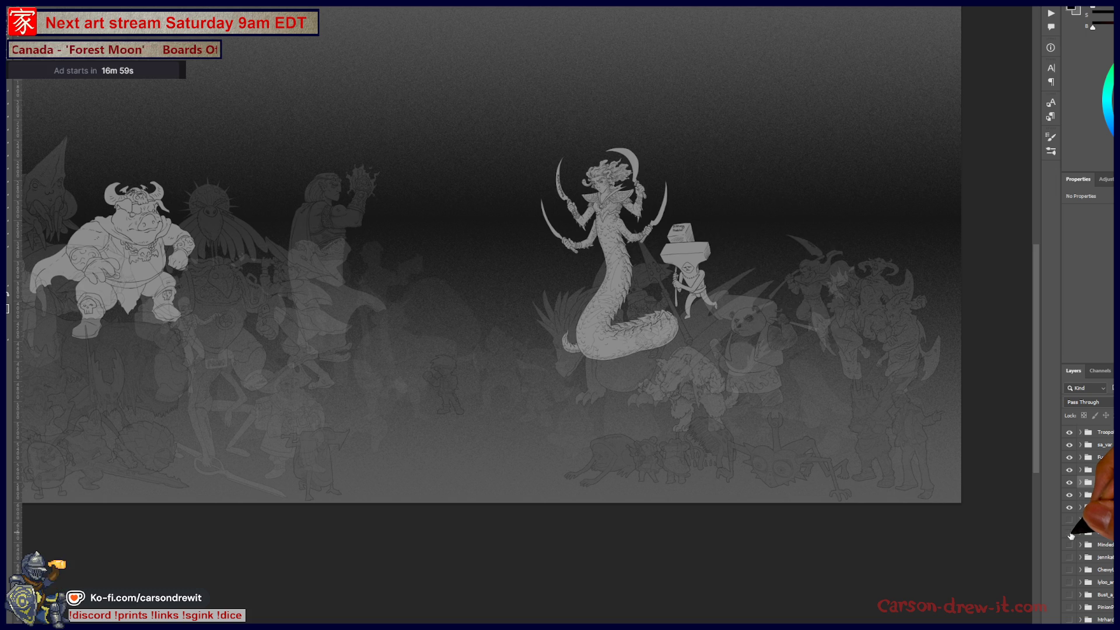
click(1070, 545)
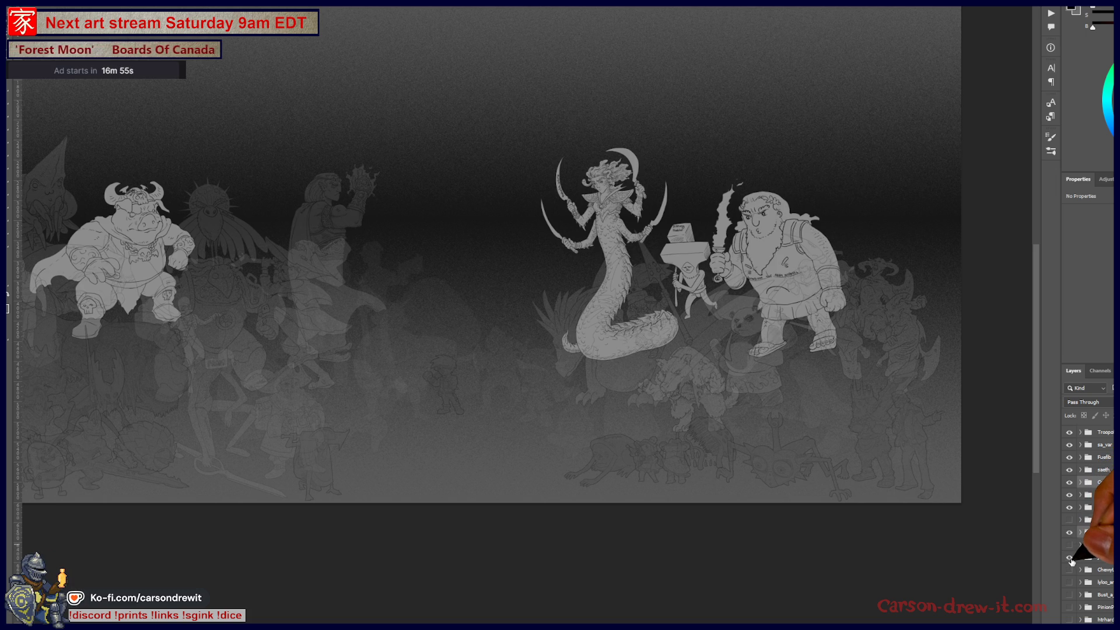
Preview and hide the blocky dragon, cyclops, horned skeleton, winged creature, deer and shrimp figures
click(1070, 558)
click(1070, 558)
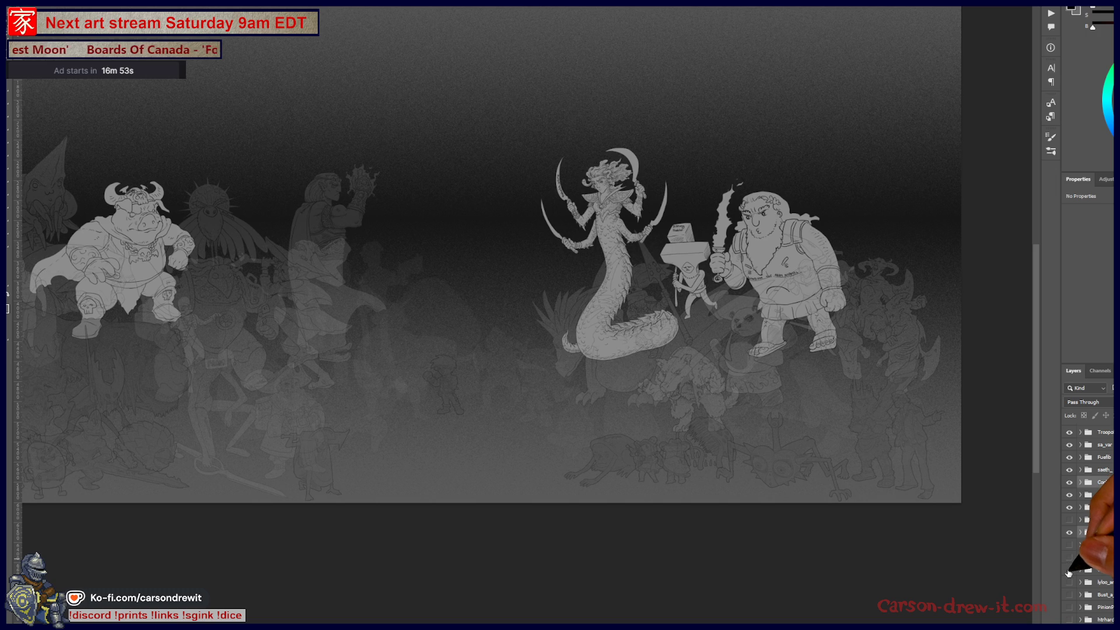
click(1069, 571)
click(1068, 570)
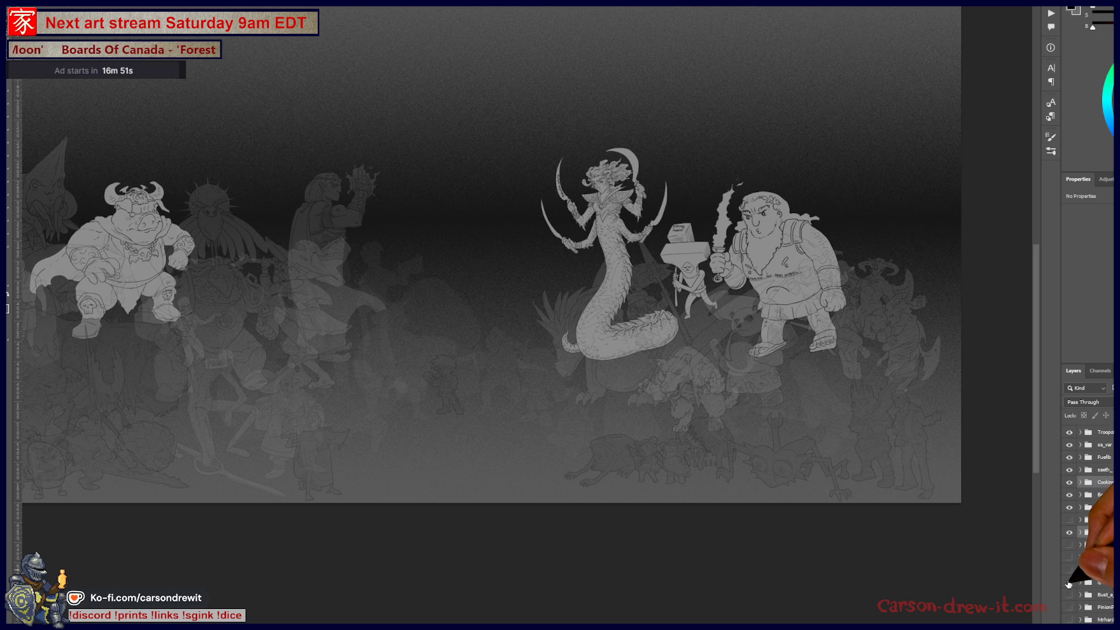
click(1068, 586)
click(1069, 600)
click(1070, 607)
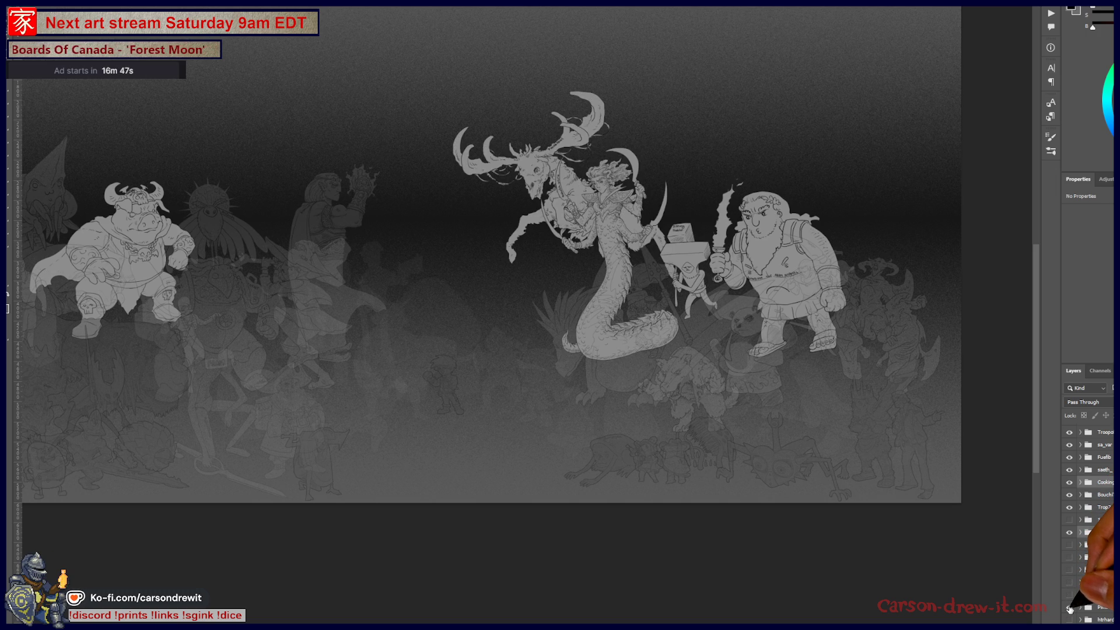
click(1070, 610)
click(1071, 620)
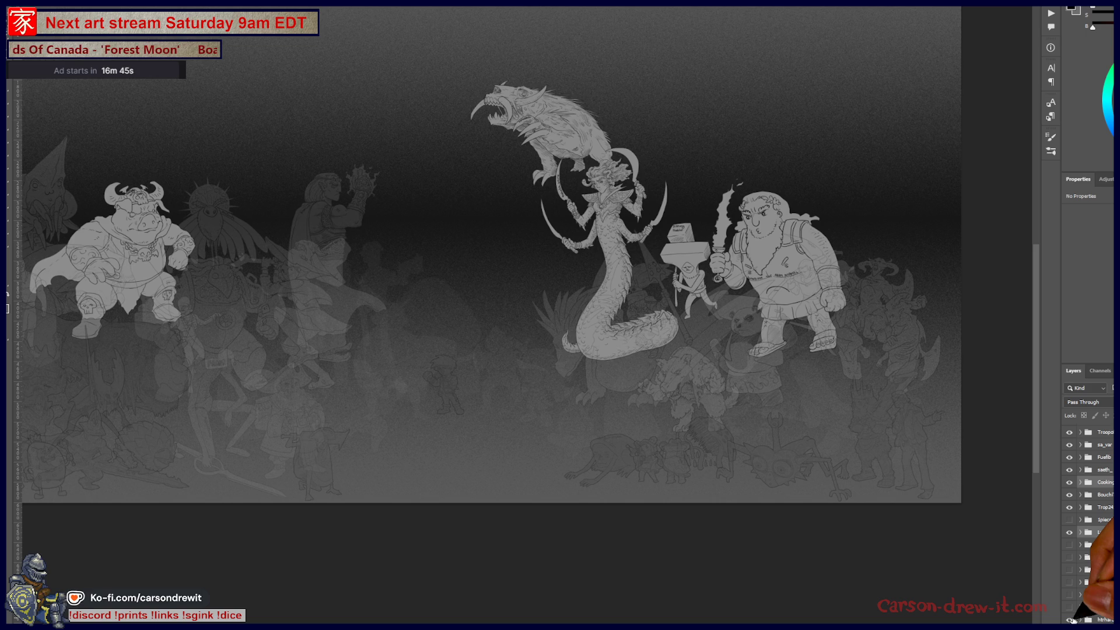
scroll(1079, 569, down, 5)
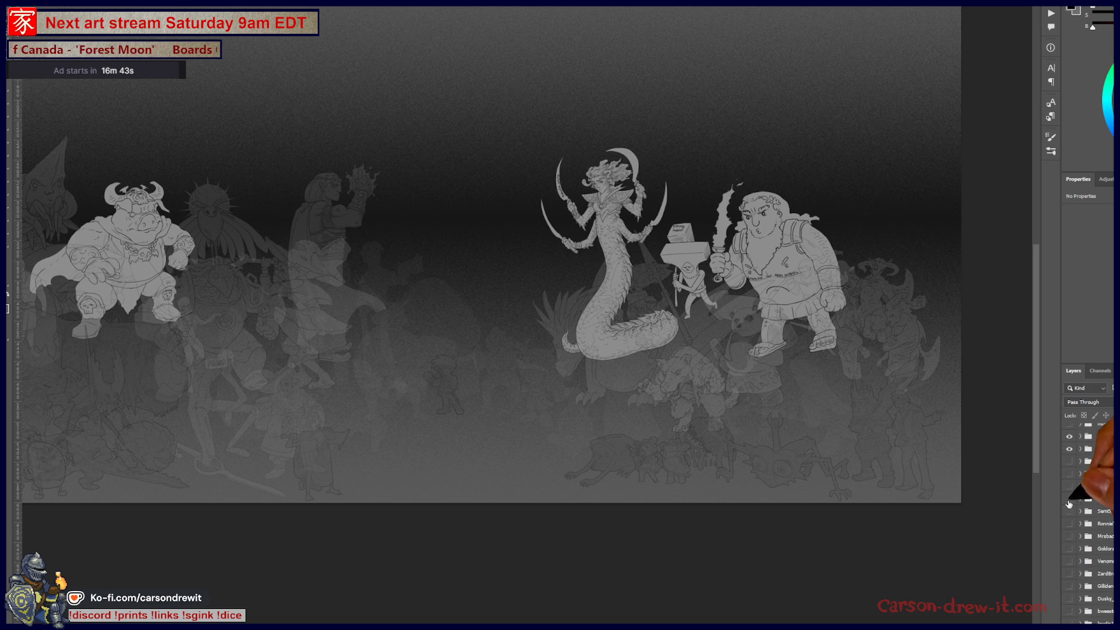
scroll(1070, 470, up, 3)
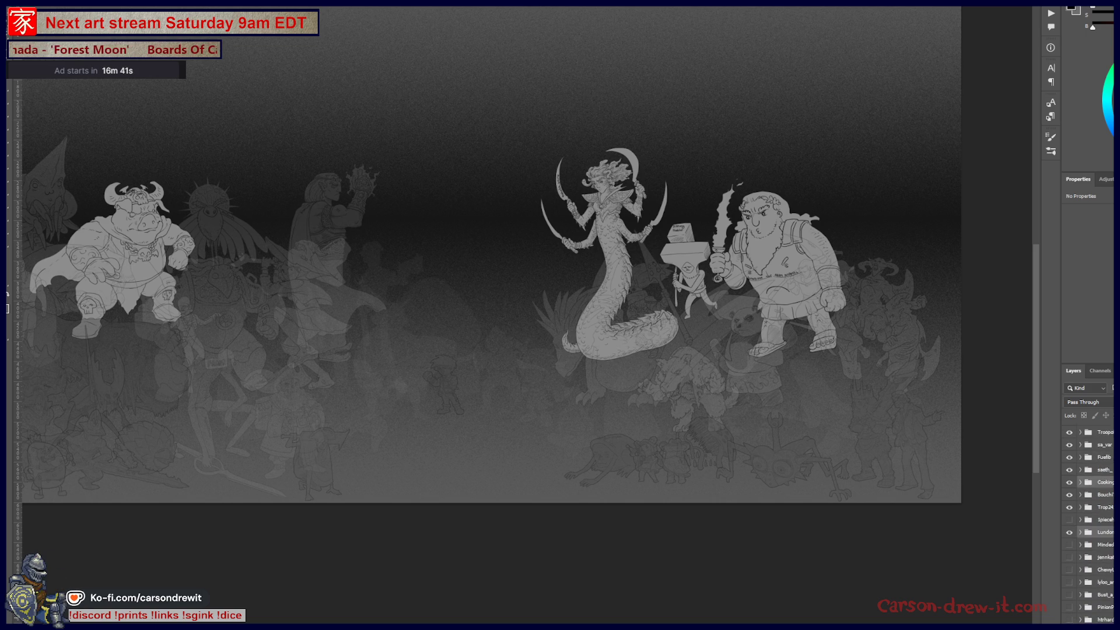
Preview and hide the elf, then reveal the hooded swordsman
click(1069, 502)
click(1069, 504)
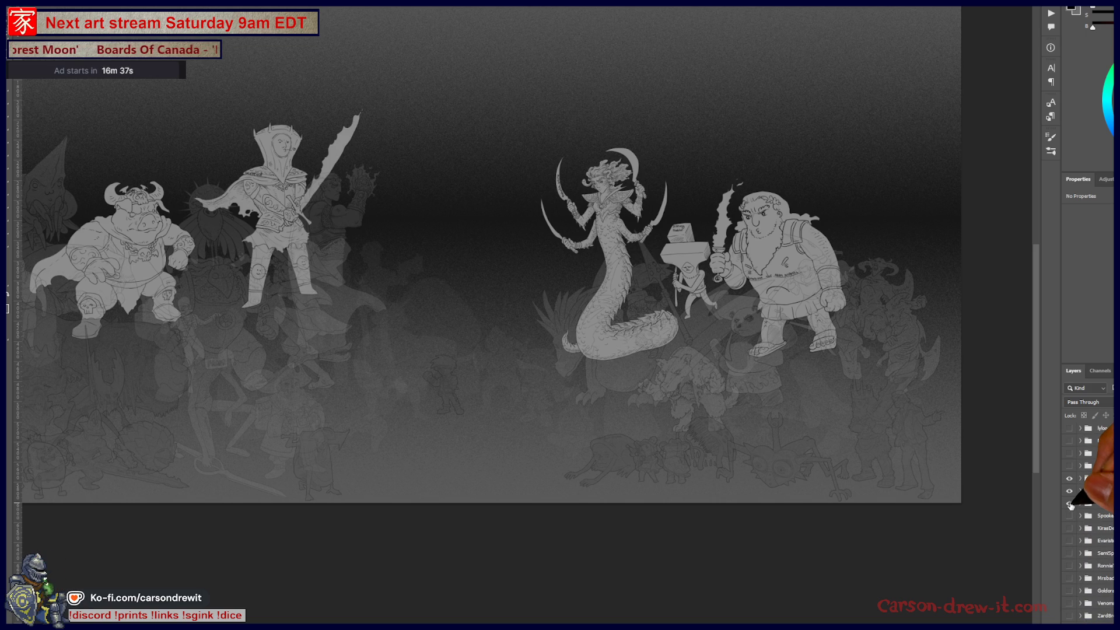
click(1071, 506)
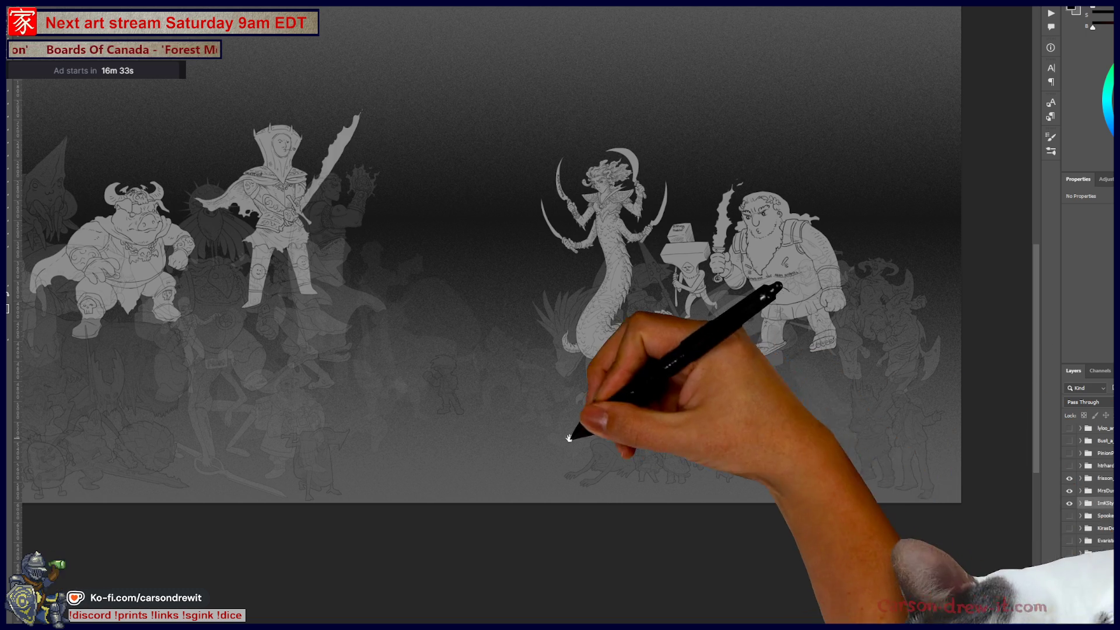
Pan to the lineup's left side and reveal the small winged character, then dismiss the image search window
drag(564, 439, 866, 457)
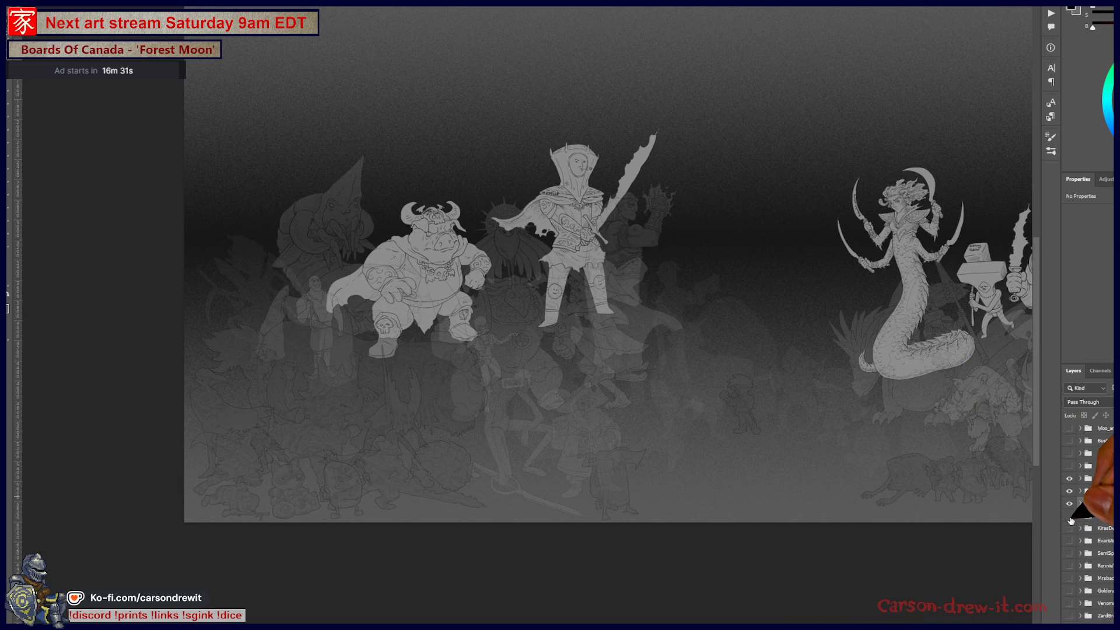
click(1071, 517)
click(1071, 517)
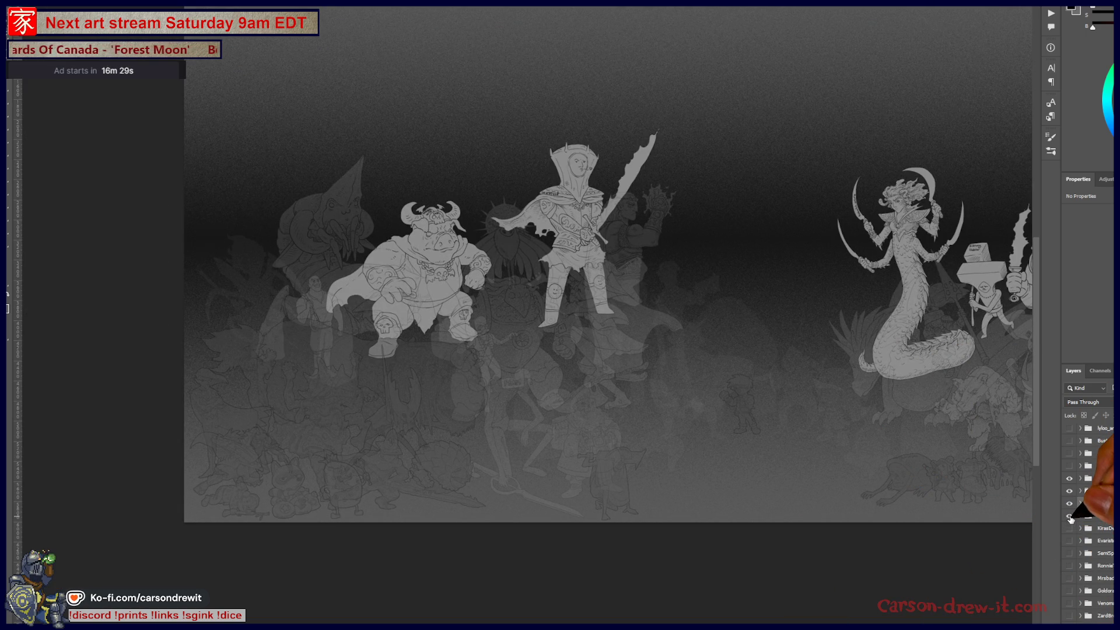
click(1070, 517)
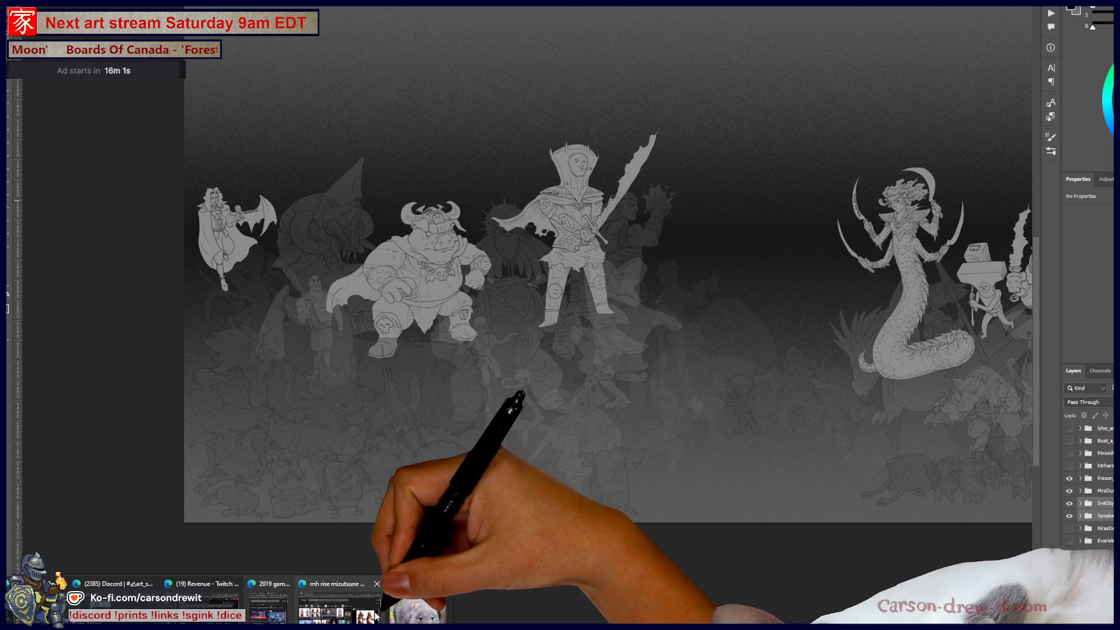
mouse_move(372, 602)
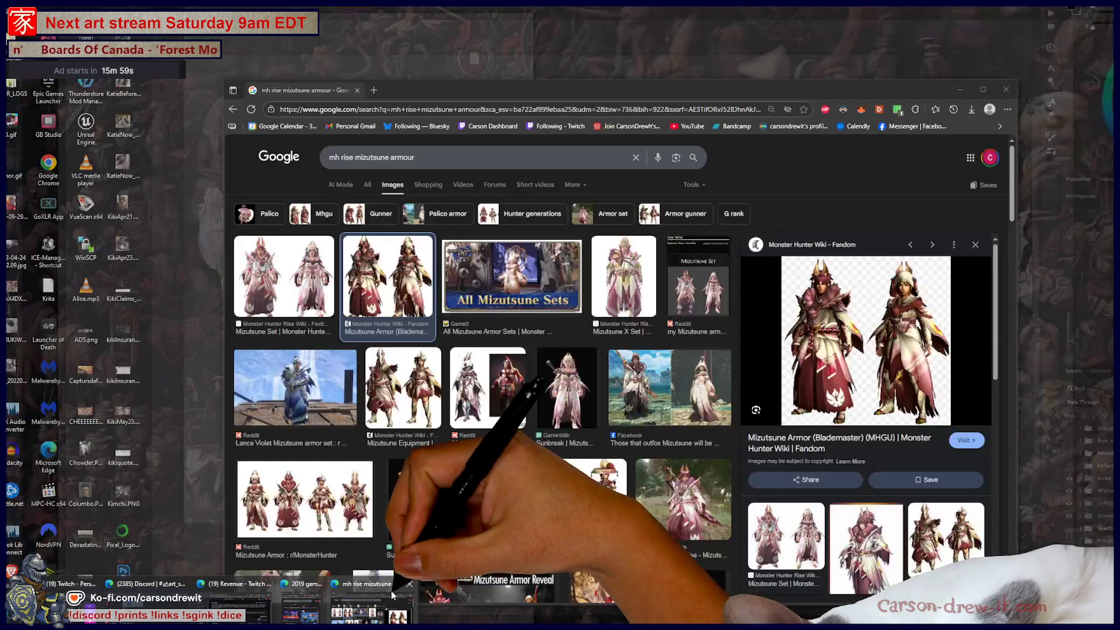
click(408, 588)
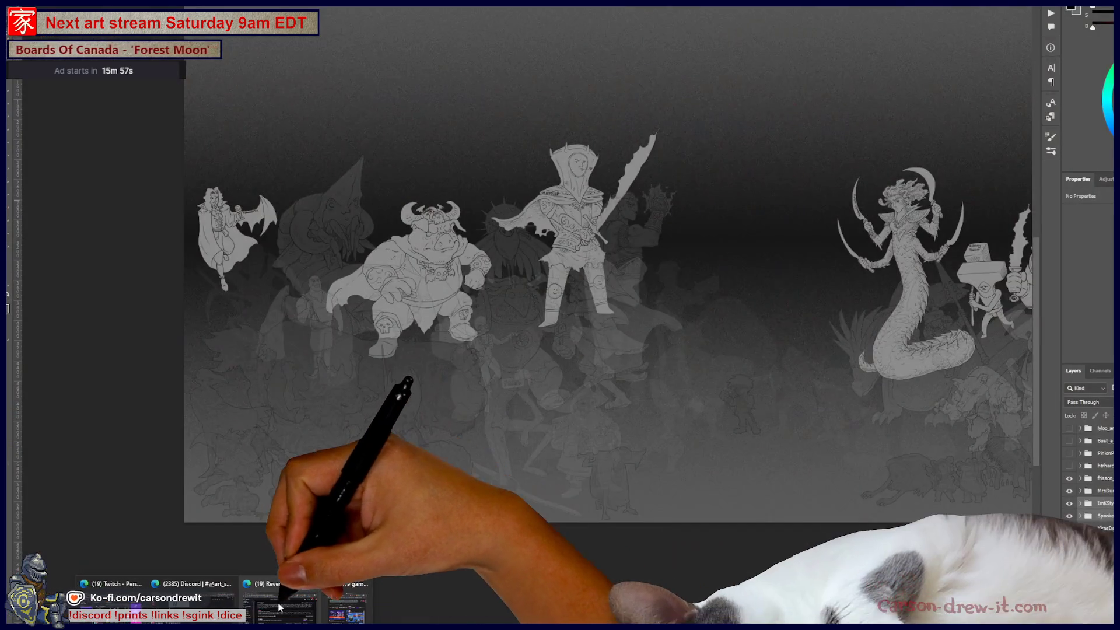
Restore and reload the Twitch Plus Program page, highlight this month's 44 / 100 points and zoom to 300%
click(278, 603)
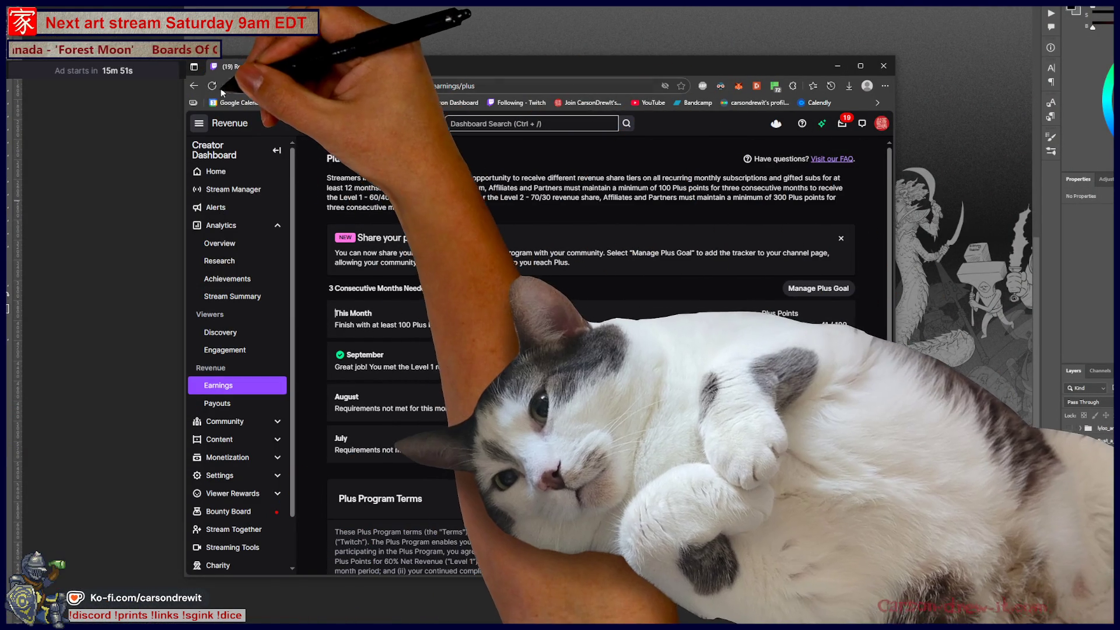
click(212, 86)
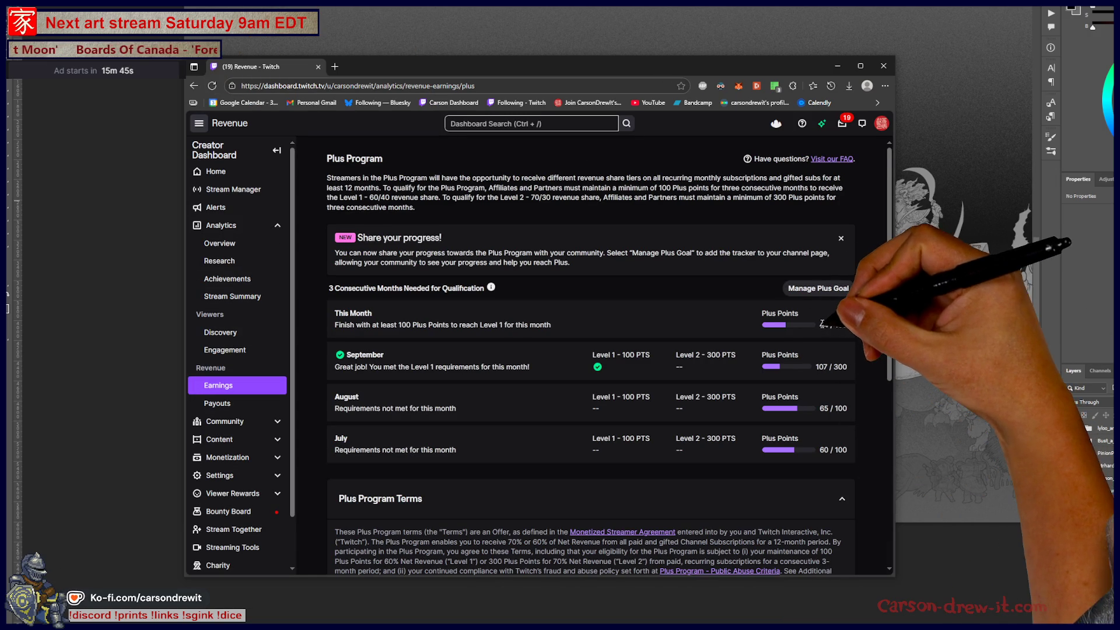
drag(819, 327, 853, 326)
click(853, 325)
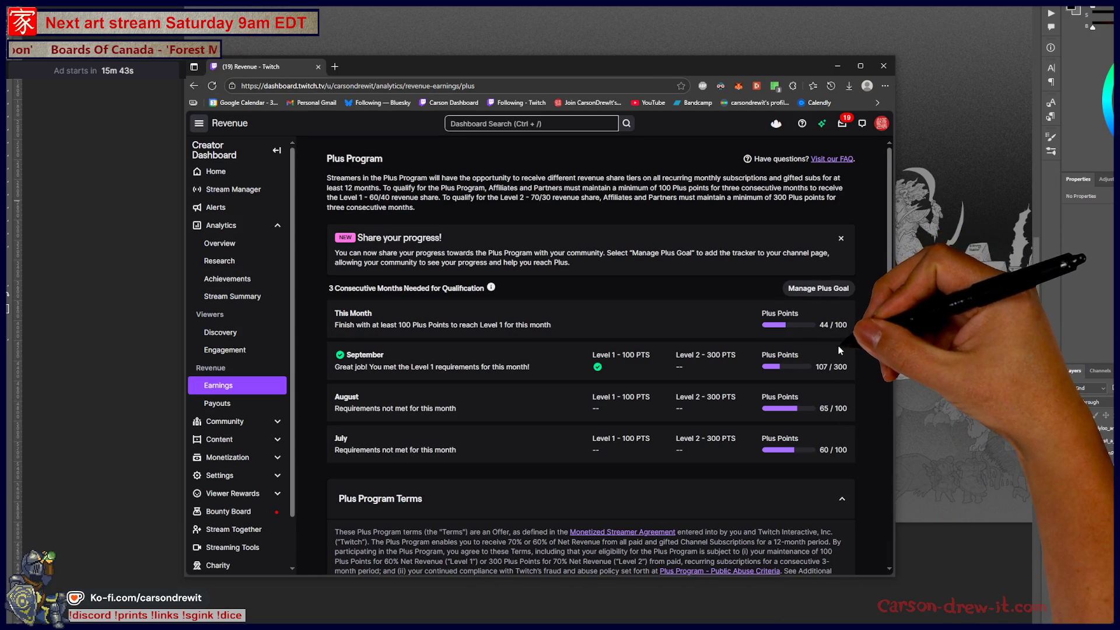
key(ctrl+plus)
key(ctrl+plus)
key(ctrl+plus)
key(ctrl+plus)
key(ctrl+plus)
key(ctrl+plus)
key(ctrl+plus)
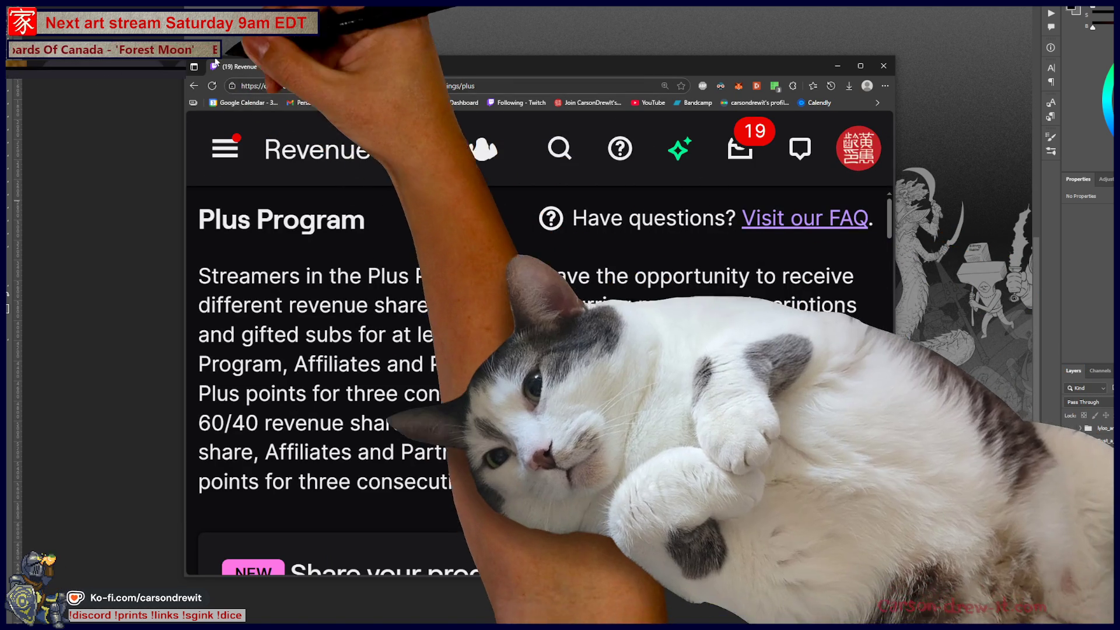
scroll(604, 388, down, 1)
scroll(604, 387, down, 3)
scroll(605, 386, up, 4)
scroll(606, 387, down, 5)
scroll(607, 388, down, 2)
scroll(606, 388, up, 4)
scroll(607, 388, down, 4)
Reduce the Plus Program page zoom to 200%, then to 175%
key(ctrl+minus)
key(ctrl+minus)
scroll(608, 391, up, 1)
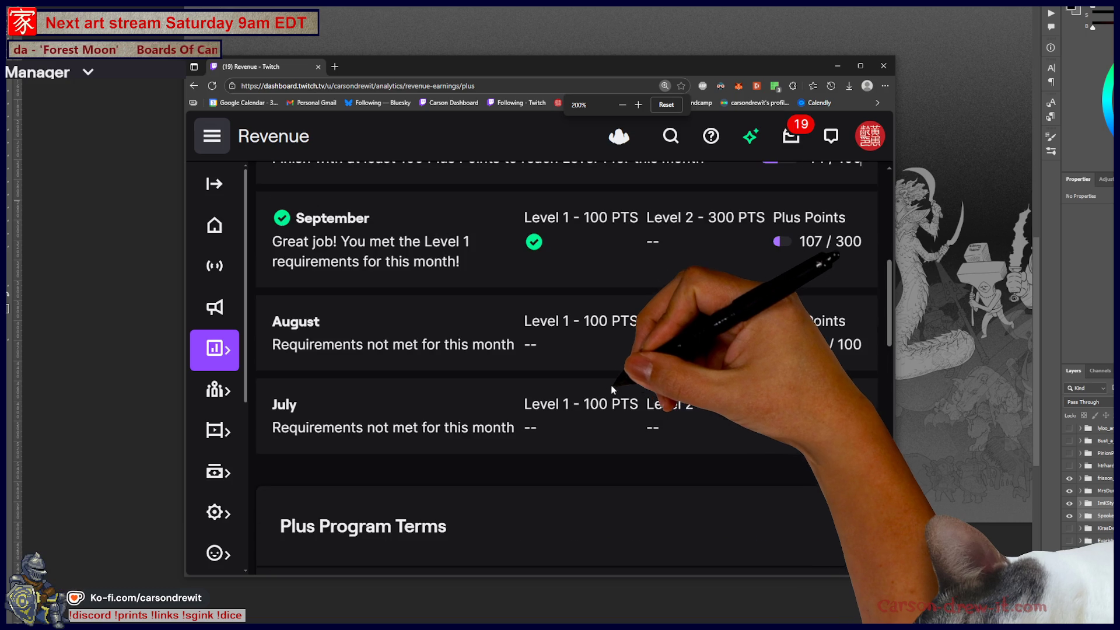
scroll(613, 389, up, 2)
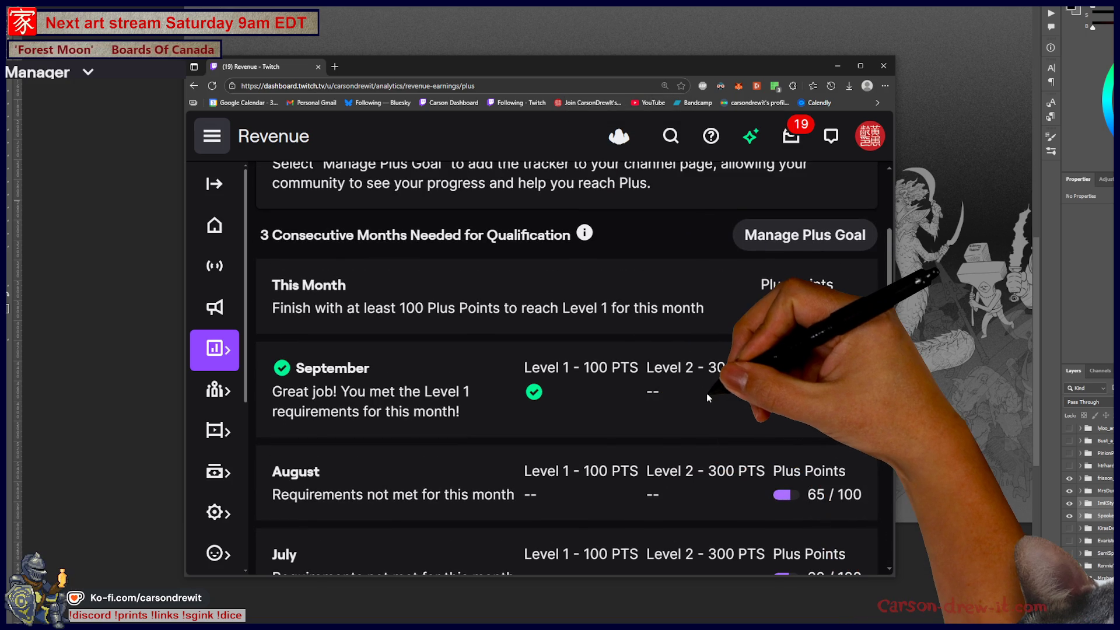
scroll(706, 393, up, 1)
scroll(707, 393, up, 2)
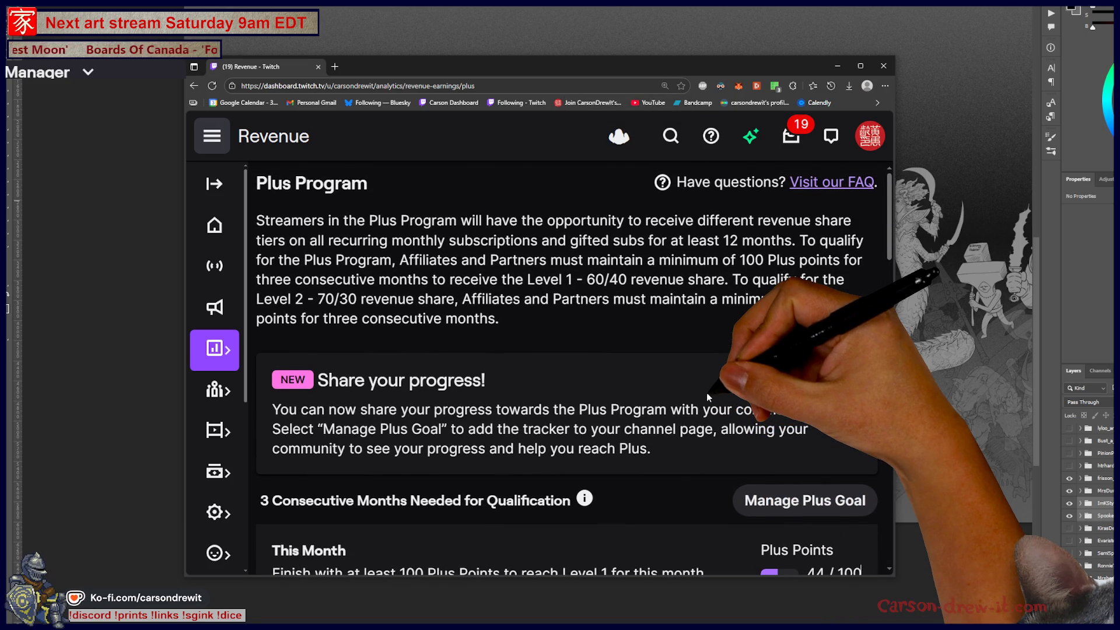
scroll(700, 396, down, 2)
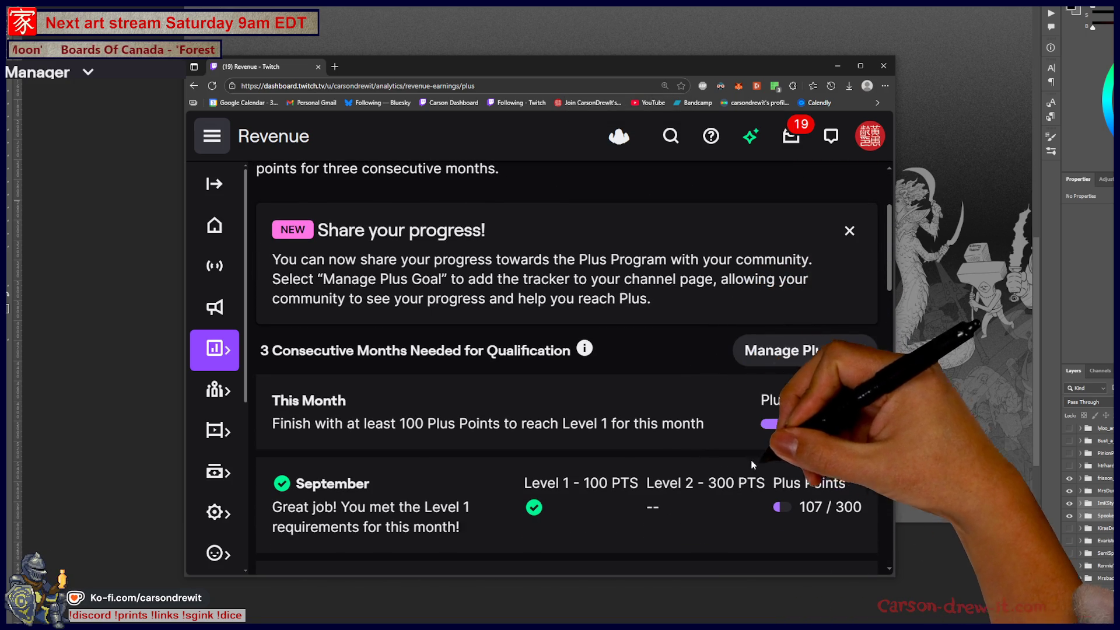
key(ctrl+minus)
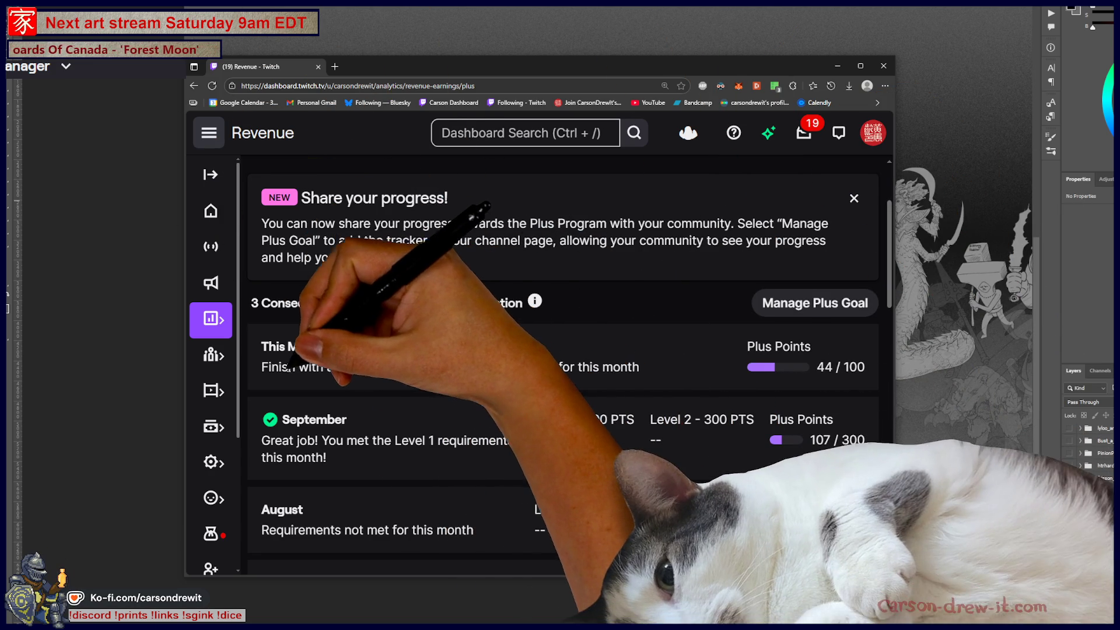
drag(262, 368, 558, 367)
click(633, 375)
double_click(845, 372)
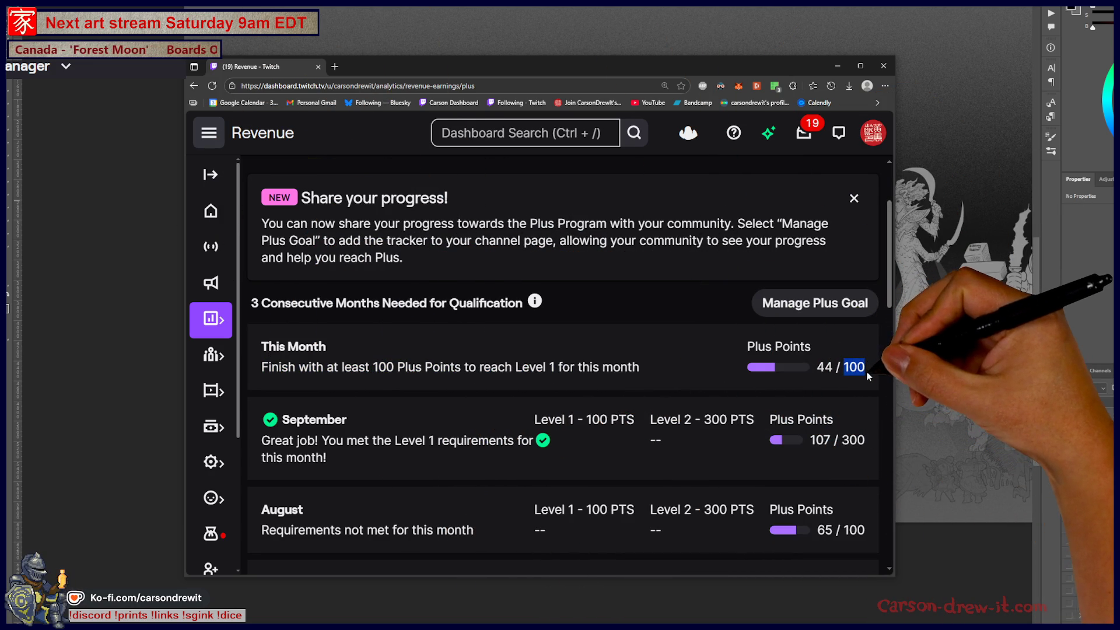
click(845, 373)
double_click(846, 371)
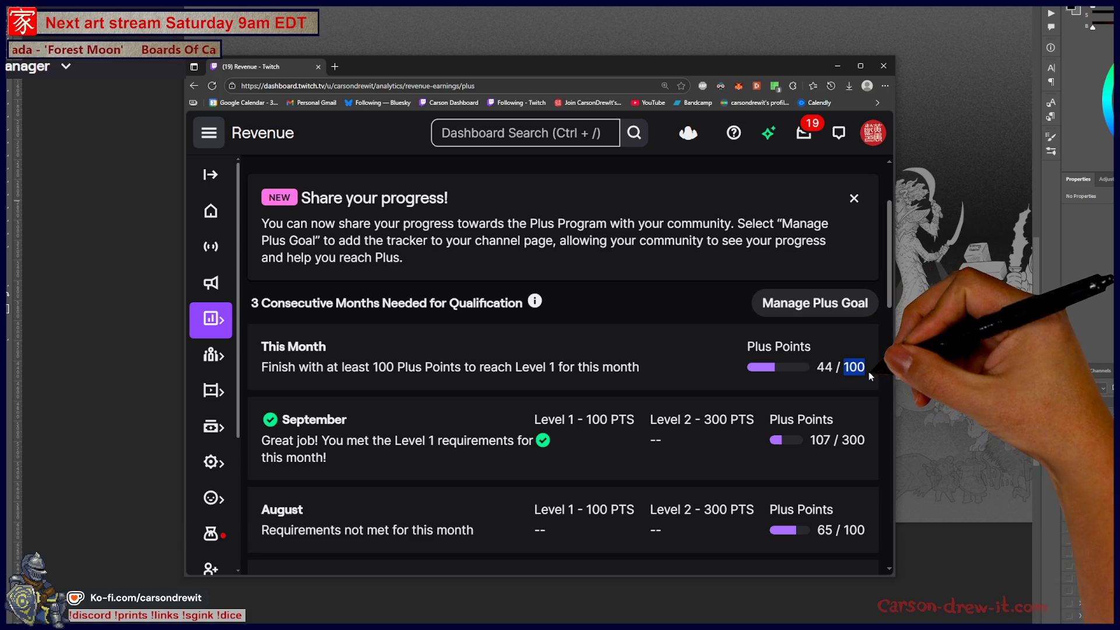
click(861, 383)
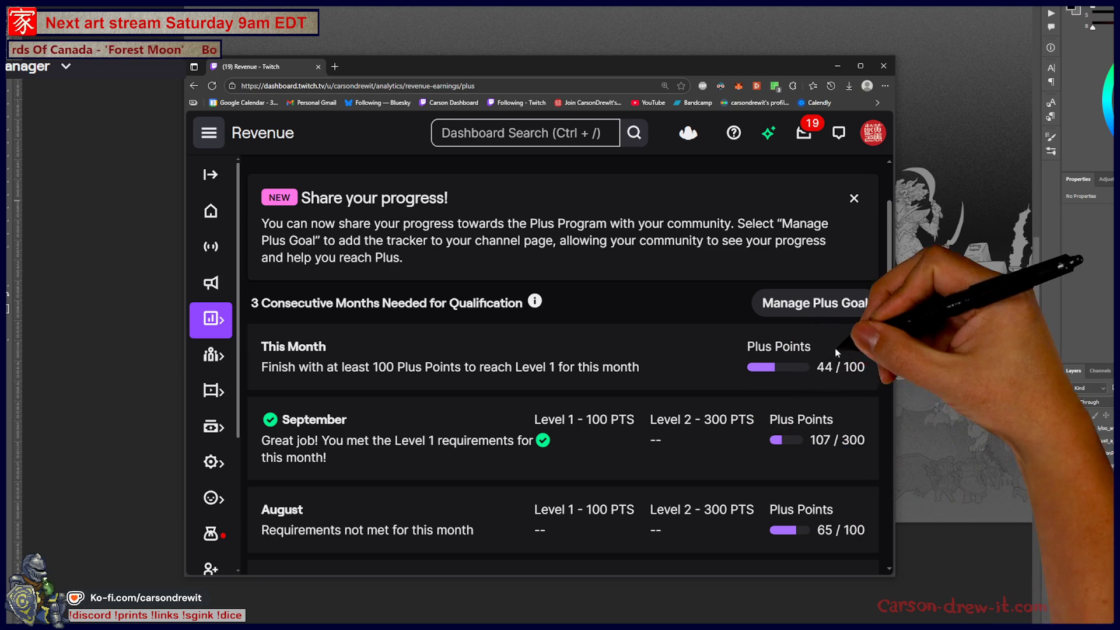
drag(844, 366, 867, 372)
click(851, 377)
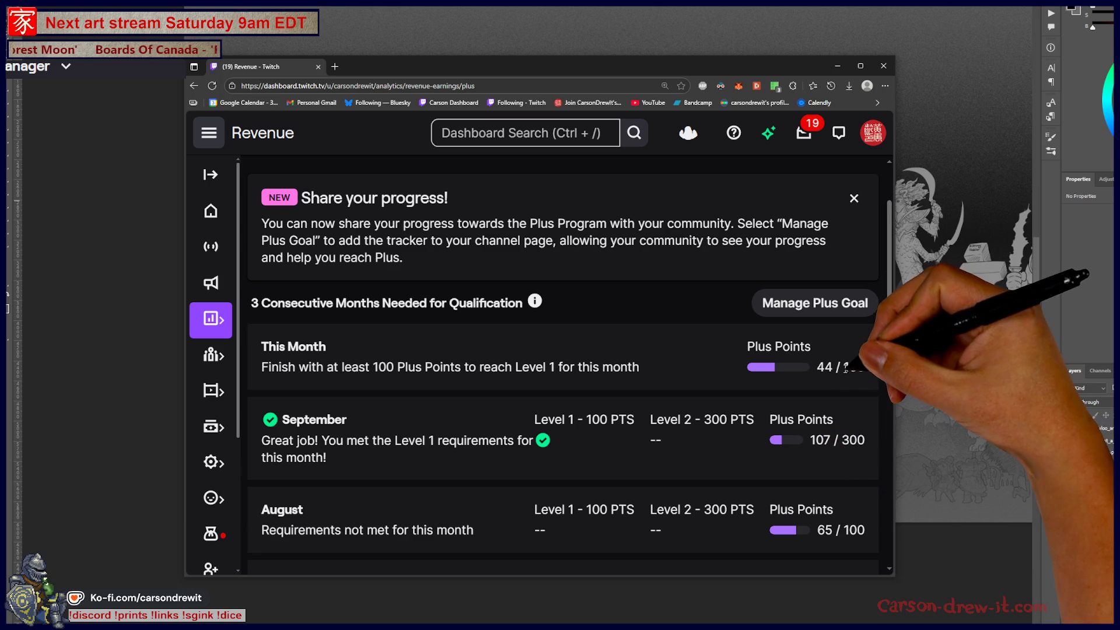
double_click(854, 367)
click(850, 382)
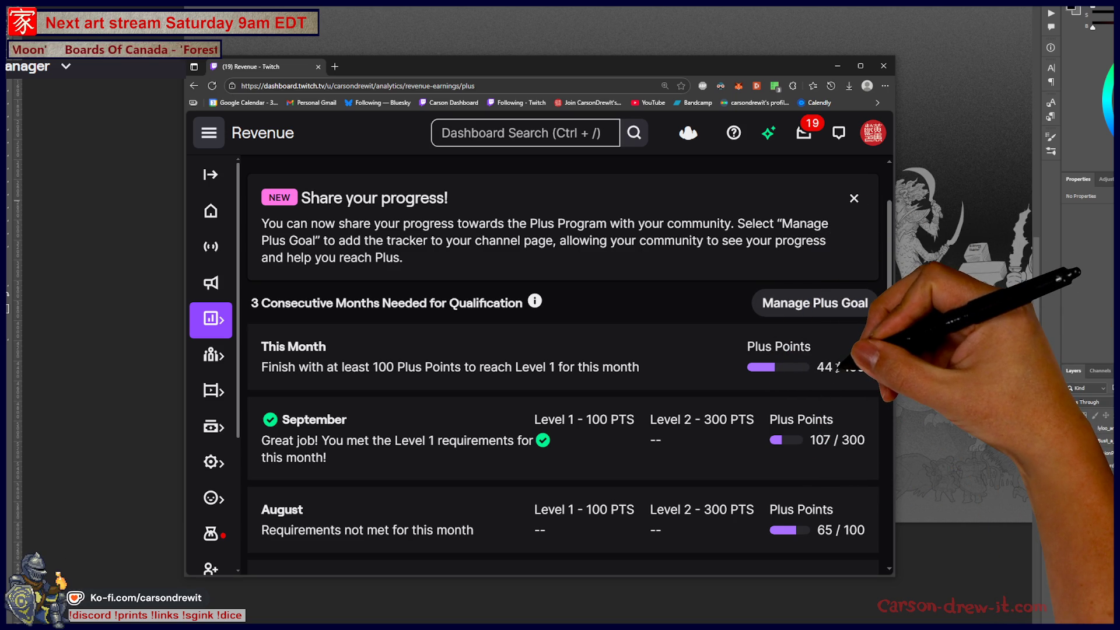
scroll(820, 364, down, 3)
scroll(818, 367, up, 2)
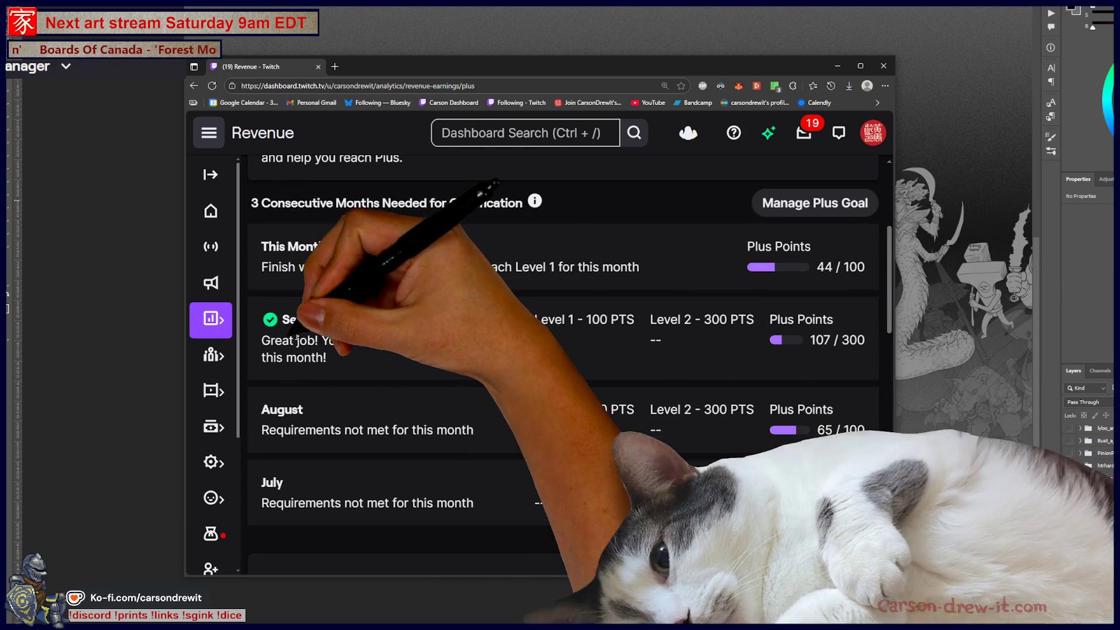
scroll(791, 263, up, 1)
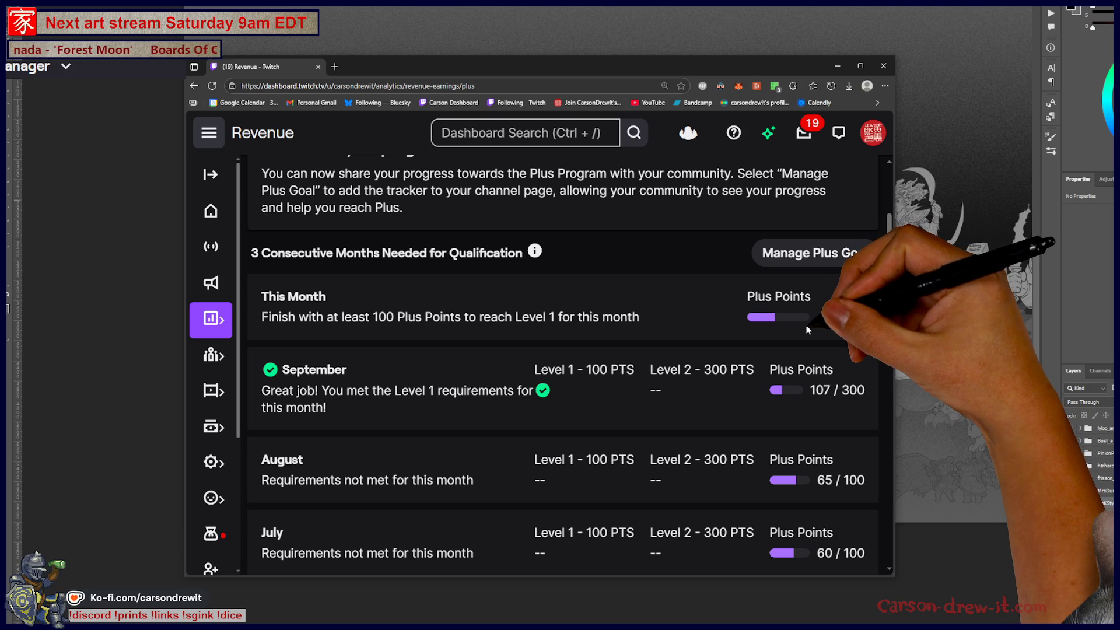
scroll(806, 325, down, 2)
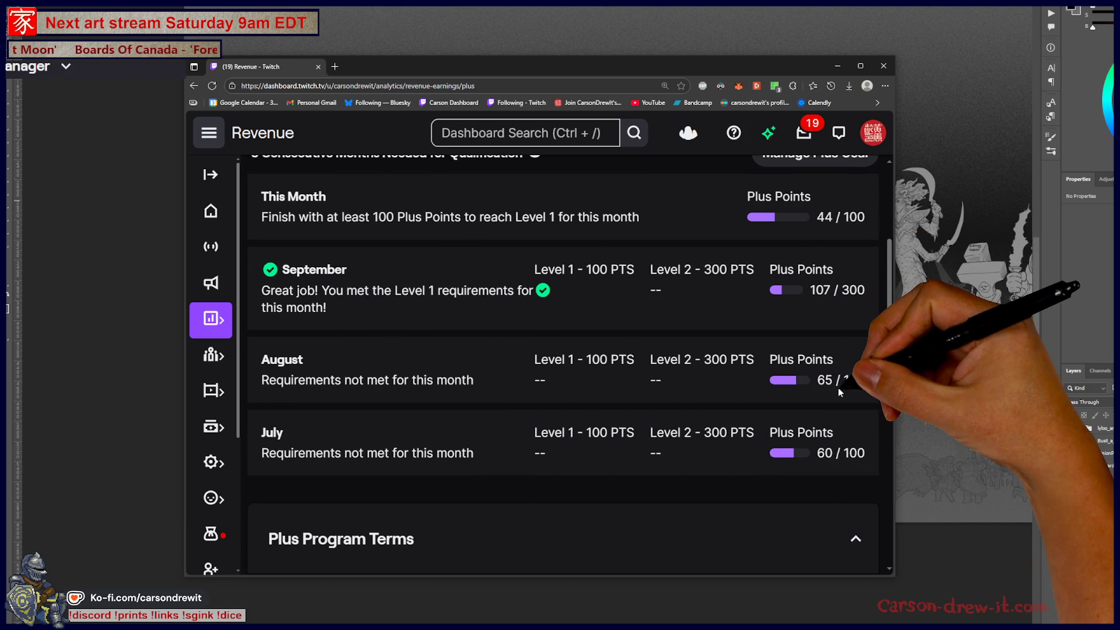
scroll(831, 383, up, 1)
scroll(832, 382, down, 1)
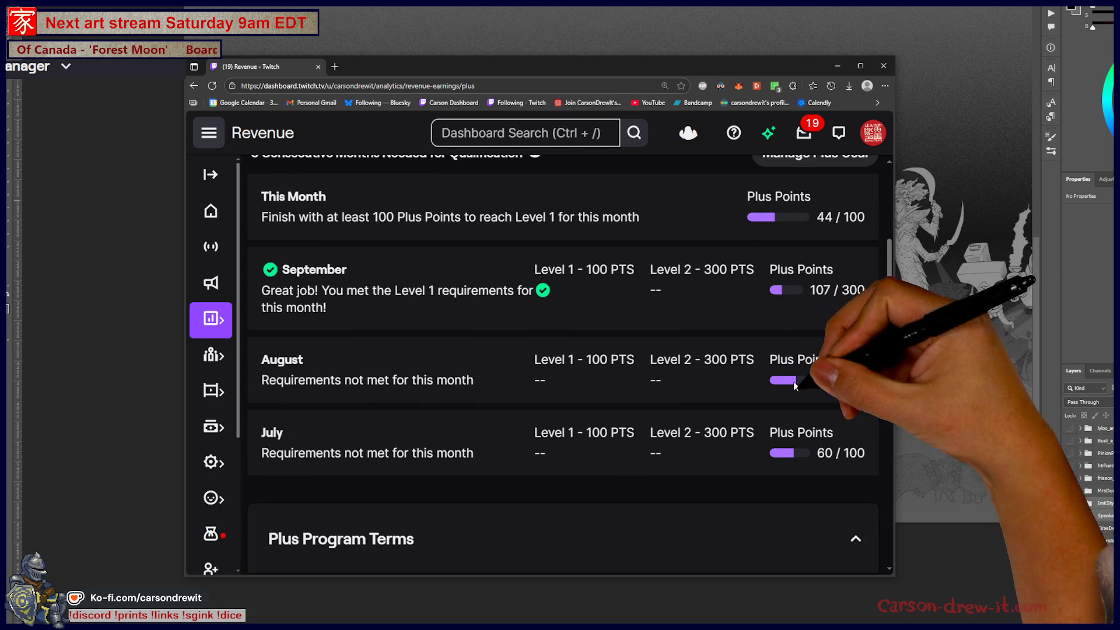
scroll(836, 429, up, 2)
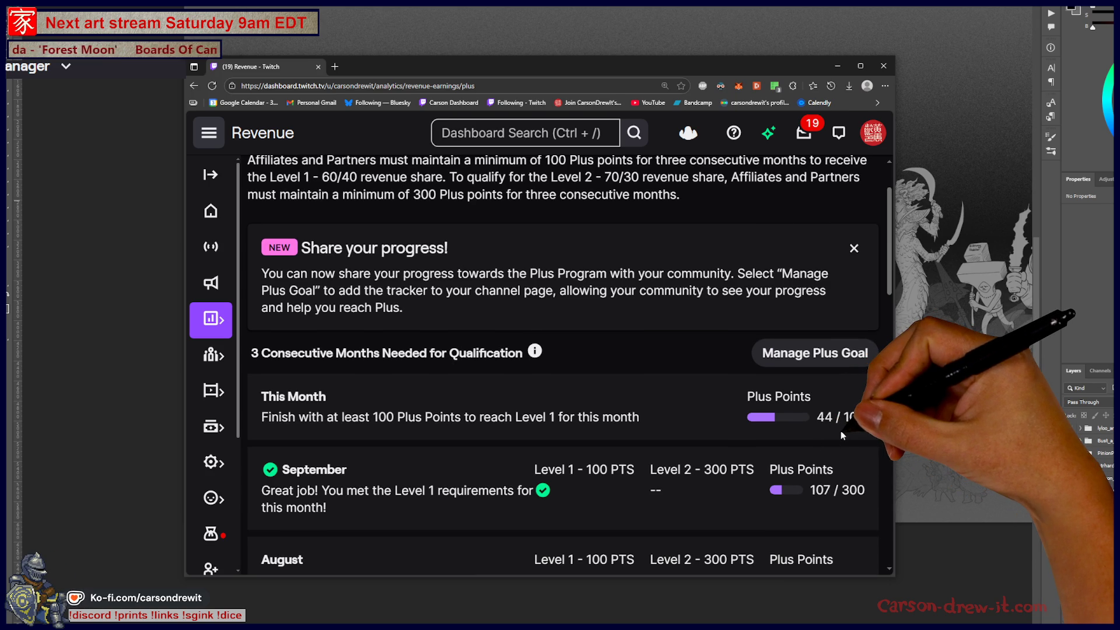
scroll(841, 430, down, 1)
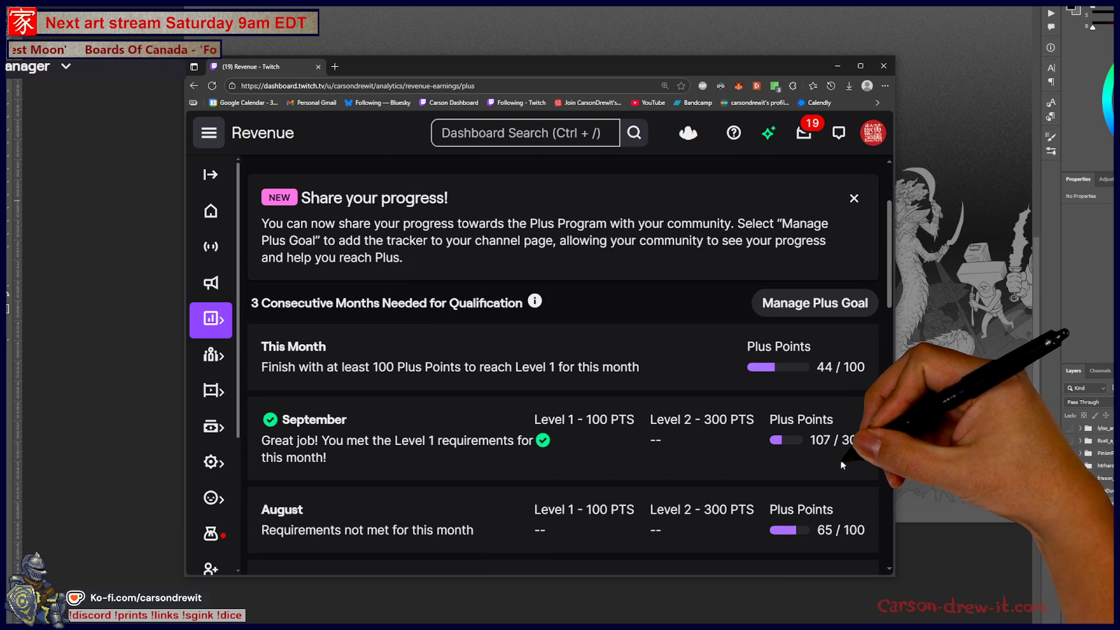
scroll(836, 456, down, 1)
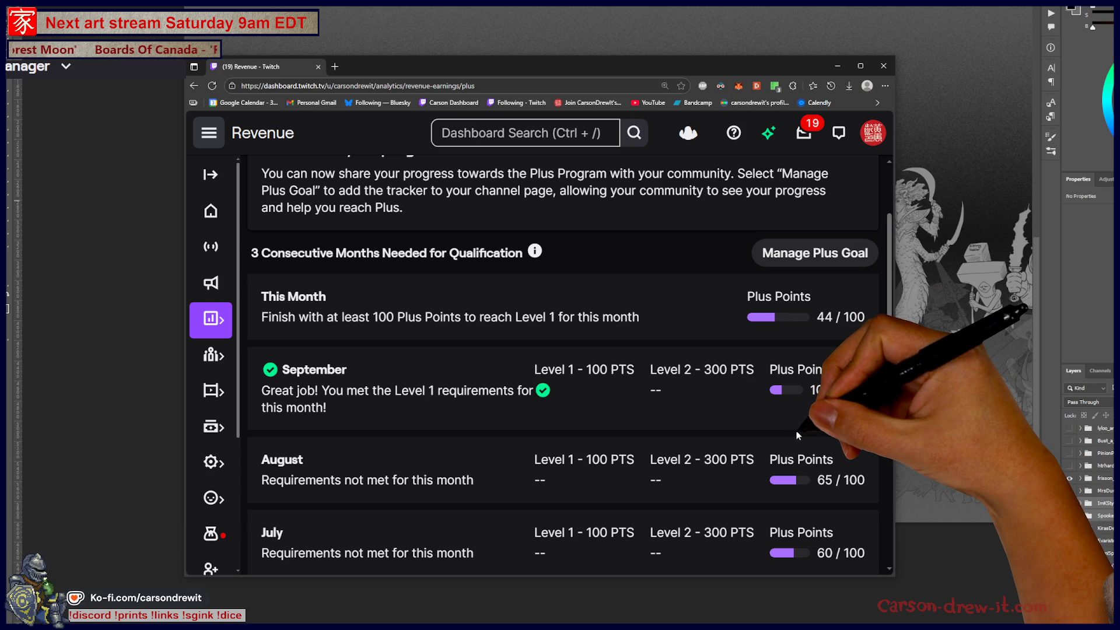
scroll(797, 429, down, 1)
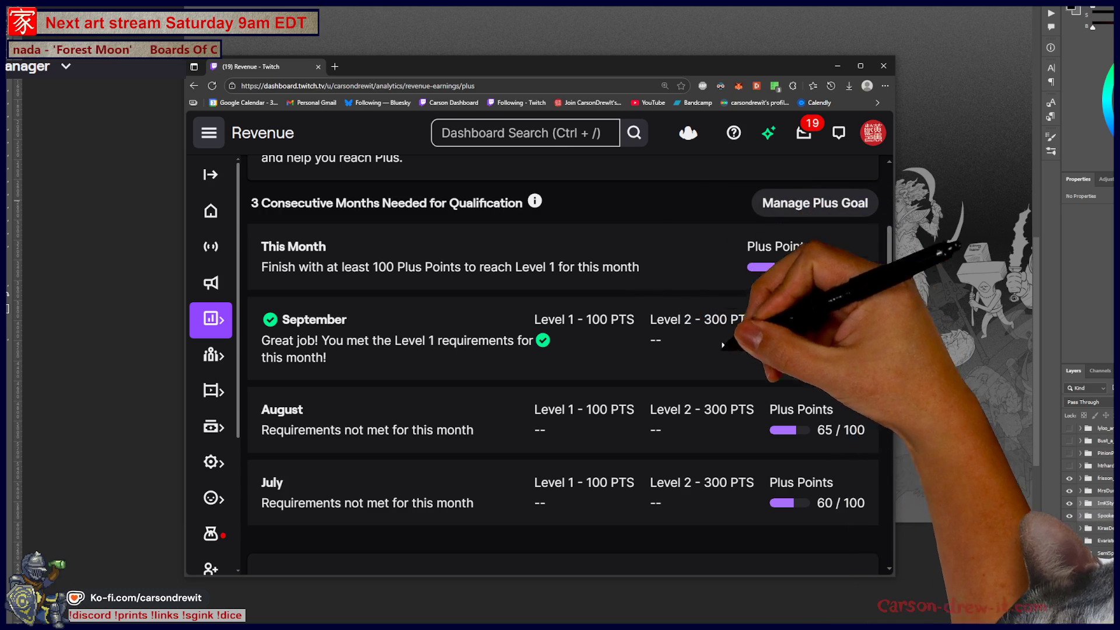
scroll(743, 430, up, 1)
scroll(742, 430, up, 2)
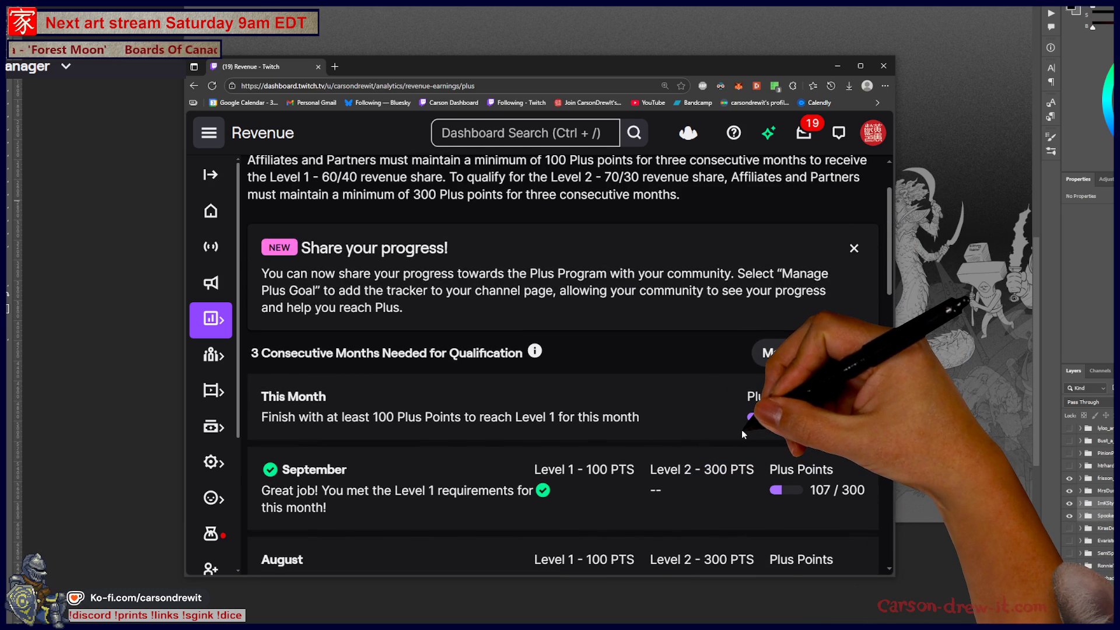
scroll(741, 430, up, 1)
scroll(738, 429, down, 3)
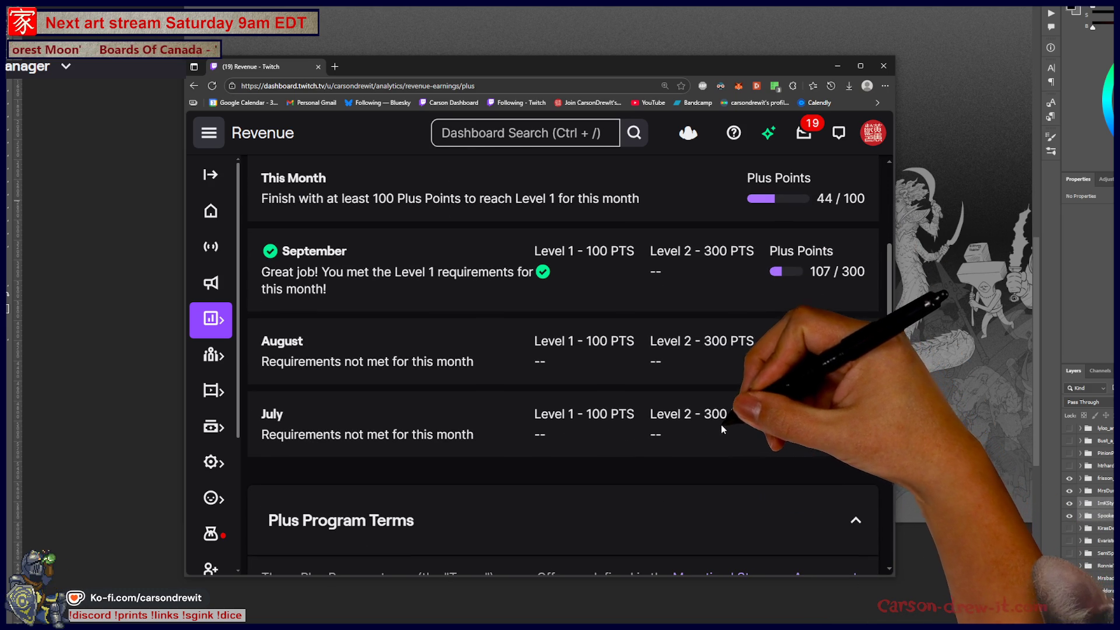
scroll(598, 359, up, 1)
scroll(599, 359, up, 2)
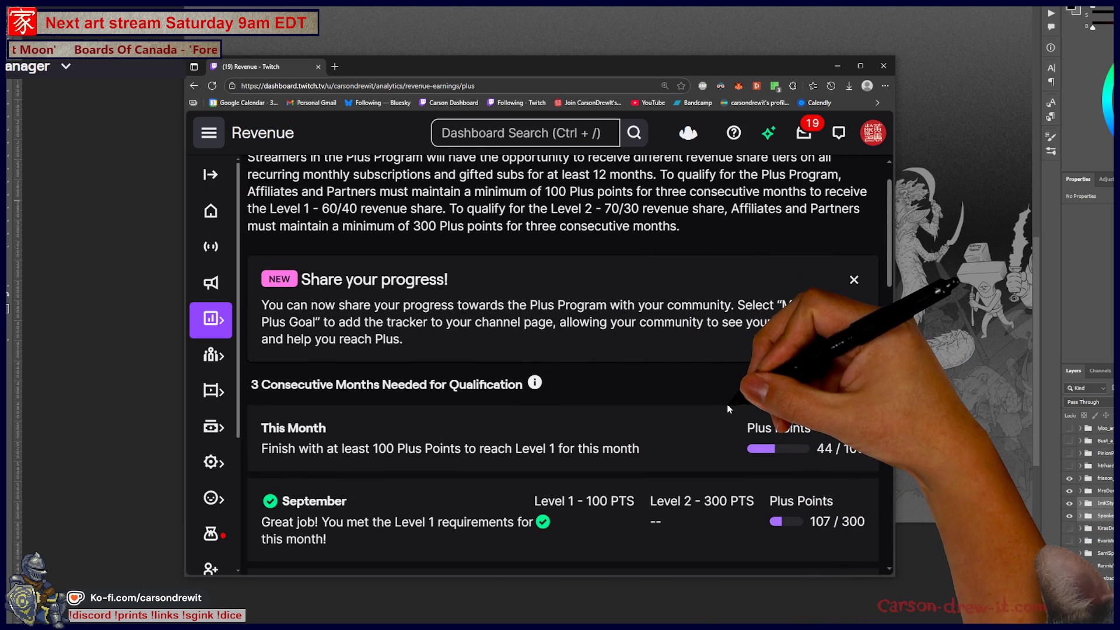
scroll(726, 404, up, 1)
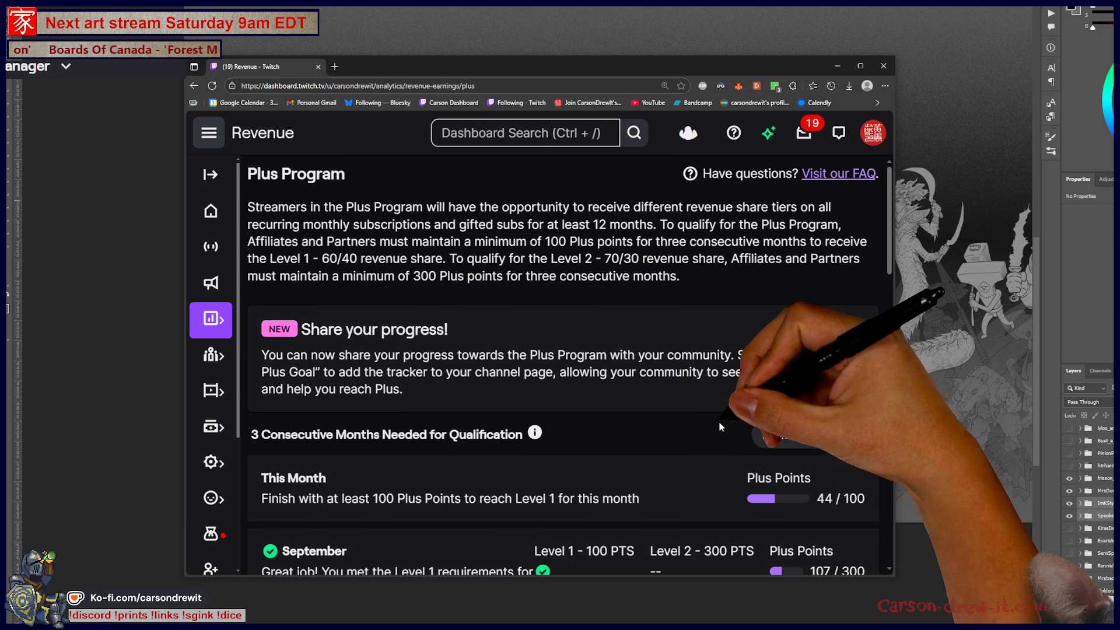
Highlight the Plus Program description and the 12-month gifted subs requirement
drag(255, 207, 700, 224)
click(569, 209)
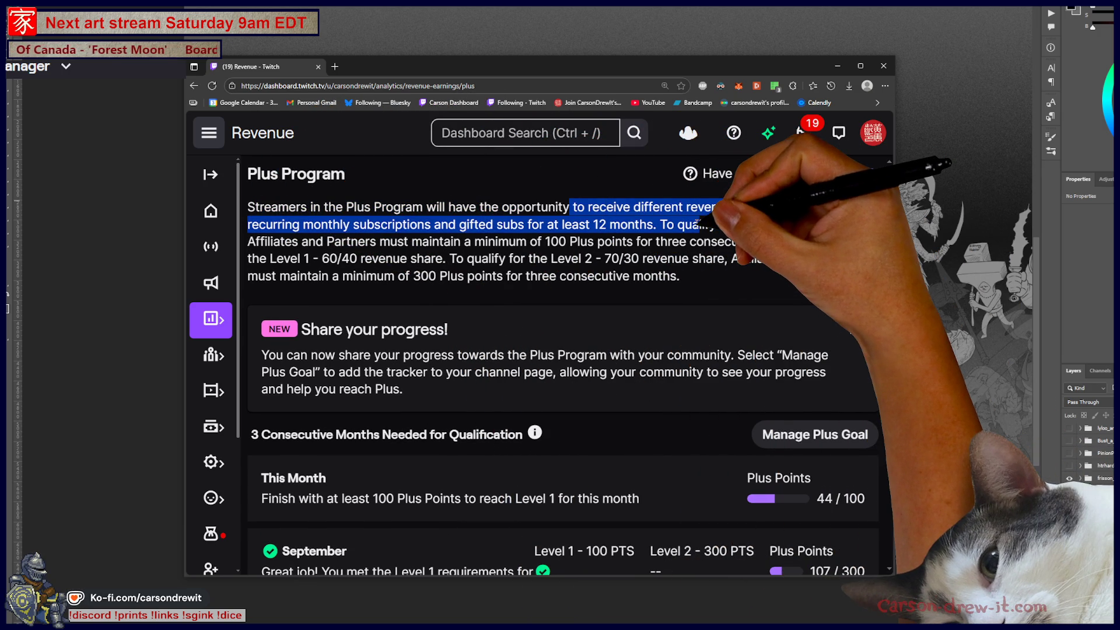
drag(277, 224, 654, 224)
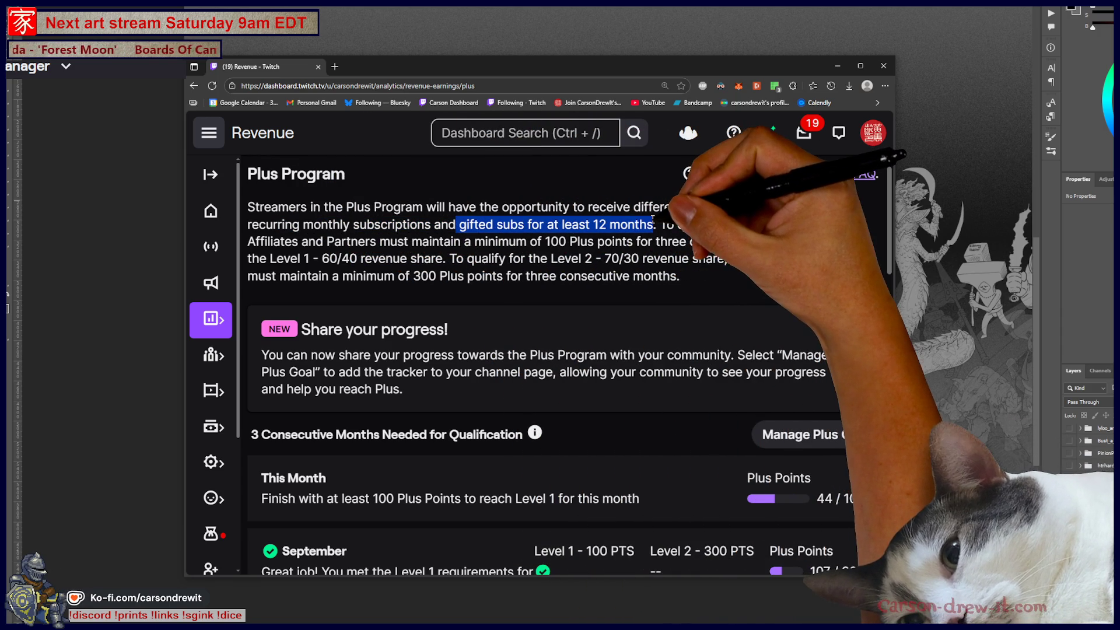
click(665, 236)
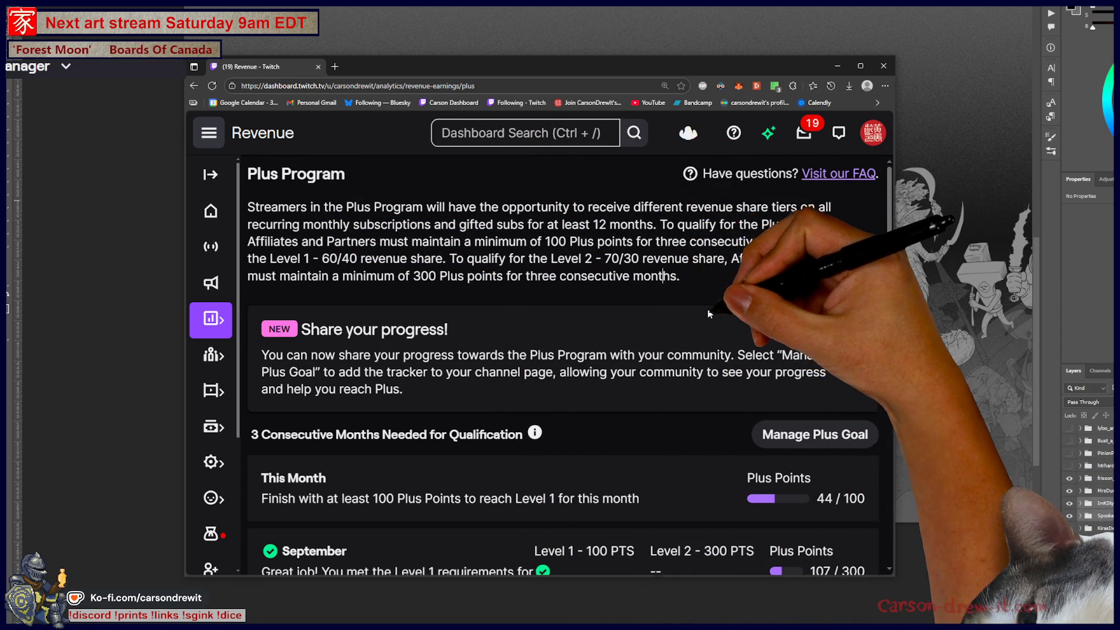
scroll(707, 308, down, 3)
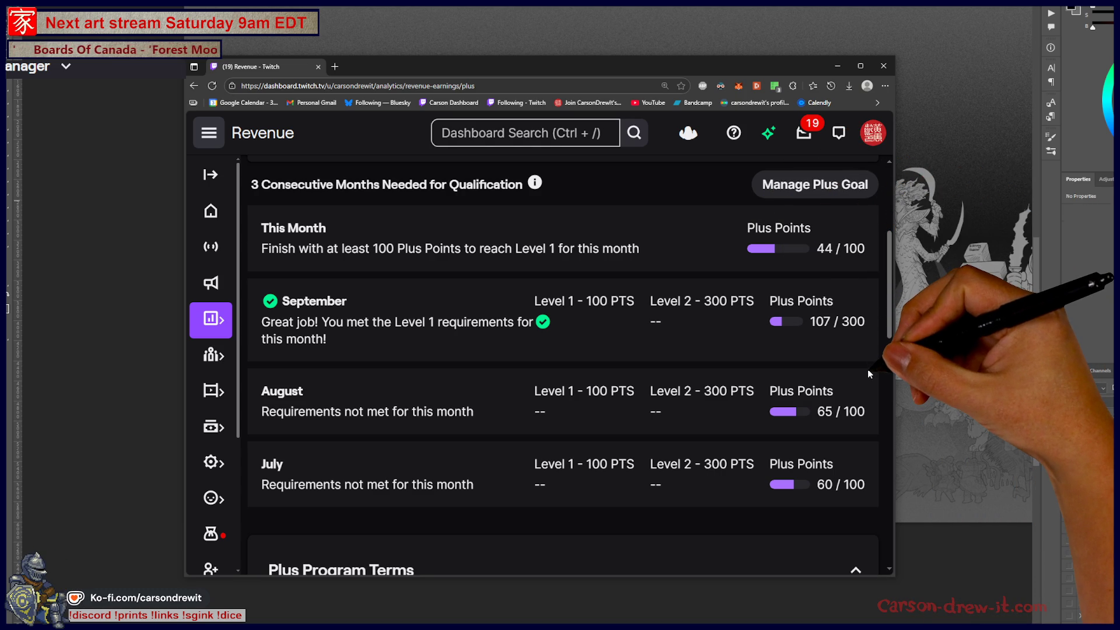
scroll(868, 368, up, 1)
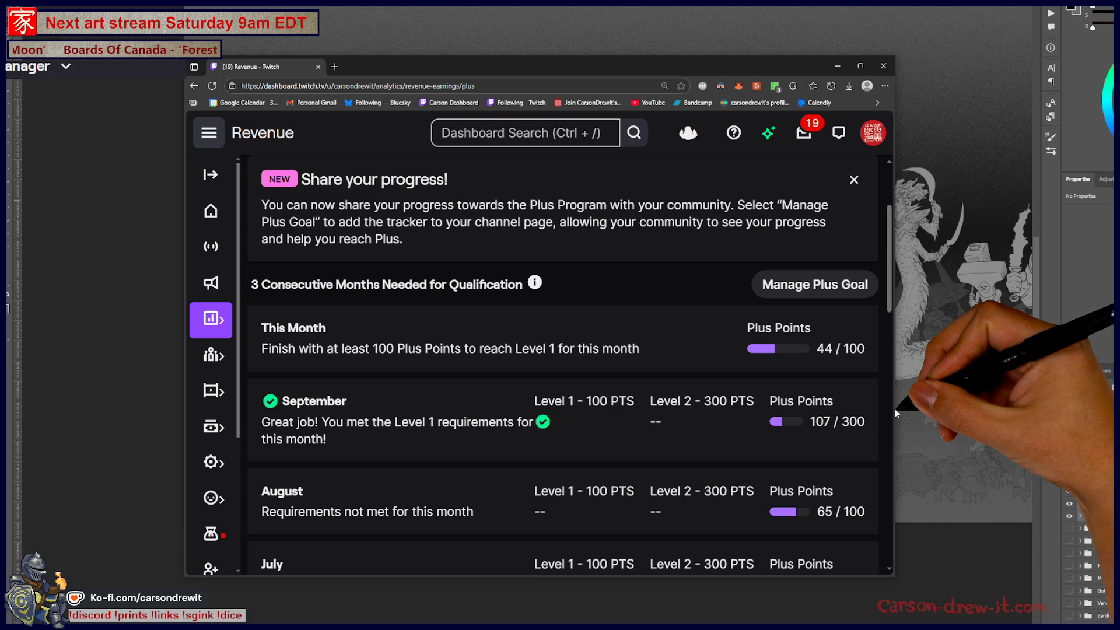
scroll(768, 401, up, 2)
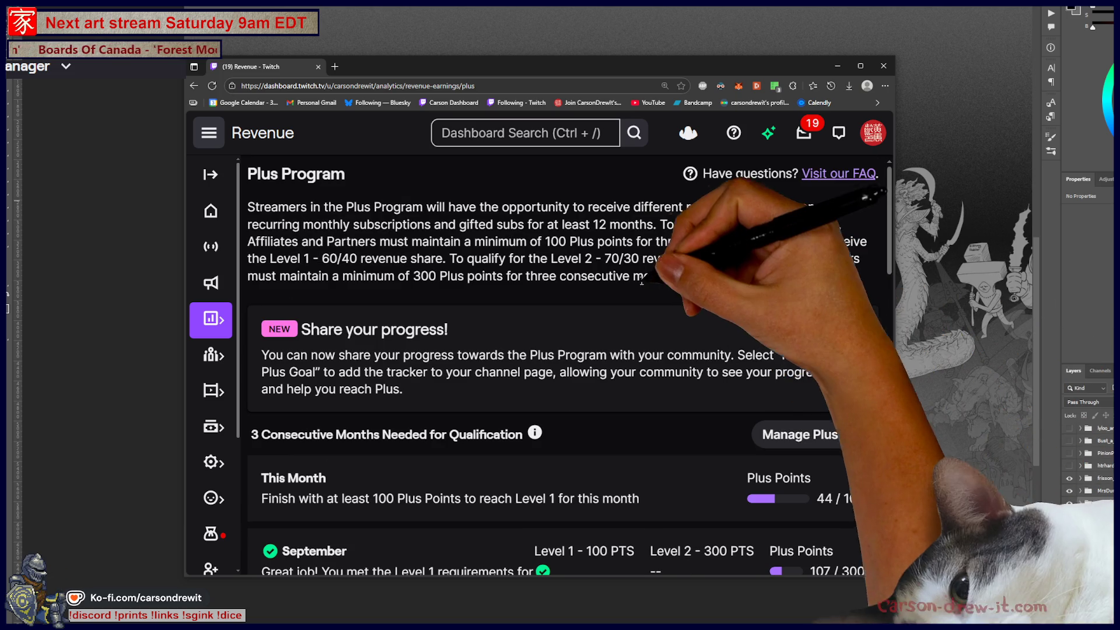
scroll(648, 255, down, 3)
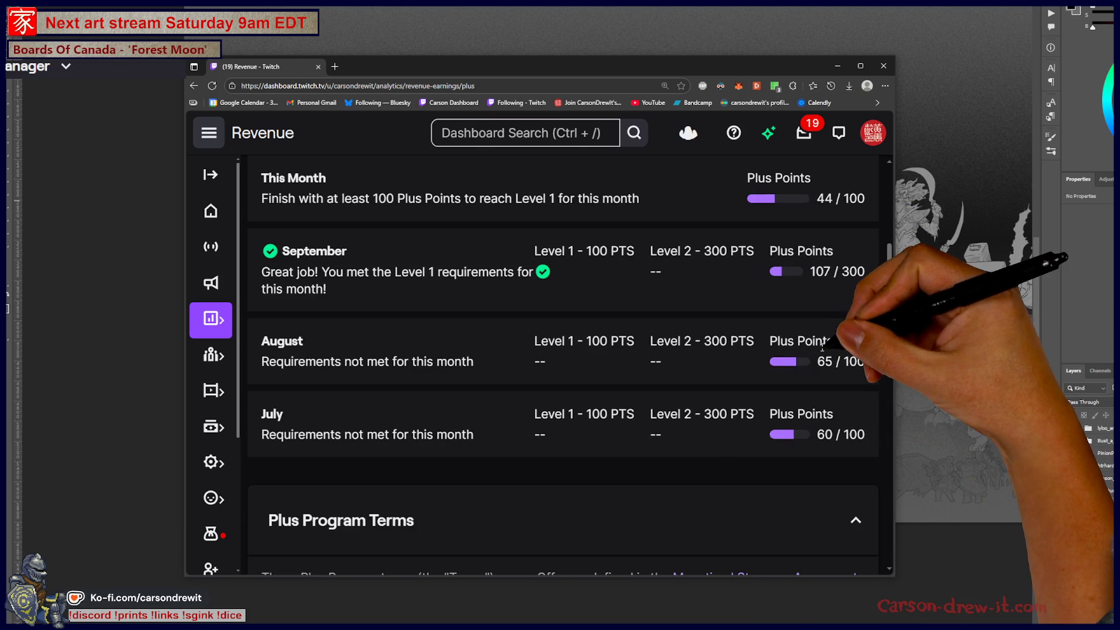
scroll(834, 399, down, 2)
scroll(832, 415, up, 3)
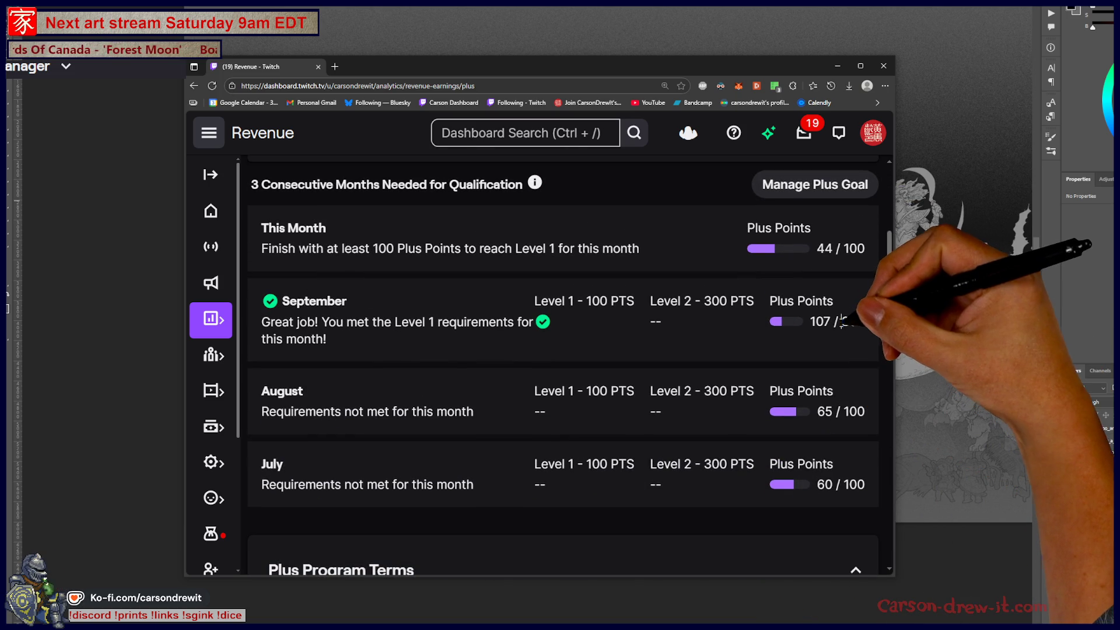
Highlight the 300-point Level 2 thresholds for September and August, then switch back to the illustration
double_click(854, 321)
scroll(788, 324, down, 2)
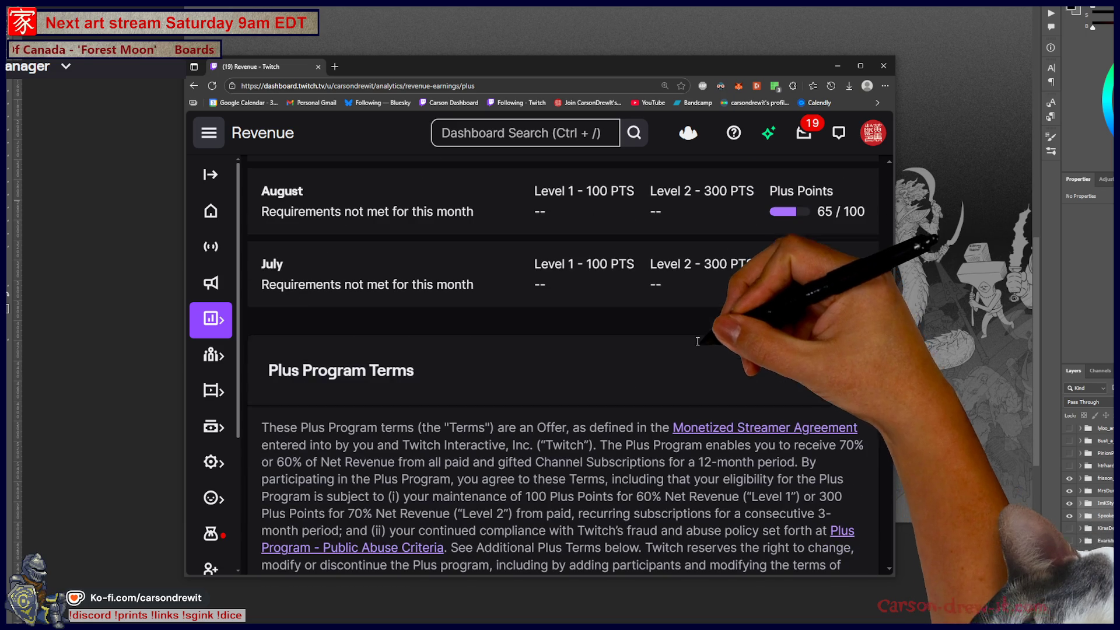
scroll(732, 312, up, 2)
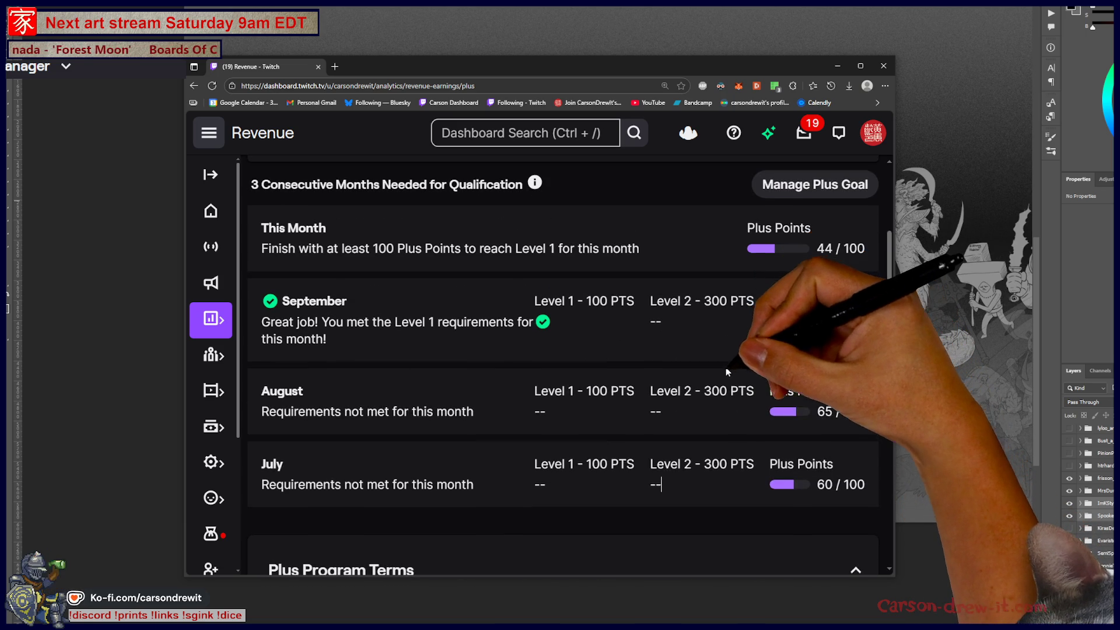
double_click(725, 390)
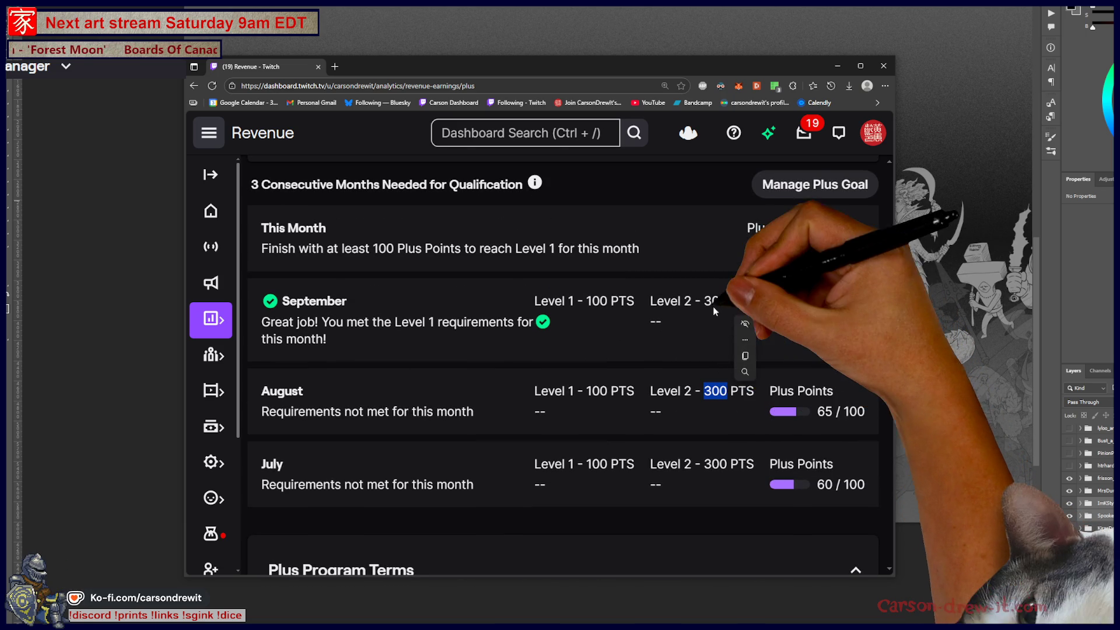
scroll(711, 371, up, 3)
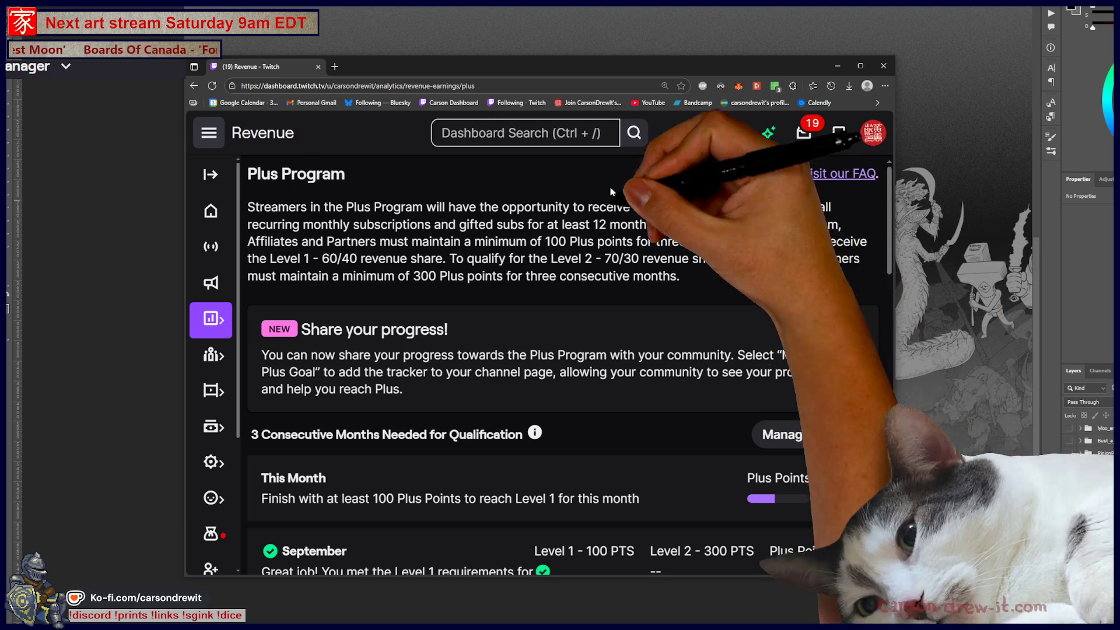
scroll(516, 359, down, 3)
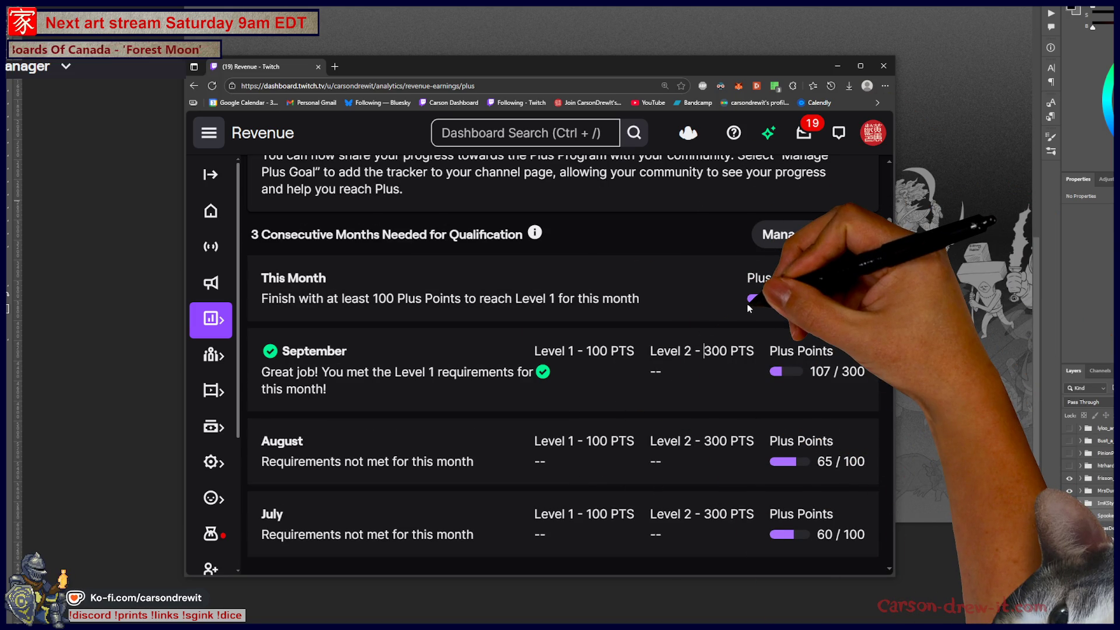
scroll(735, 323, up, 3)
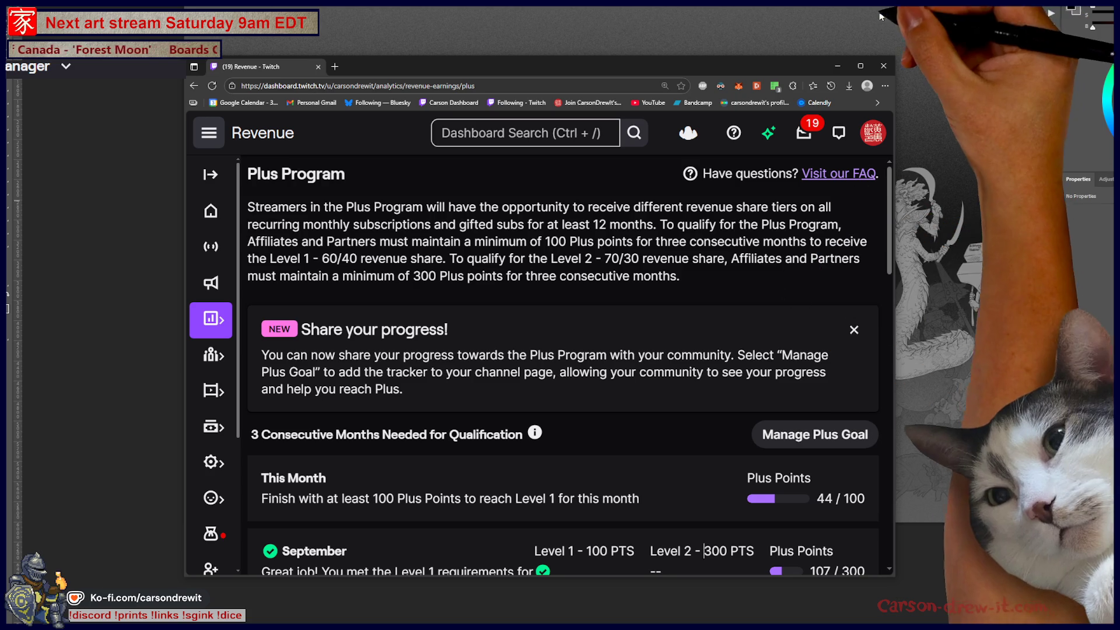
key(alt+Tab)
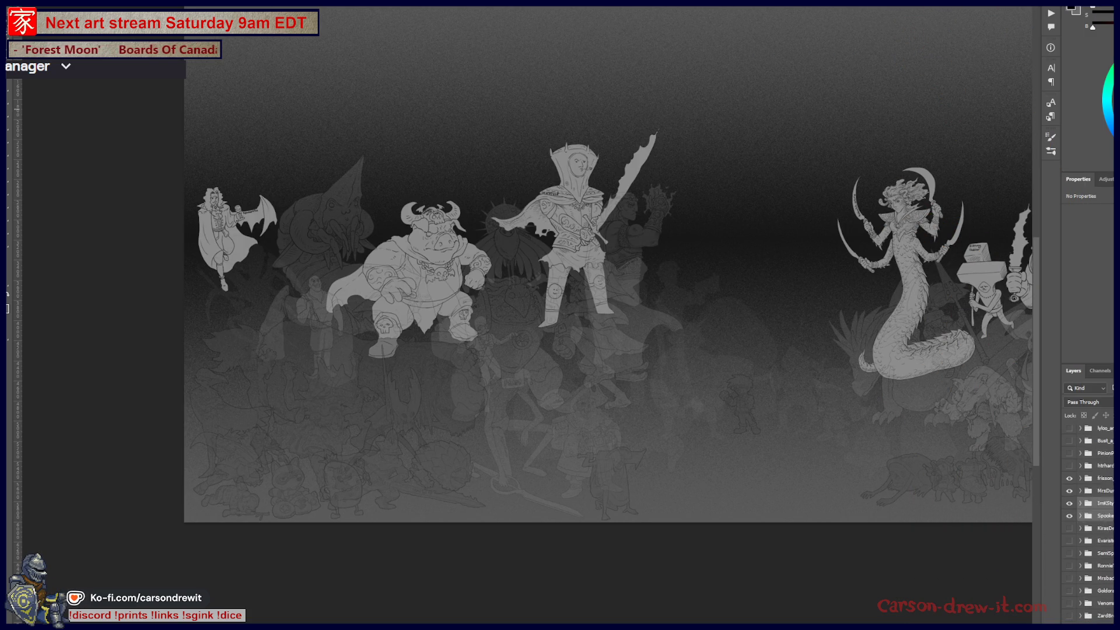
click(1069, 536)
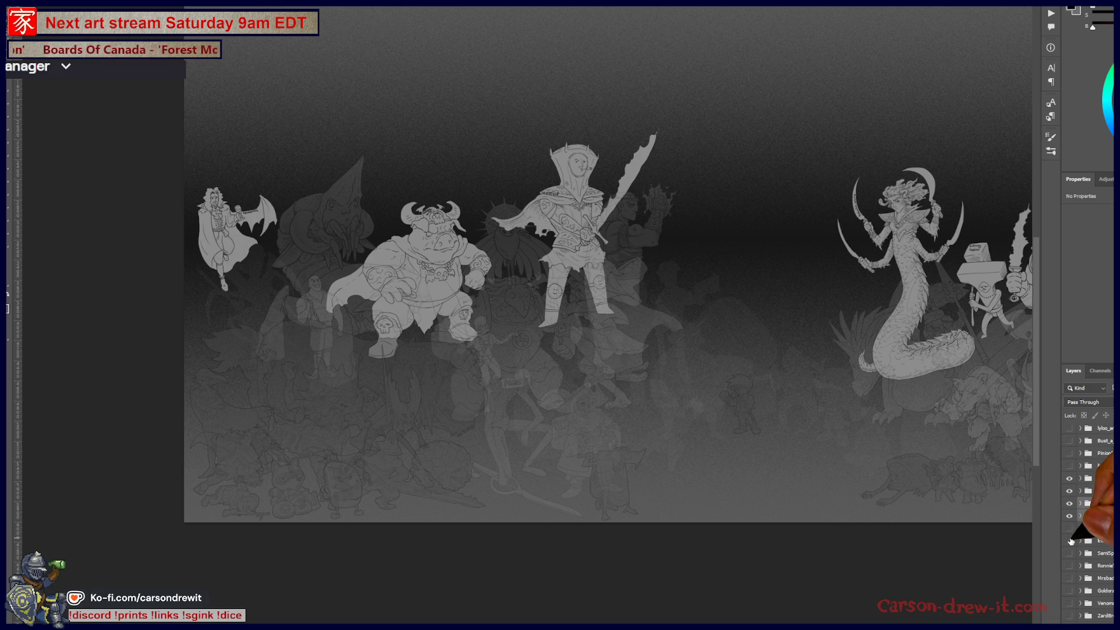
drag(900, 462, 665, 516)
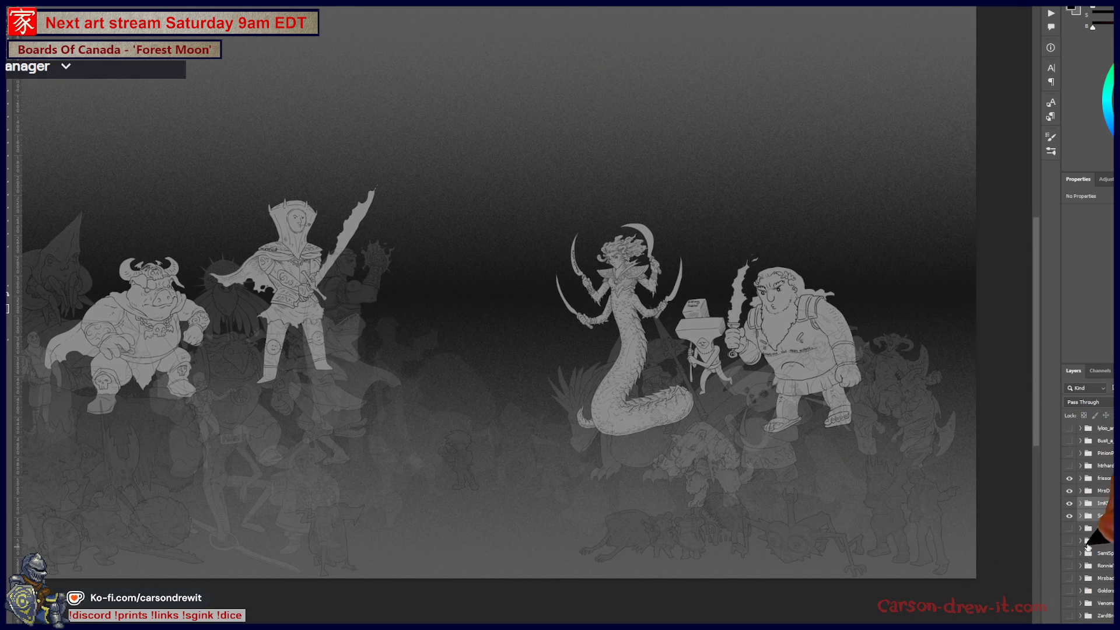
click(1070, 553)
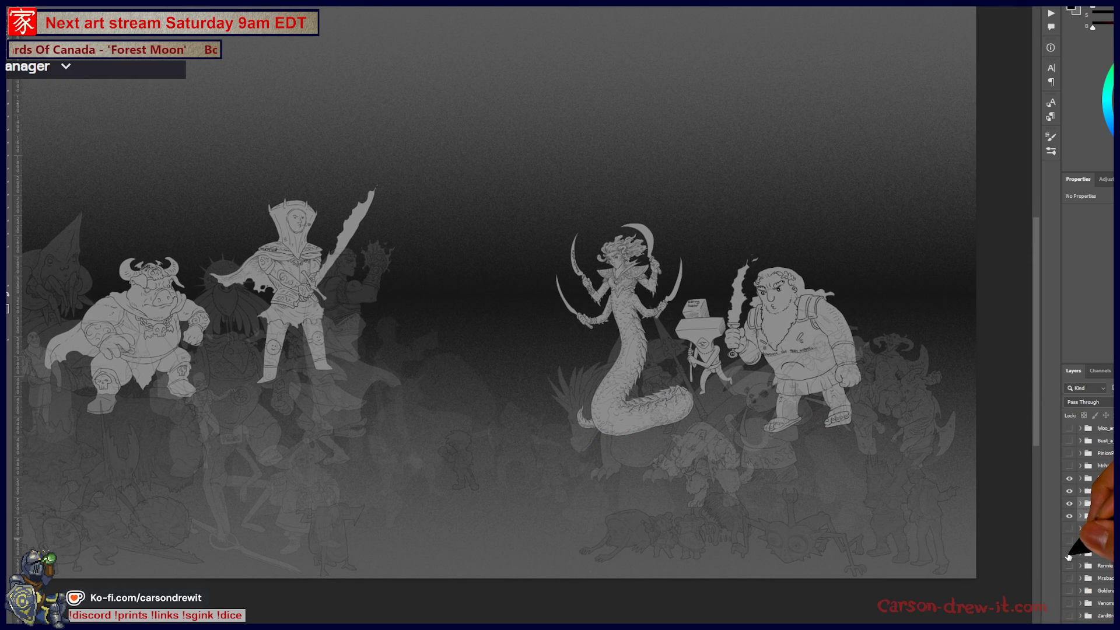
click(1070, 555)
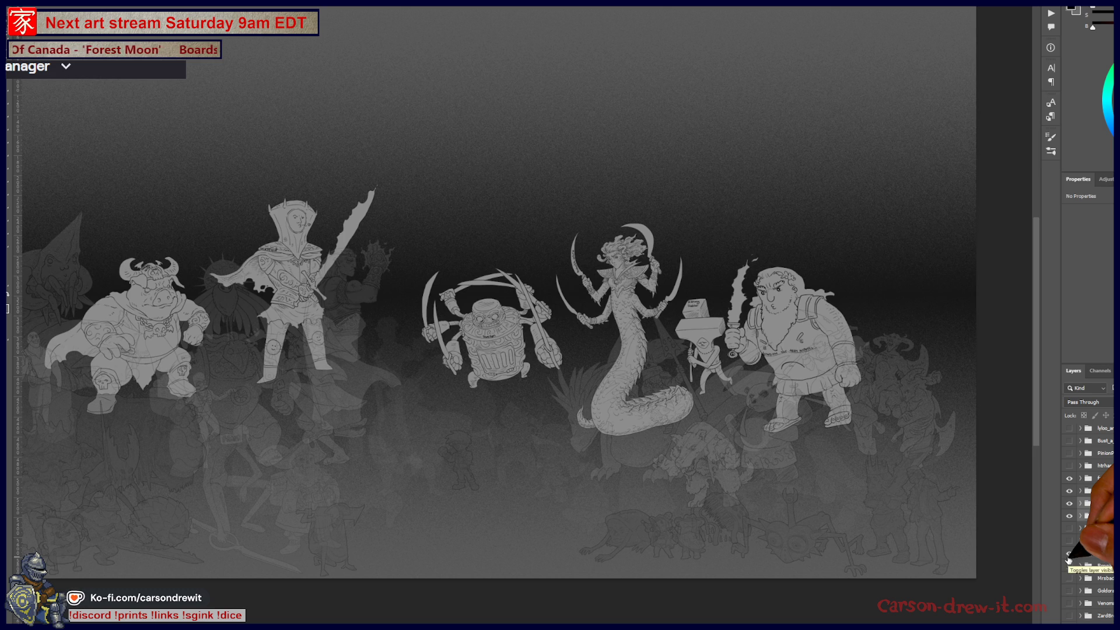
click(1069, 555)
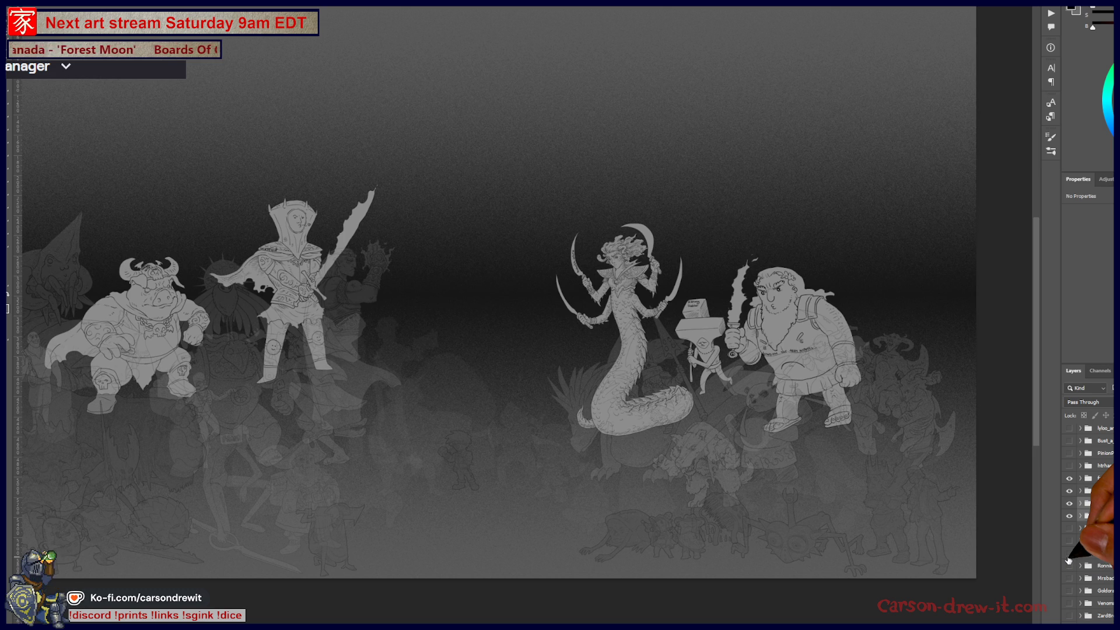
scroll(1070, 561, down, 3)
scroll(1069, 558, down, 3)
scroll(1069, 558, down, 3)
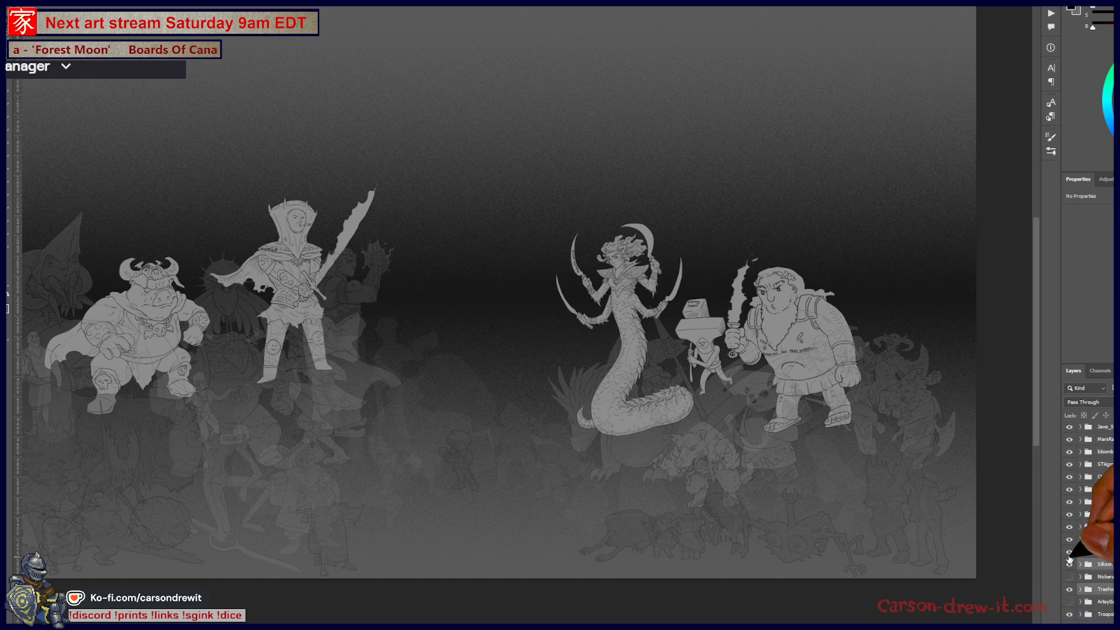
scroll(1070, 564, down, 2)
click(1069, 552)
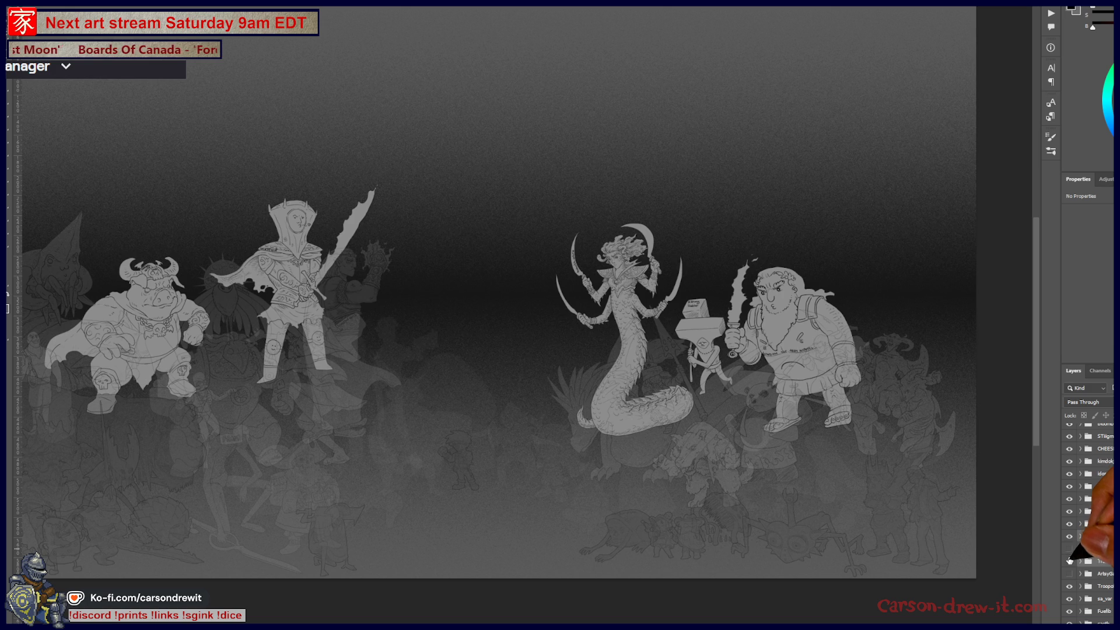
click(1070, 573)
click(1068, 575)
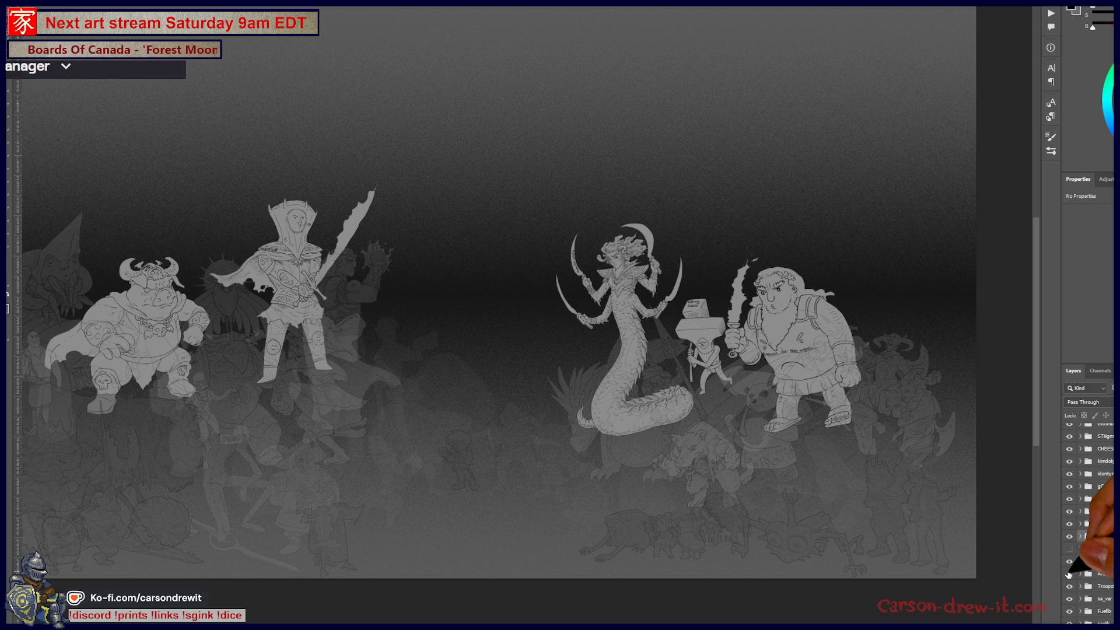
click(1069, 574)
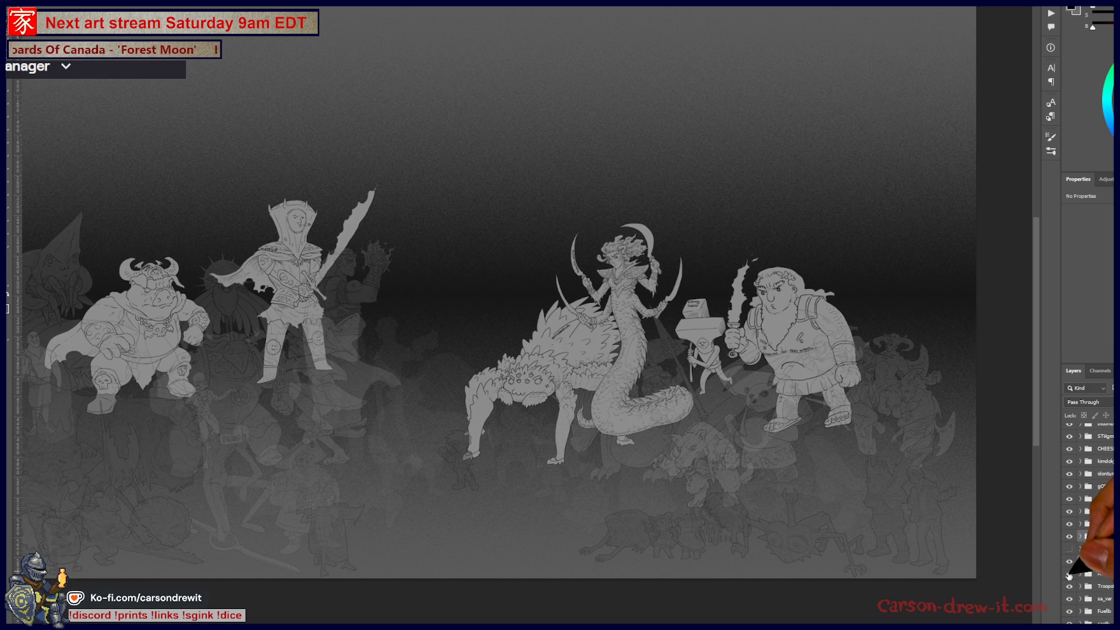
click(1070, 576)
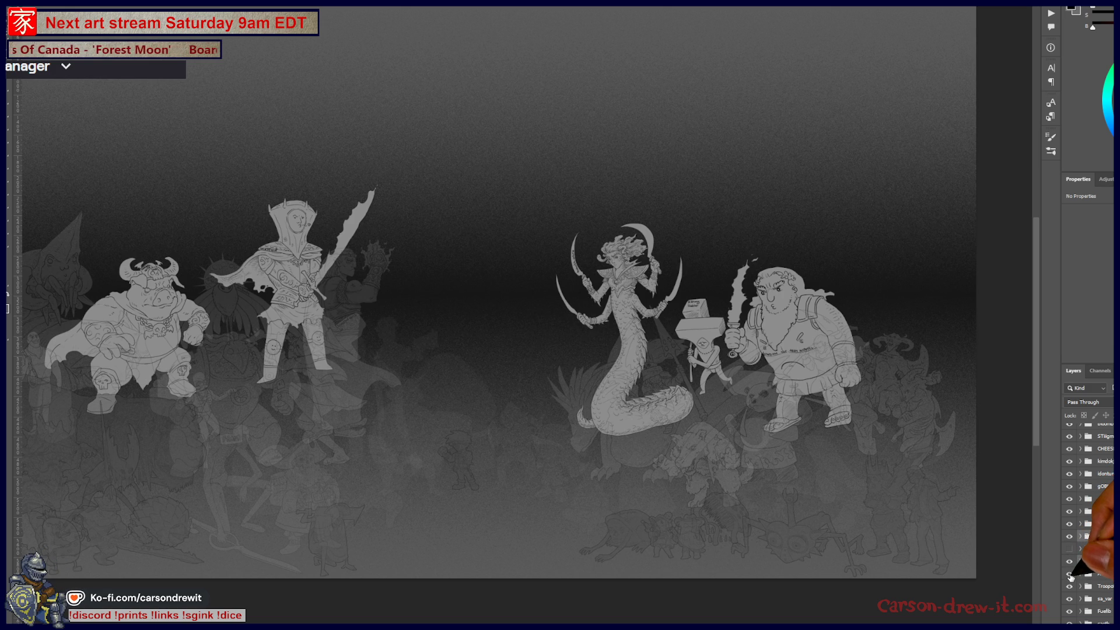
click(1069, 576)
drag(700, 525, 682, 440)
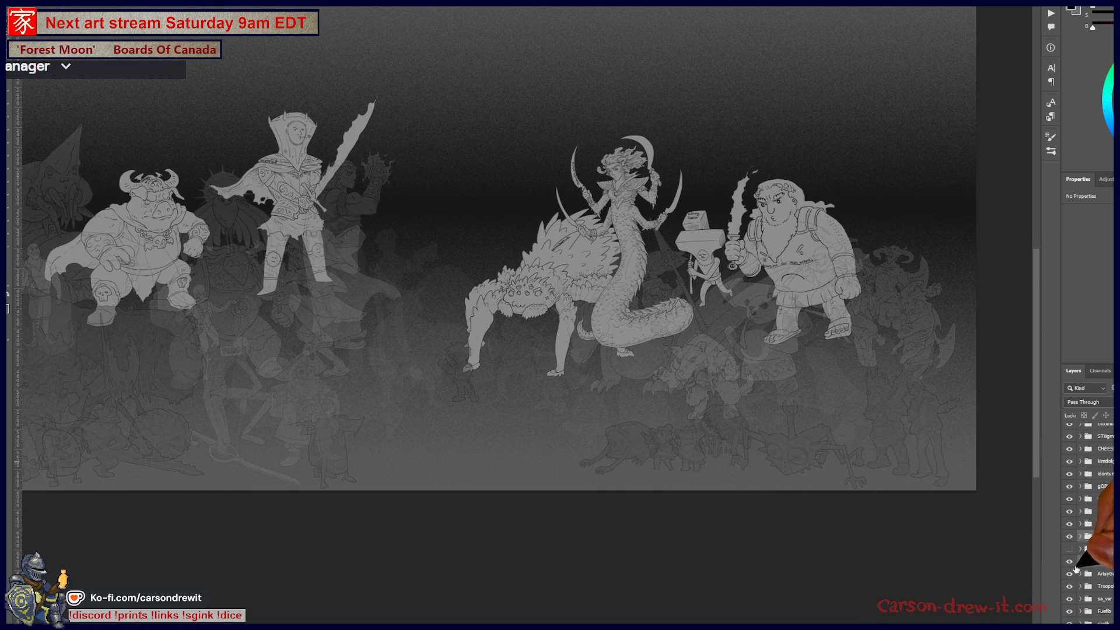
scroll(1072, 551, down, 3)
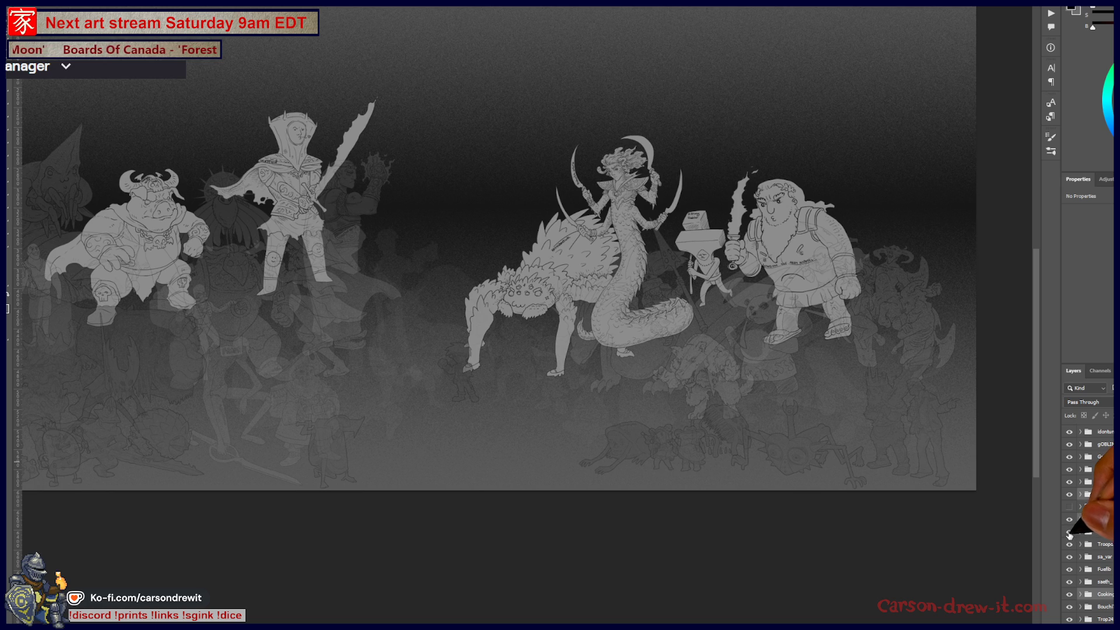
click(1069, 531)
scroll(1090, 525, down, 5)
scroll(1089, 525, down, 5)
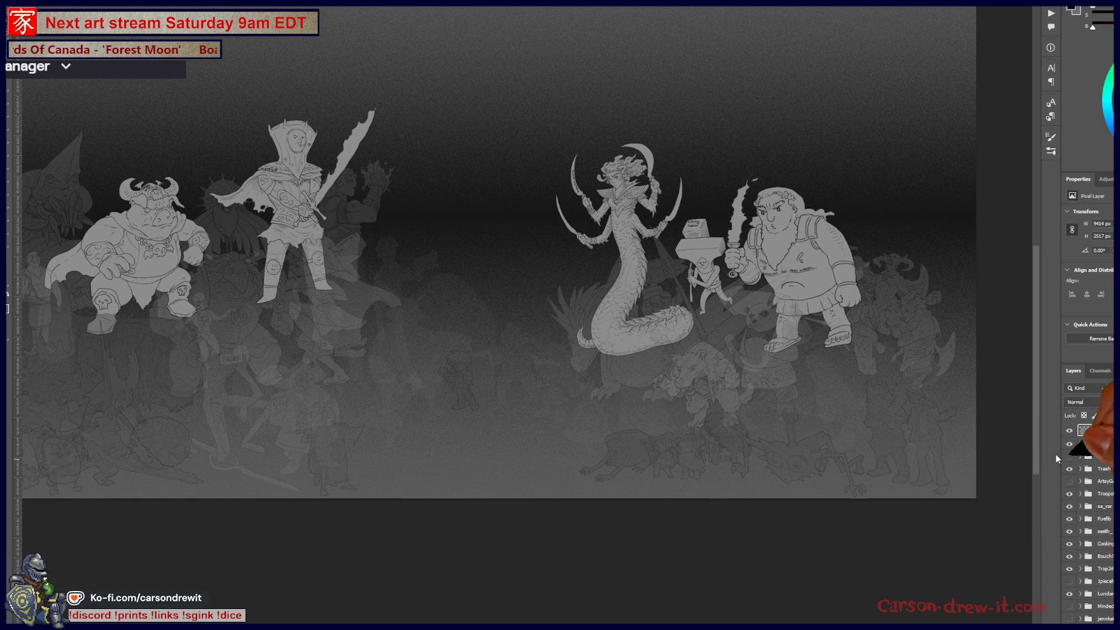
Bring the selected layer to the top of the stack, hide a loose layer and fit the illustration in the window
key(ctrl+shift+bracketright)
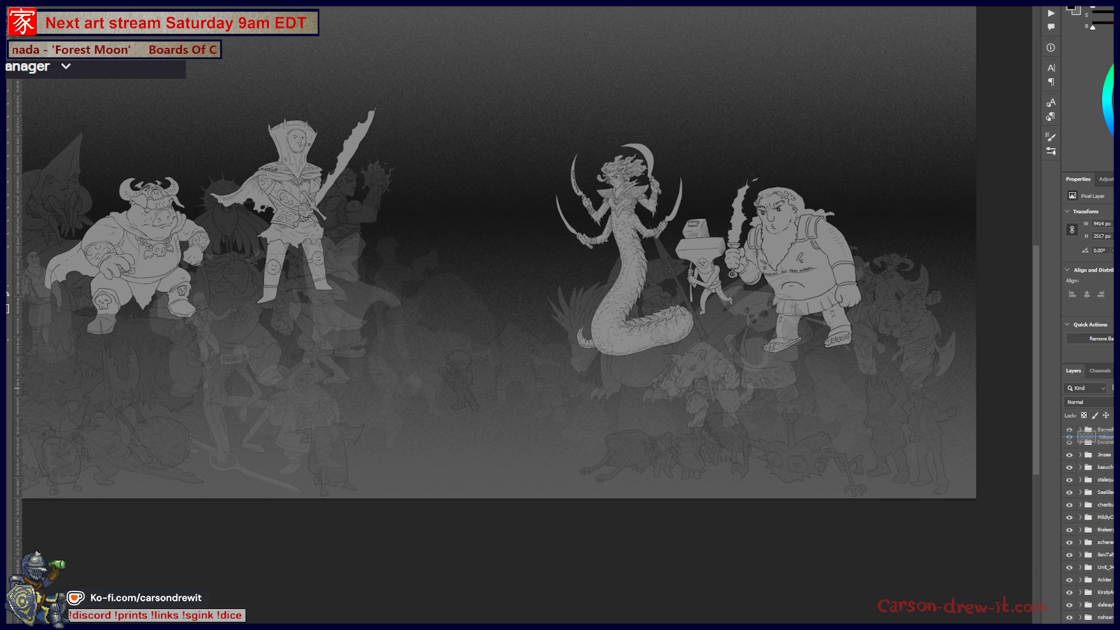
scroll(1089, 490, up, 3)
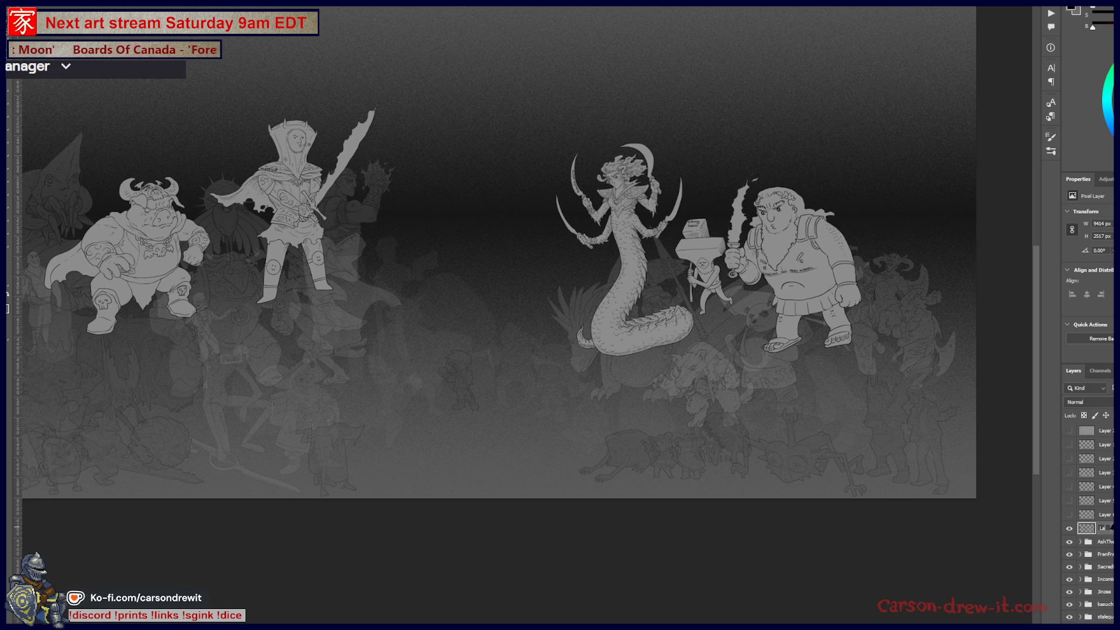
click(1068, 529)
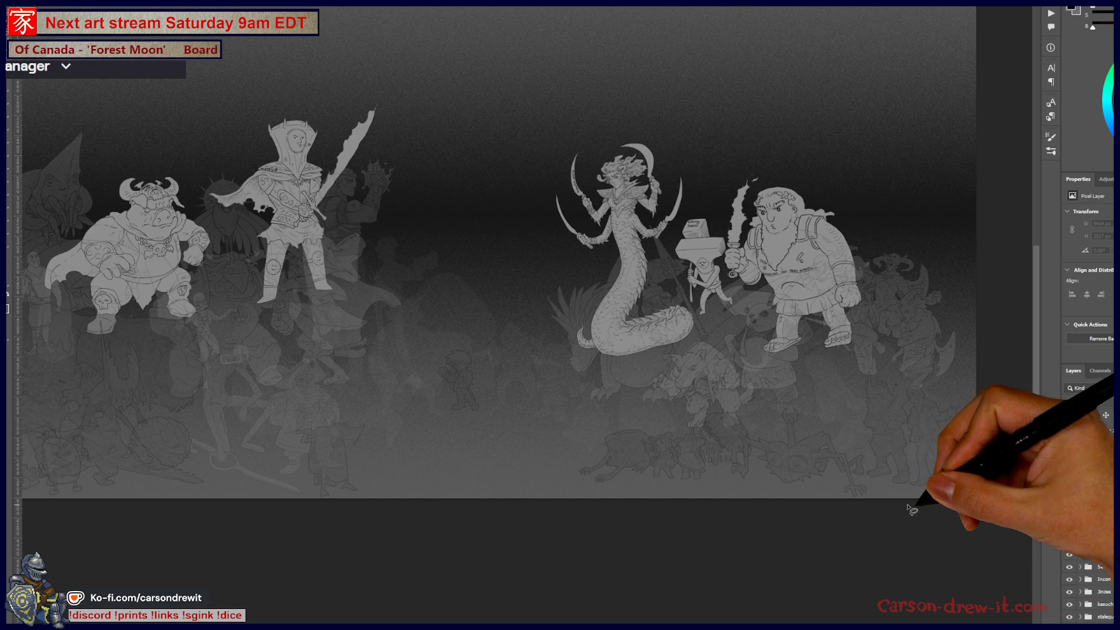
key(ctrl+minus)
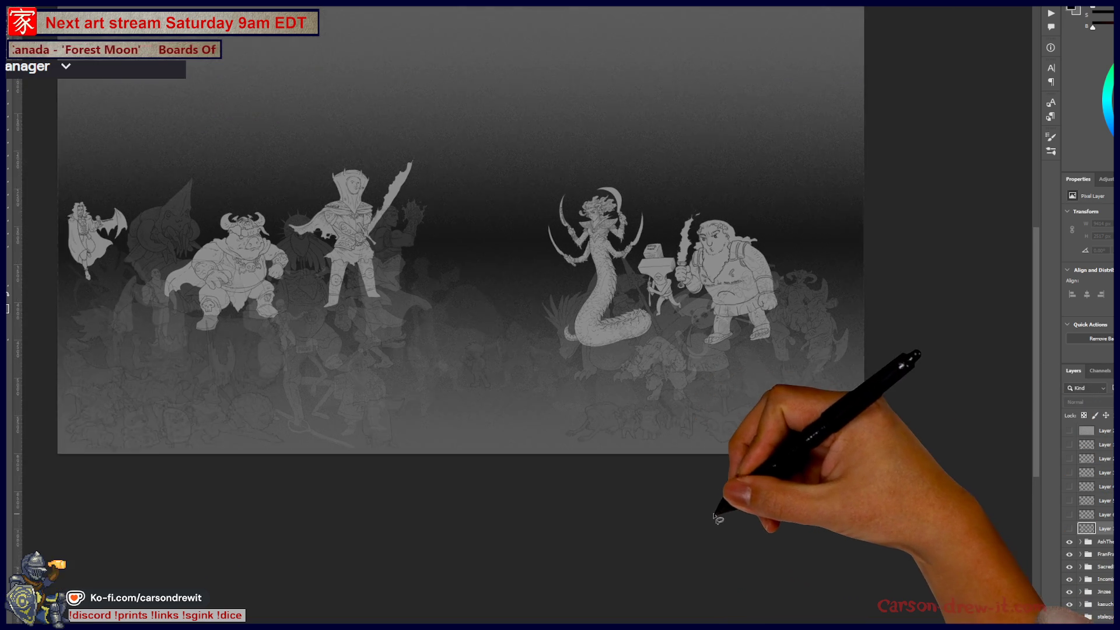
Zoom in on the character lineup
mouse_move(483, 410)
mouse_down()
mouse_move(476, 350)
mouse_move(620, 355)
mouse_move(603, 382)
mouse_up()
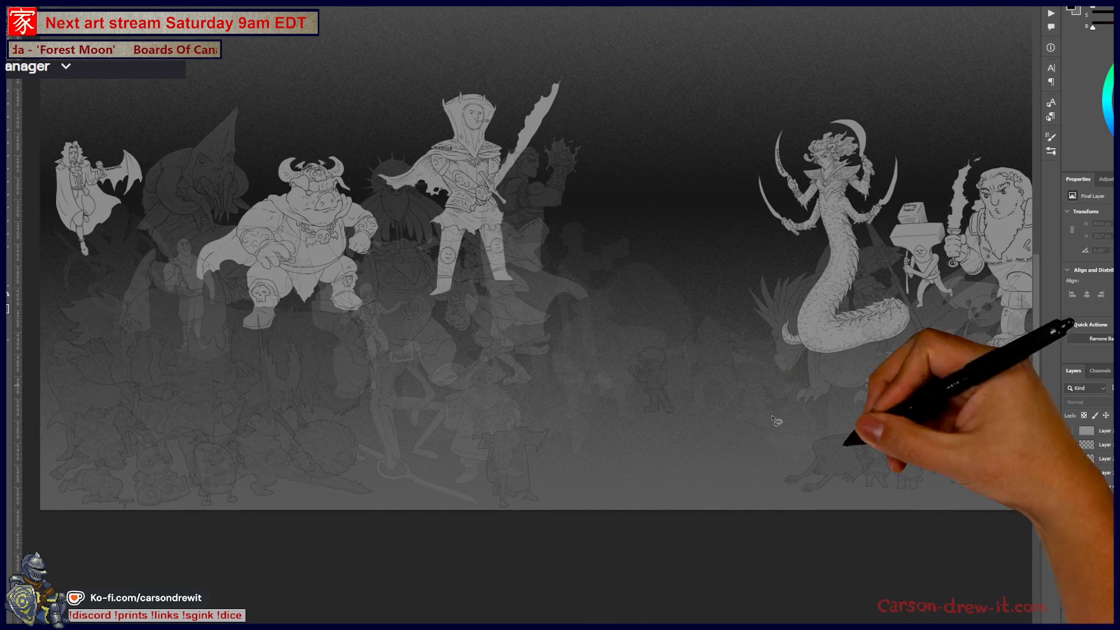
scroll(1089, 526, down, 5)
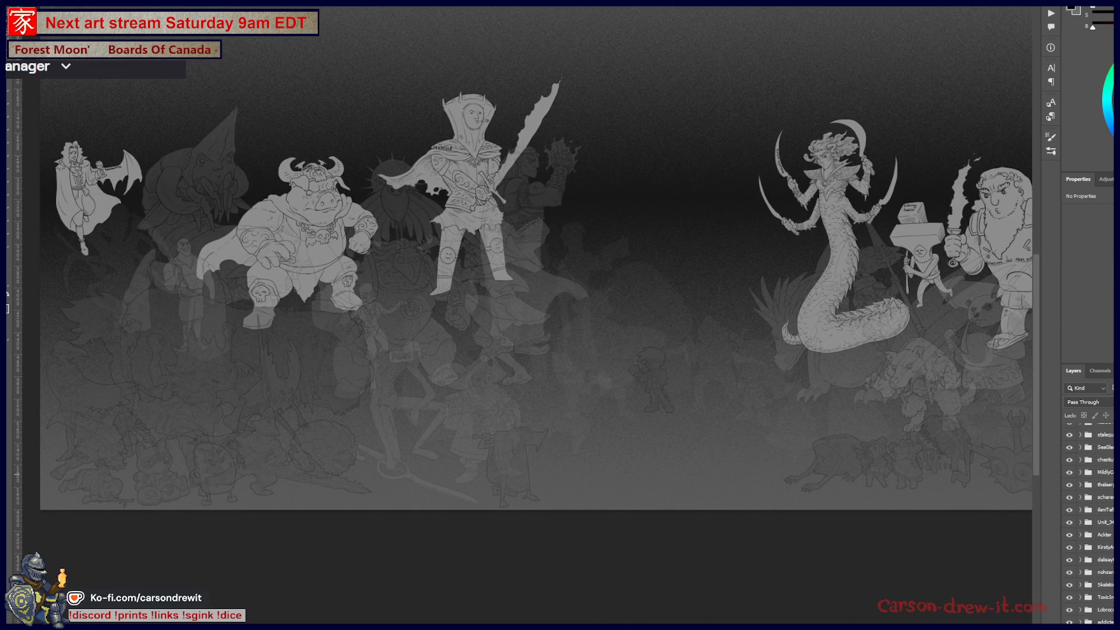
scroll(1090, 525, down, 3)
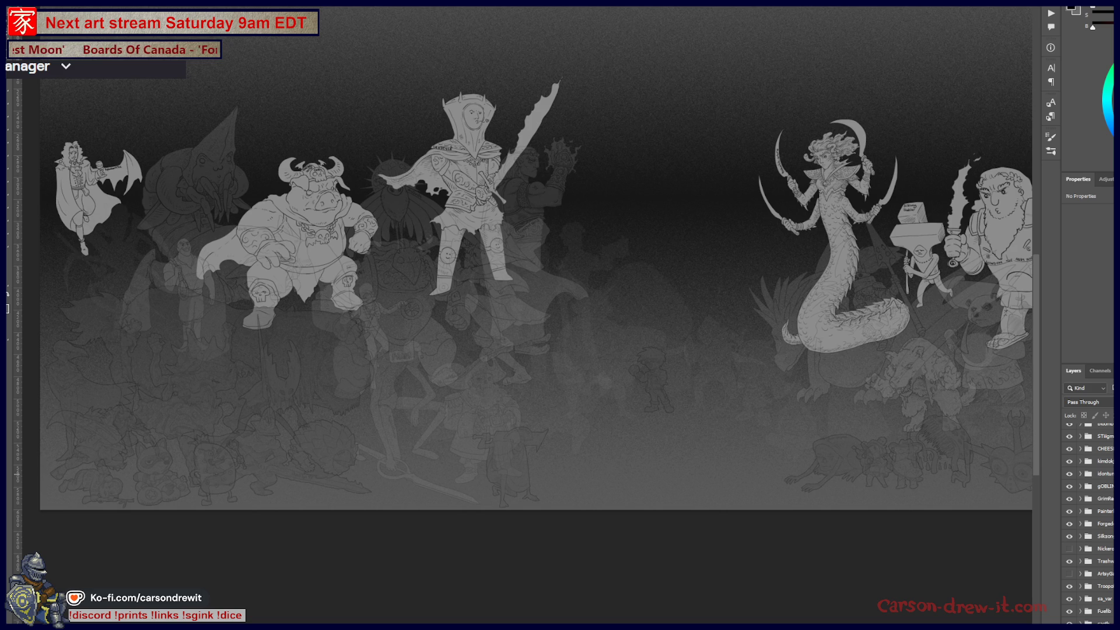
scroll(1110, 536, down, 3)
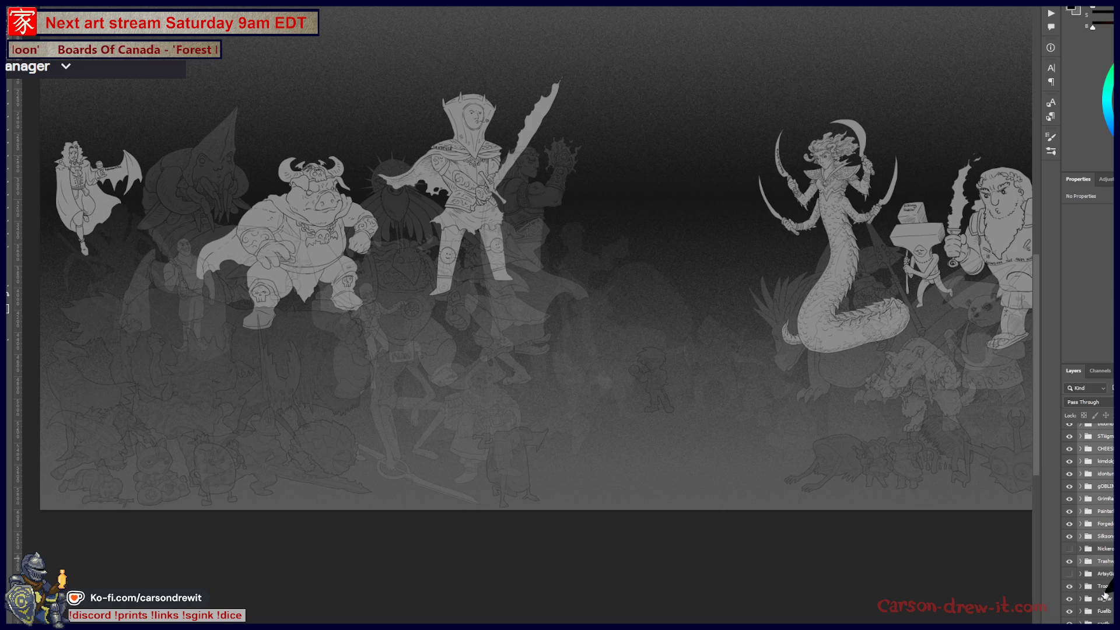
scroll(1110, 581, down, 4)
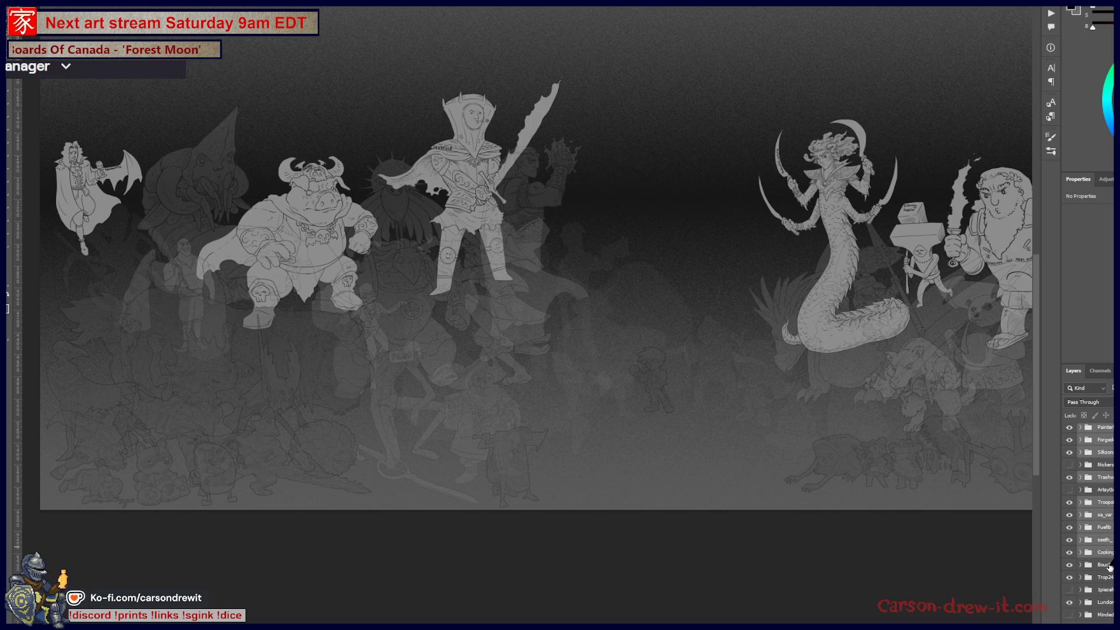
scroll(1089, 516, down, 4)
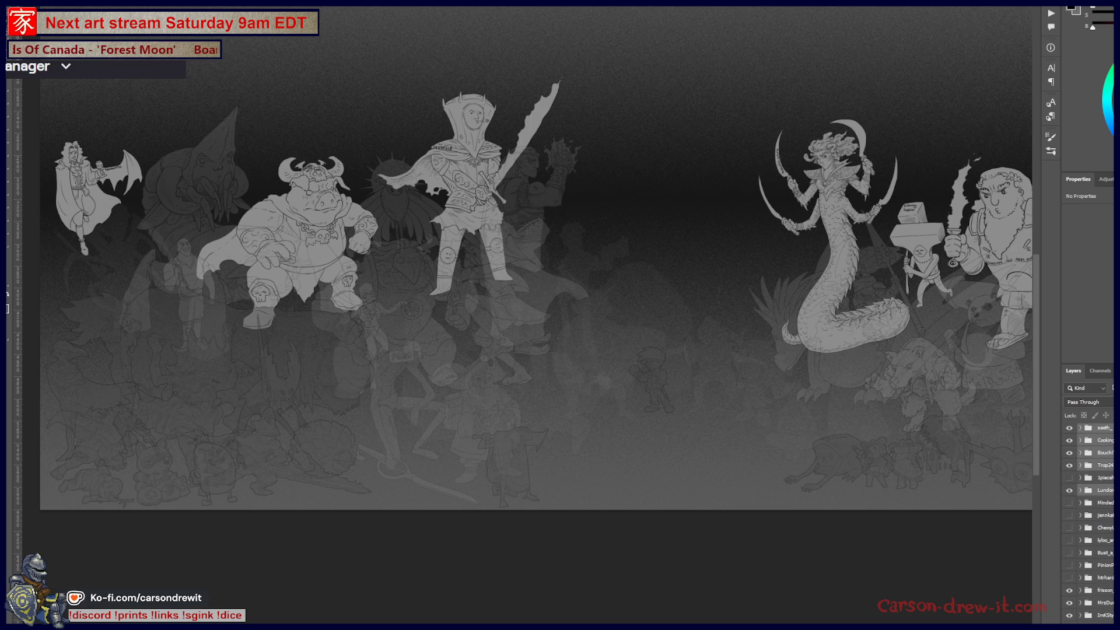
scroll(1095, 560, down, 3)
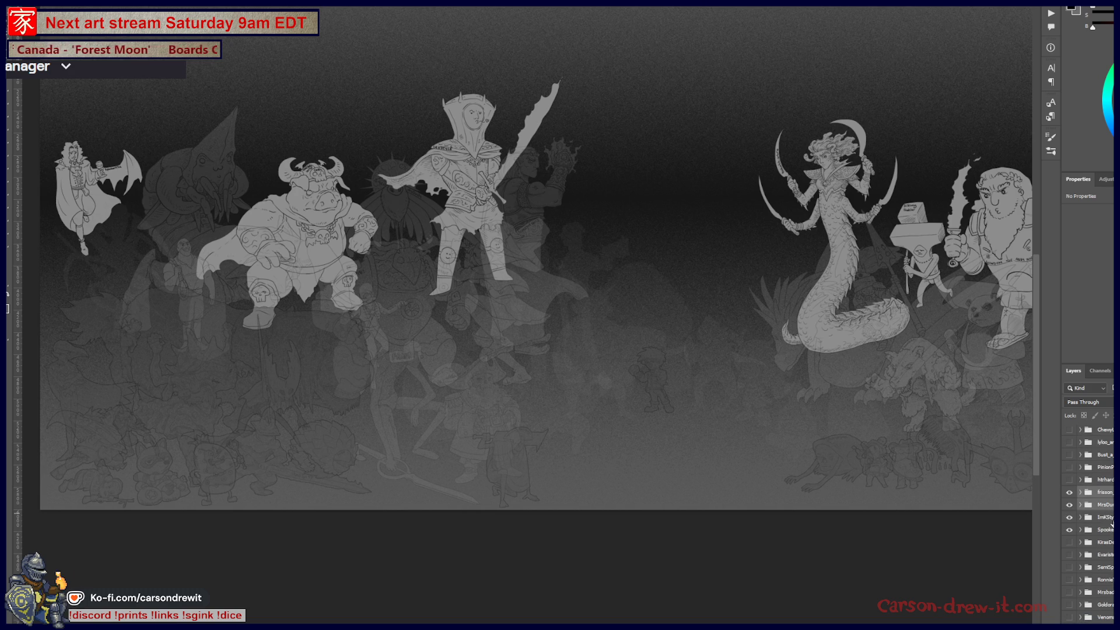
scroll(1093, 525, up, 1)
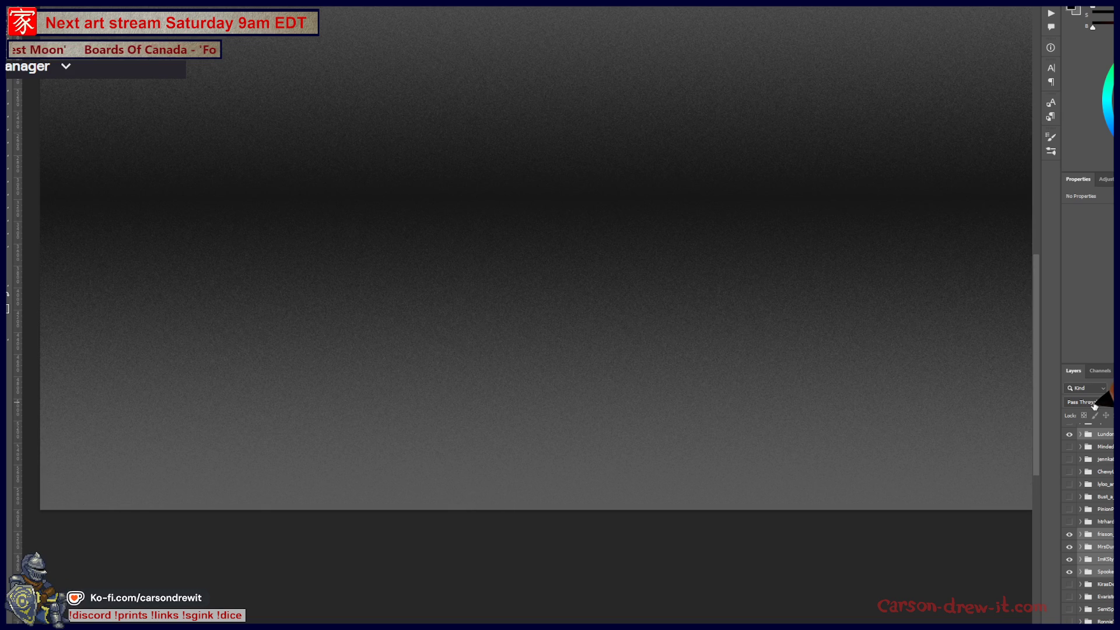
Lower the crowd layer's opacity to a faint level and reframe the lineup
drag(1094, 405, 1105, 407)
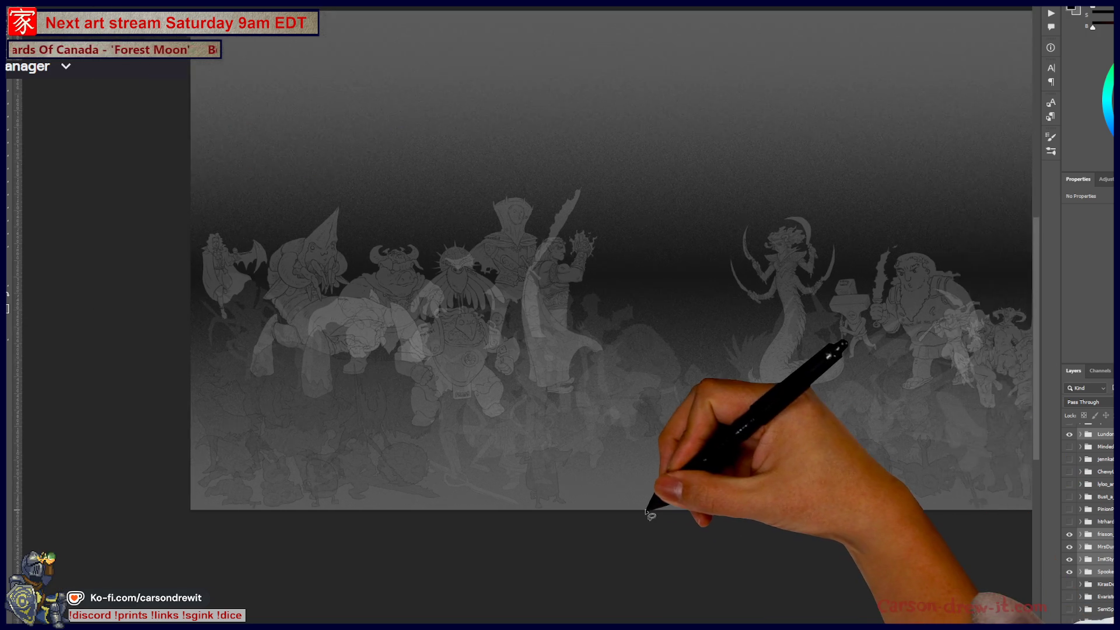
scroll(734, 464, down, 3)
scroll(733, 464, up, 3)
drag(733, 464, 584, 403)
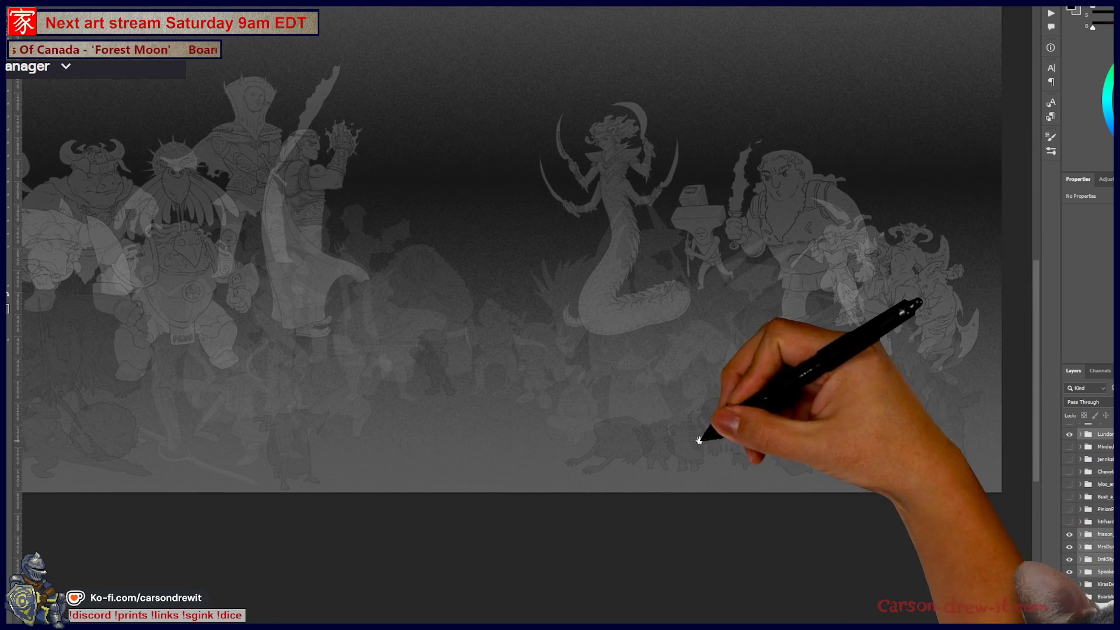
scroll(1089, 525, down, 3)
scroll(1090, 525, down, 3)
scroll(1090, 525, down, 3)
scroll(1089, 526, down, 3)
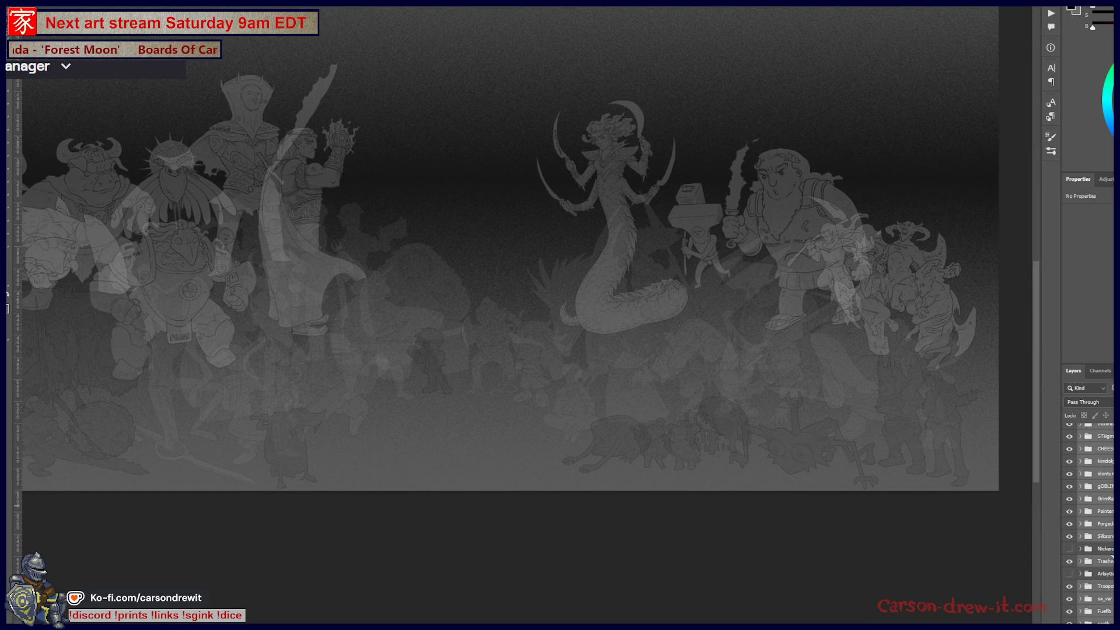
scroll(1089, 525, down, 3)
scroll(1089, 525, down, 3)
scroll(1089, 525, down, 2)
scroll(1090, 524, down, 2)
scroll(1109, 552, down, 2)
scroll(1109, 552, down, 2)
scroll(1109, 551, down, 2)
scroll(1108, 552, down, 2)
Reveal the spiky spider creature and winged angel, previewing the horned-head drawing in between
click(1068, 545)
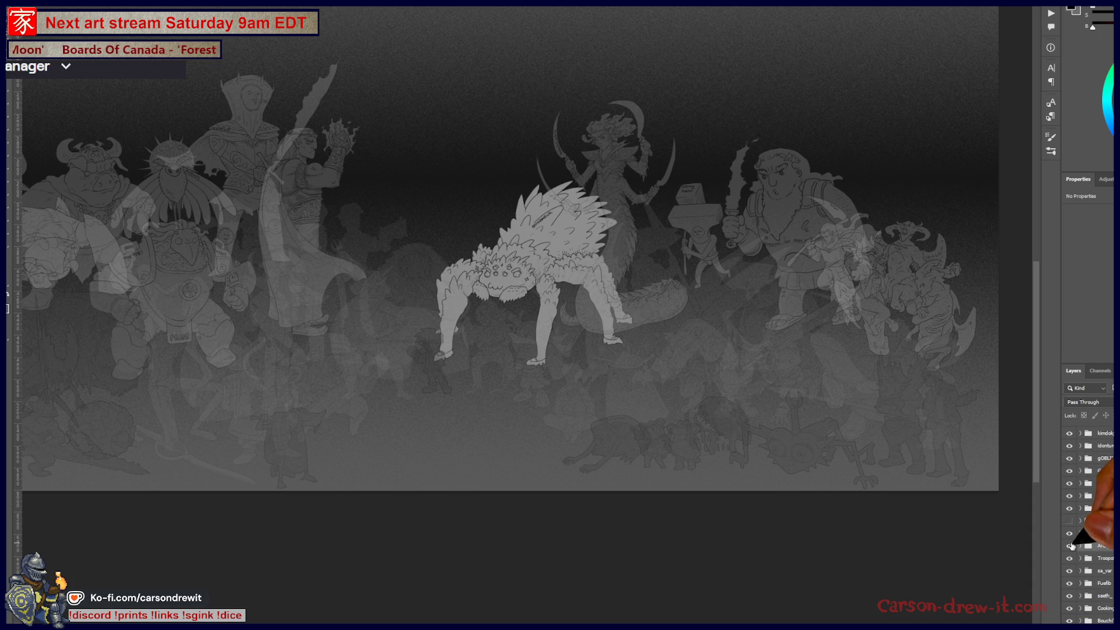
scroll(1089, 525, down, 3)
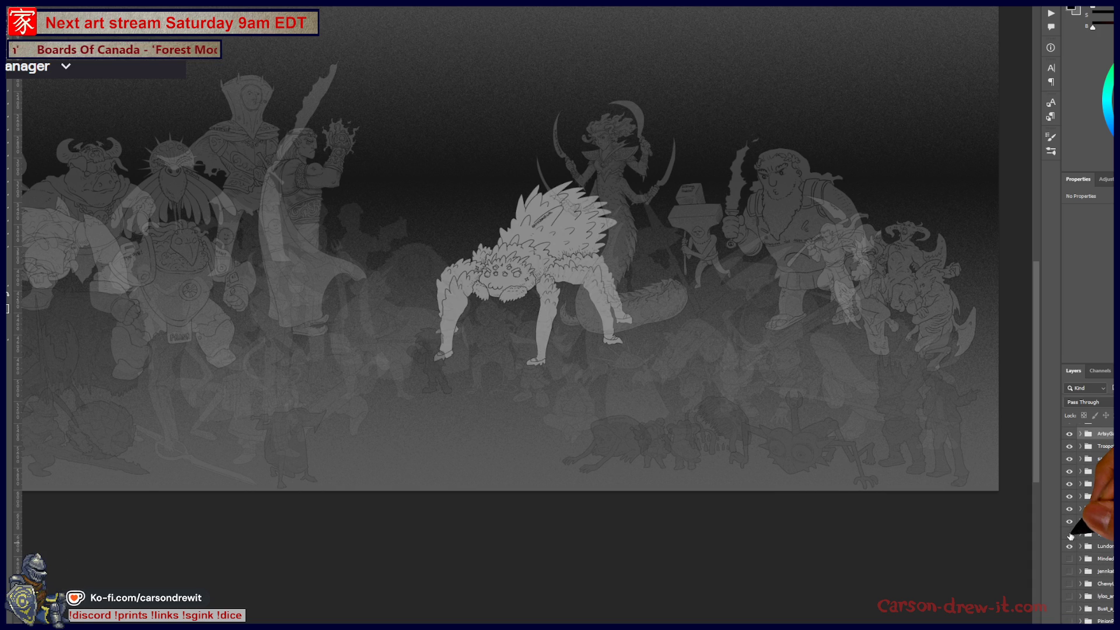
click(1070, 533)
click(1070, 533)
scroll(1070, 491, down, 2)
click(1068, 477)
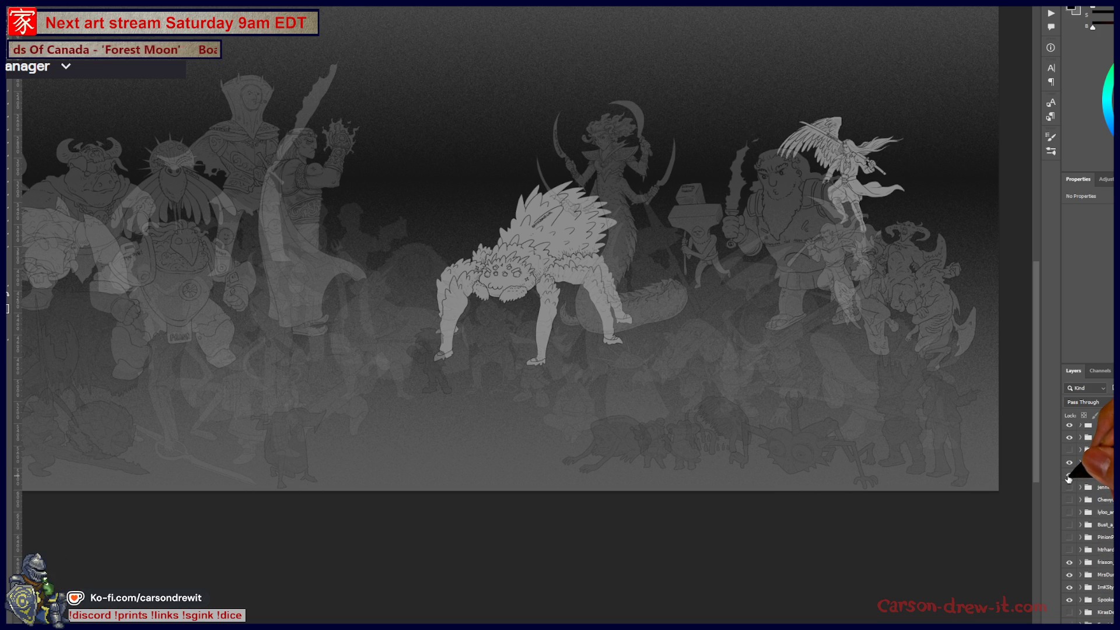
scroll(1085, 516, up, 2)
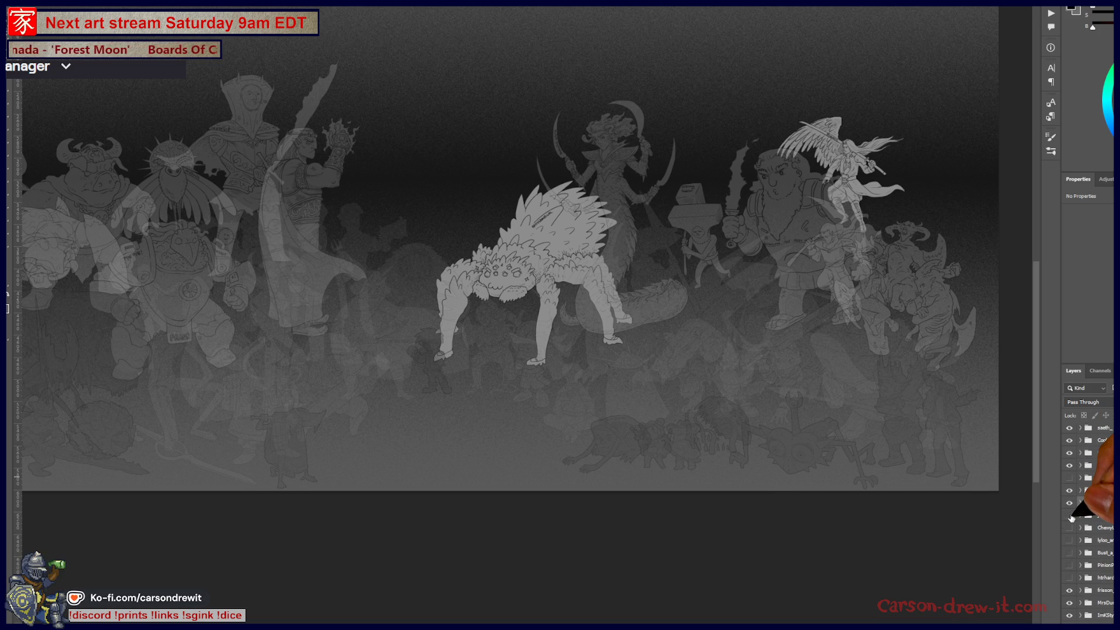
Preview the blocky dragon, then reveal the crowned fairy at the canvas centre
click(1070, 516)
click(1069, 516)
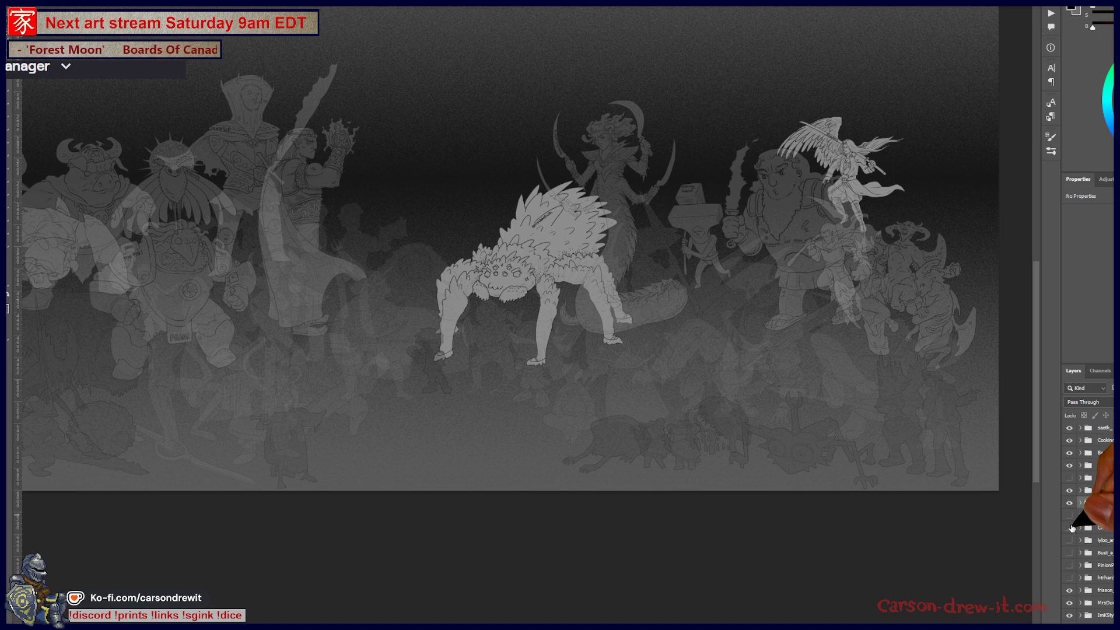
scroll(1071, 525, down, 3)
scroll(1071, 525, up, 2)
scroll(1071, 516, up, 2)
click(1069, 508)
click(1069, 505)
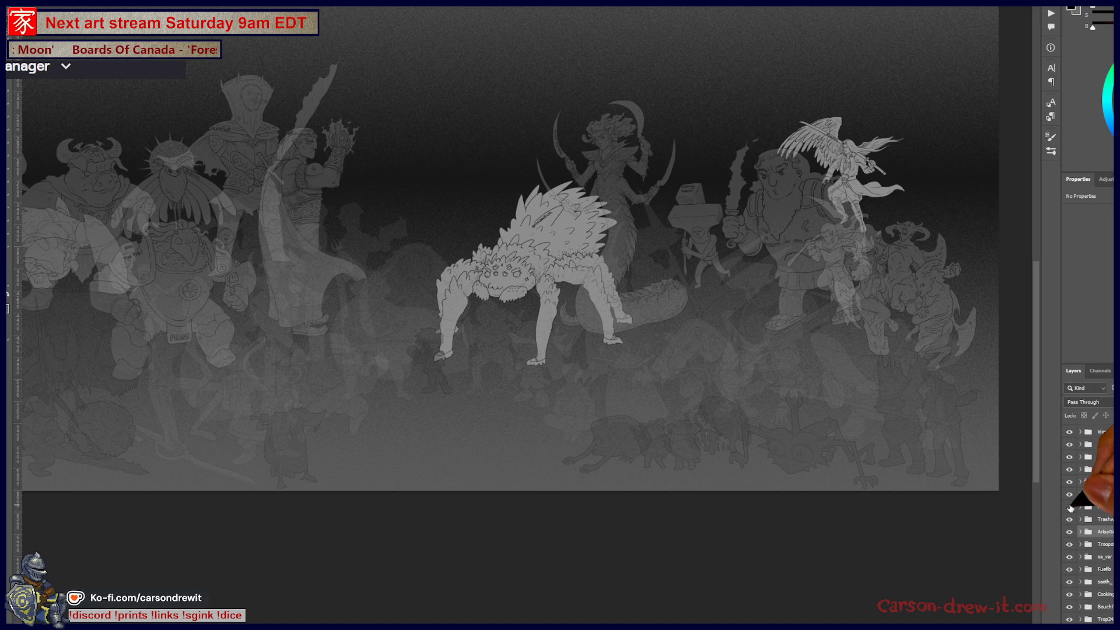
click(1069, 506)
scroll(1098, 514, down, 2)
scroll(1098, 515, down, 1)
scroll(1094, 552, down, 2)
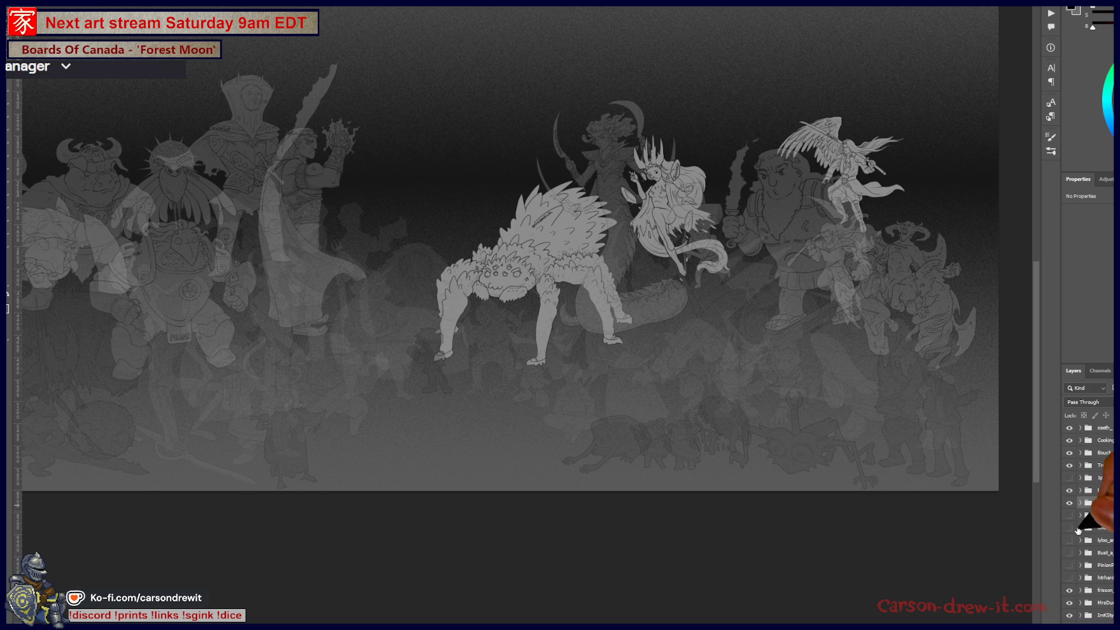
Preview and hide the ogre, deer-like and beast figures at top centre
click(1069, 532)
scroll(1070, 517, down, 2)
click(1070, 504)
click(1071, 504)
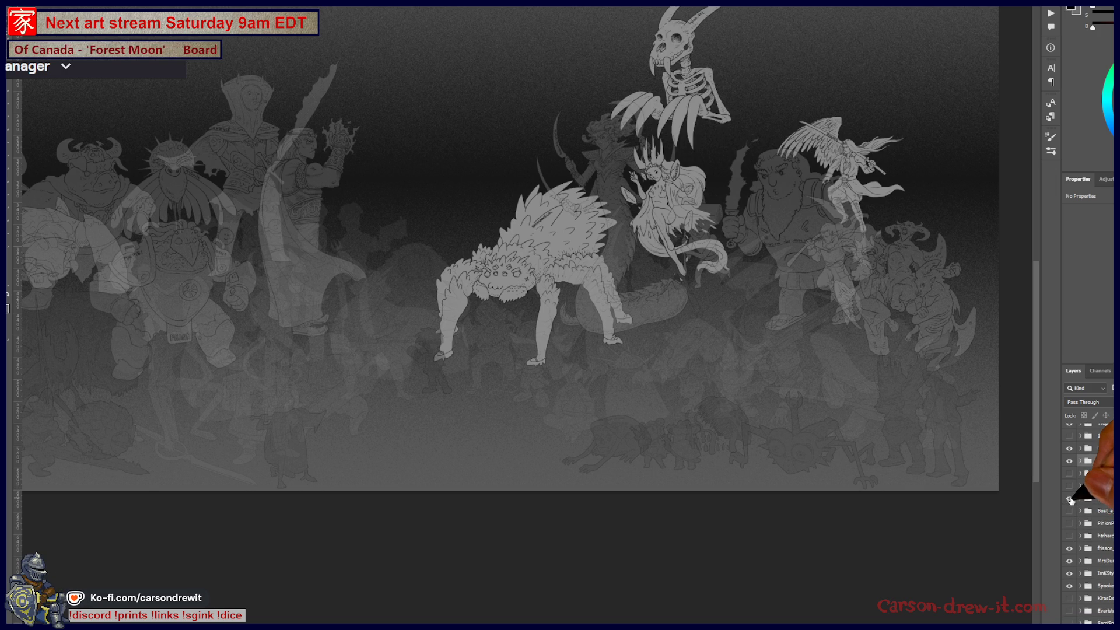
click(1071, 525)
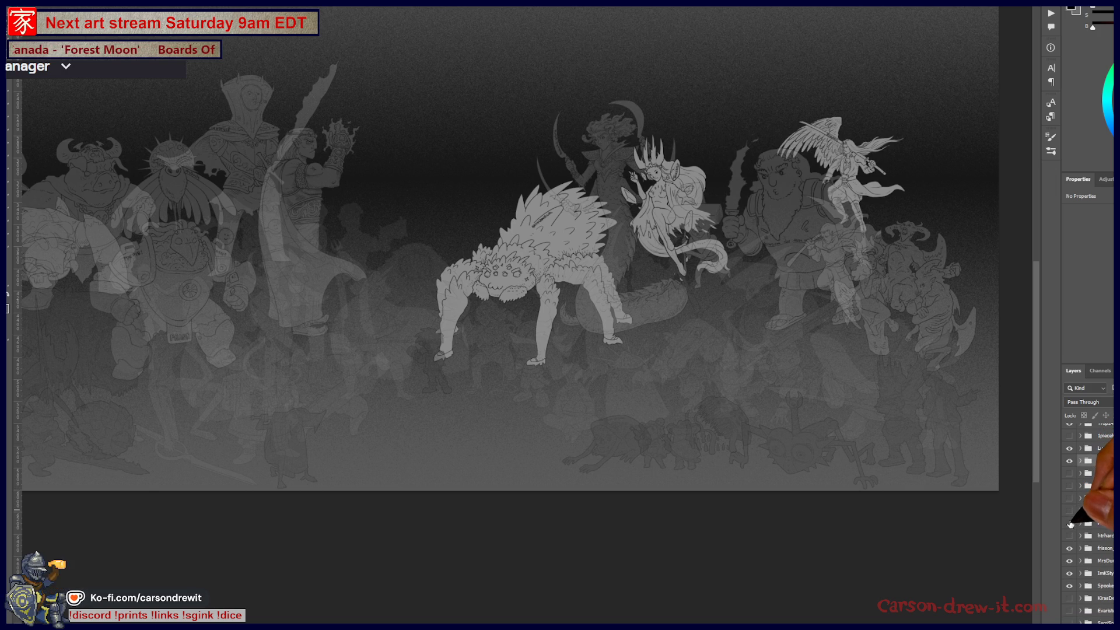
click(1070, 528)
scroll(1070, 528, down, 2)
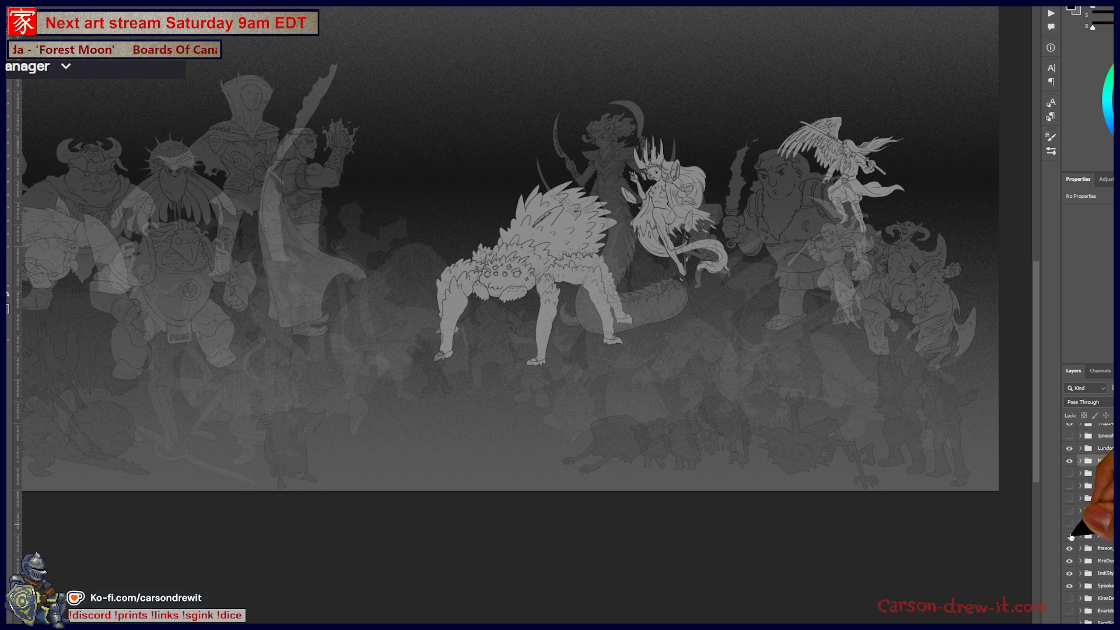
click(1070, 529)
click(1070, 529)
scroll(1098, 544, down, 4)
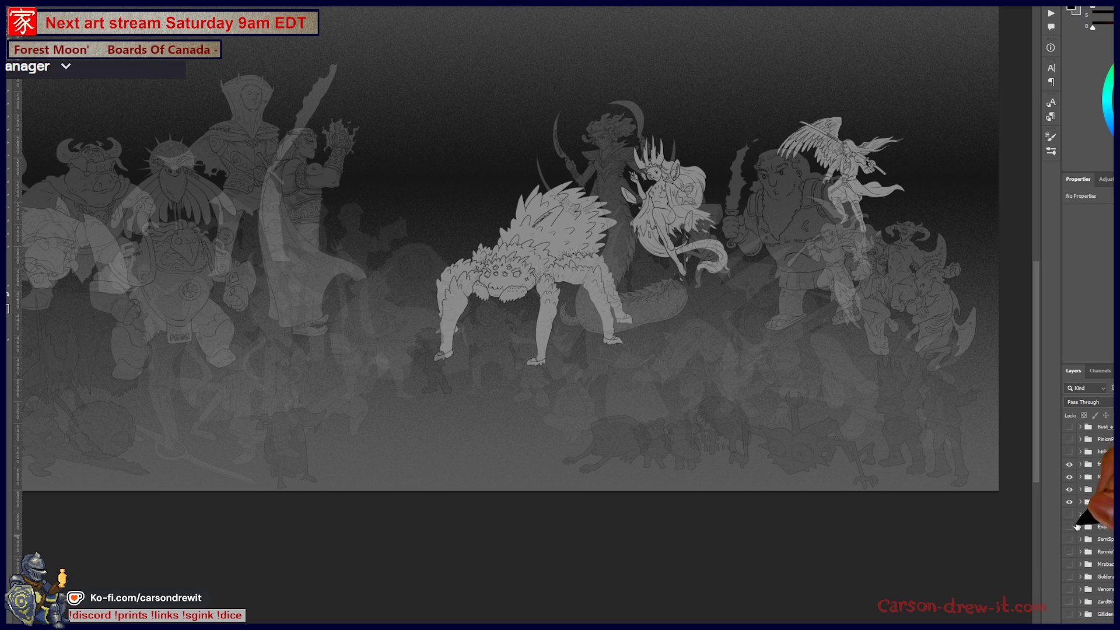
scroll(795, 475, down, 3)
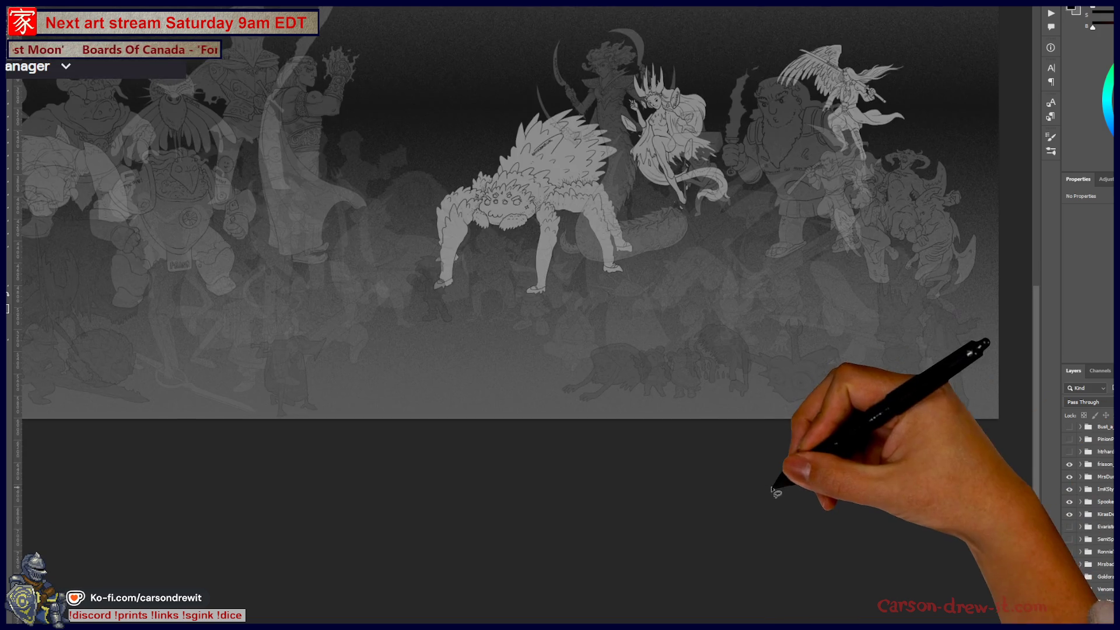
Reframe the crowd, hide several layer groups and preview a central figure
key(ctrl+minus)
key(ctrl+minus)
key(ctrl+plus)
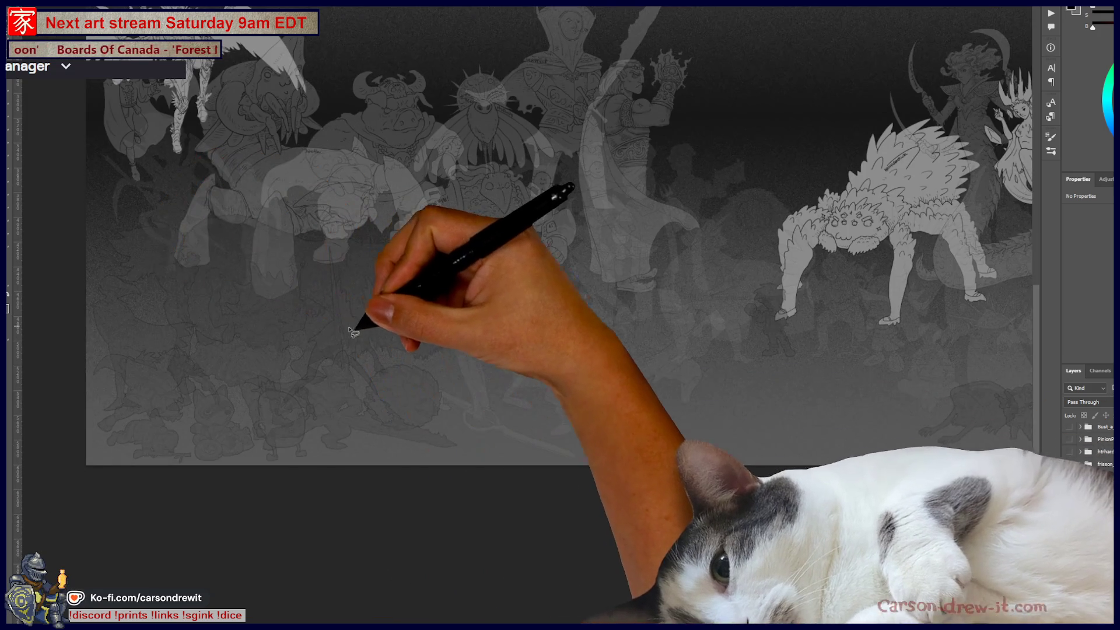
key(ctrl+minus)
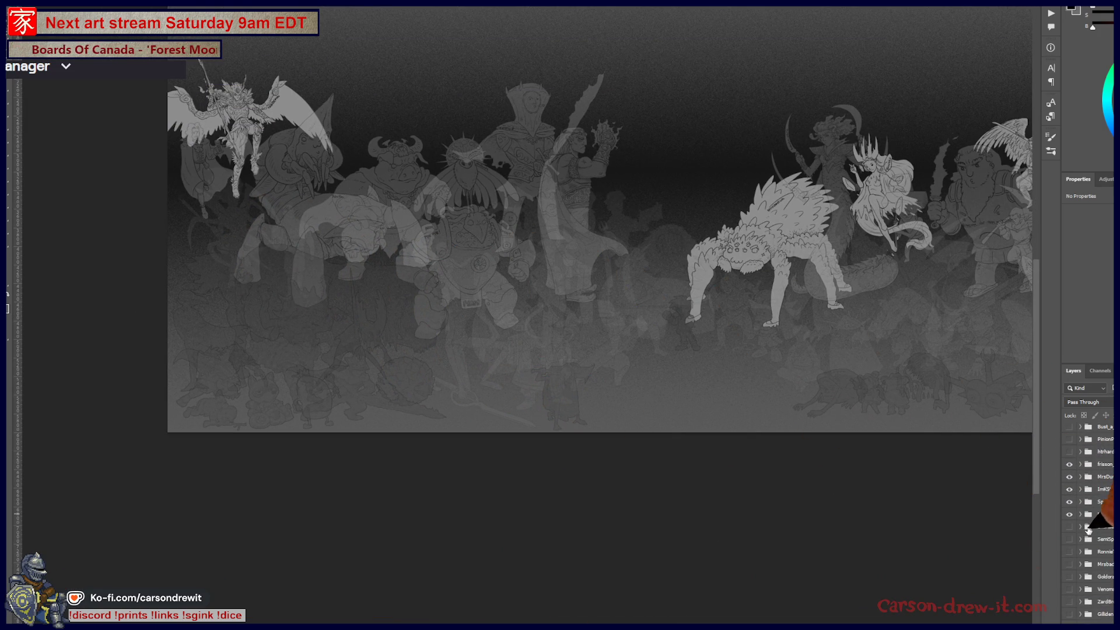
scroll(1094, 525, down, 2)
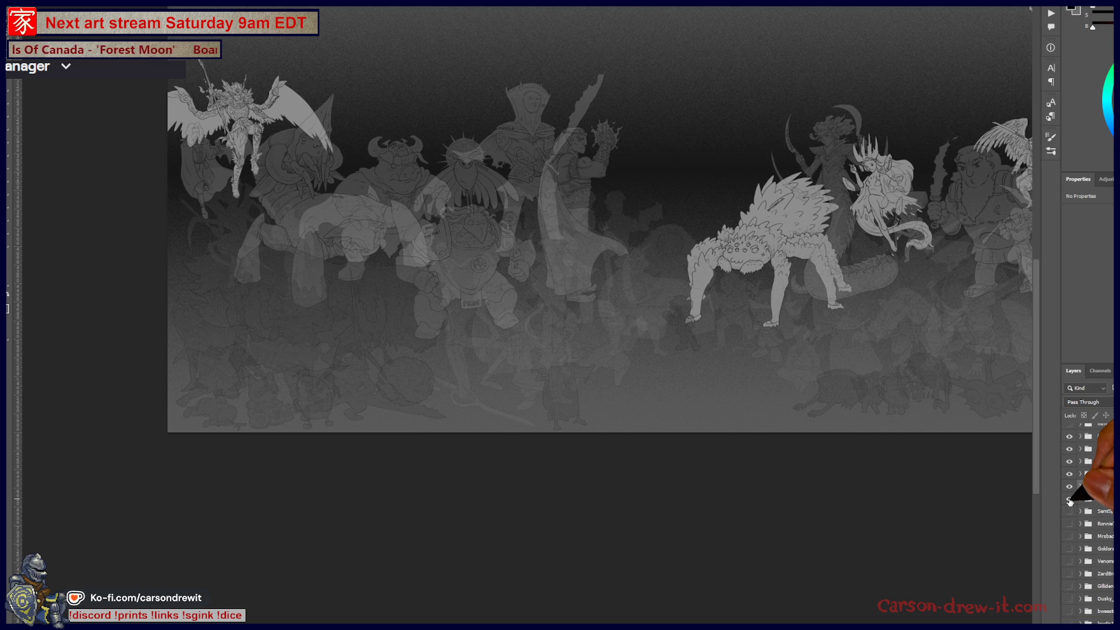
drag(1070, 500, 1070, 513)
mouse_move(874, 512)
mouse_down()
mouse_move(749, 583)
mouse_move(762, 589)
mouse_up()
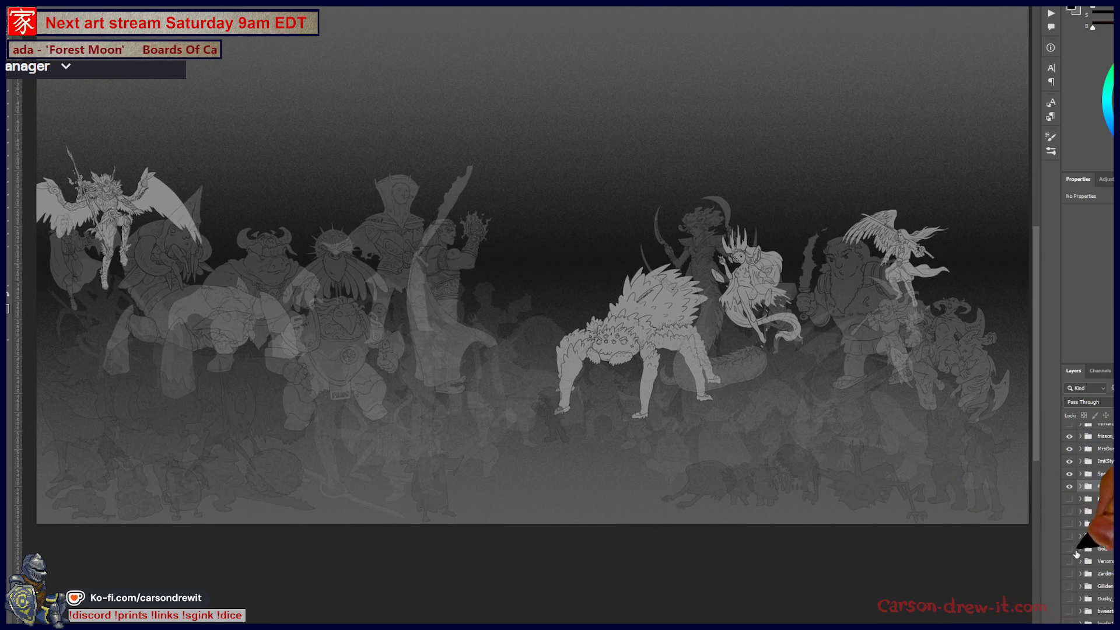
click(1069, 515)
click(1070, 515)
Reveal the scythe-wielding skeleton, then show three more top-right figures and preview another
click(1069, 525)
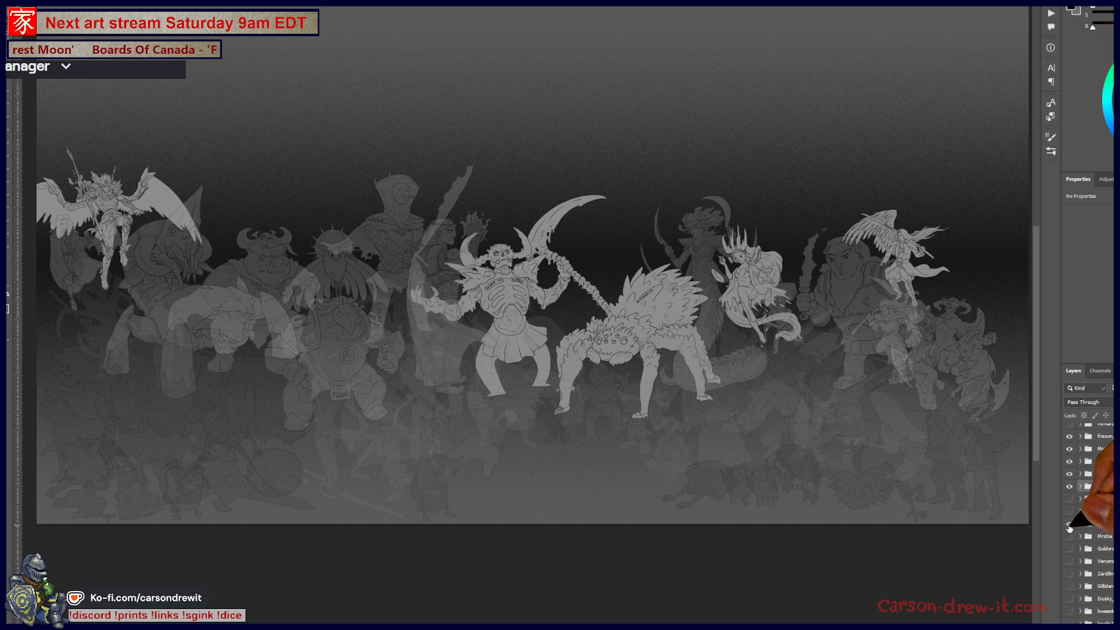
click(1069, 525)
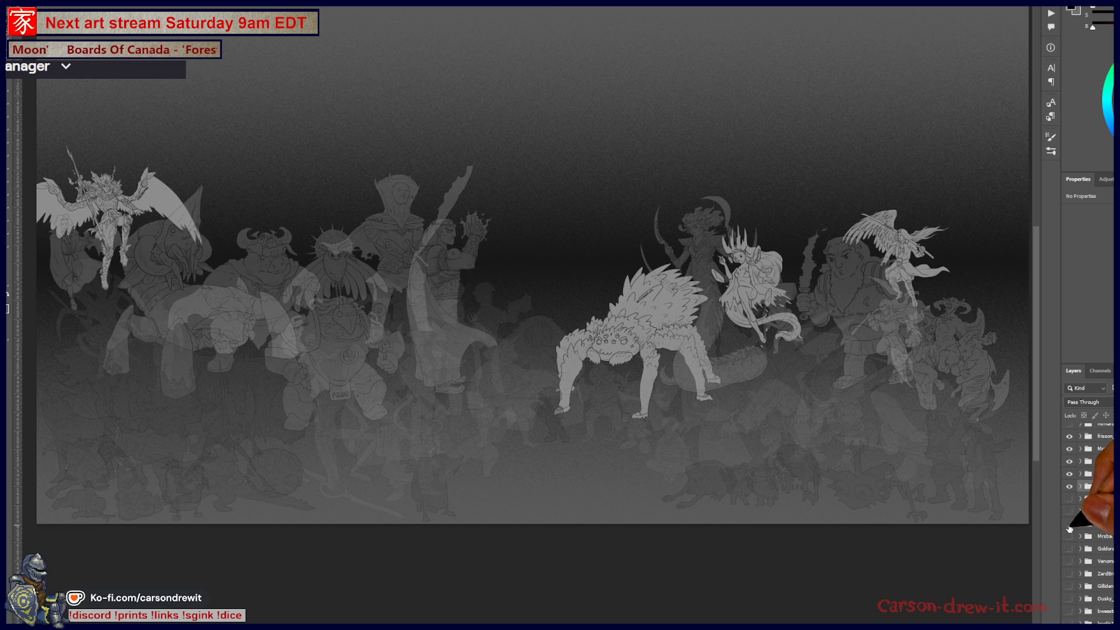
click(1069, 537)
scroll(1076, 535, up, 3)
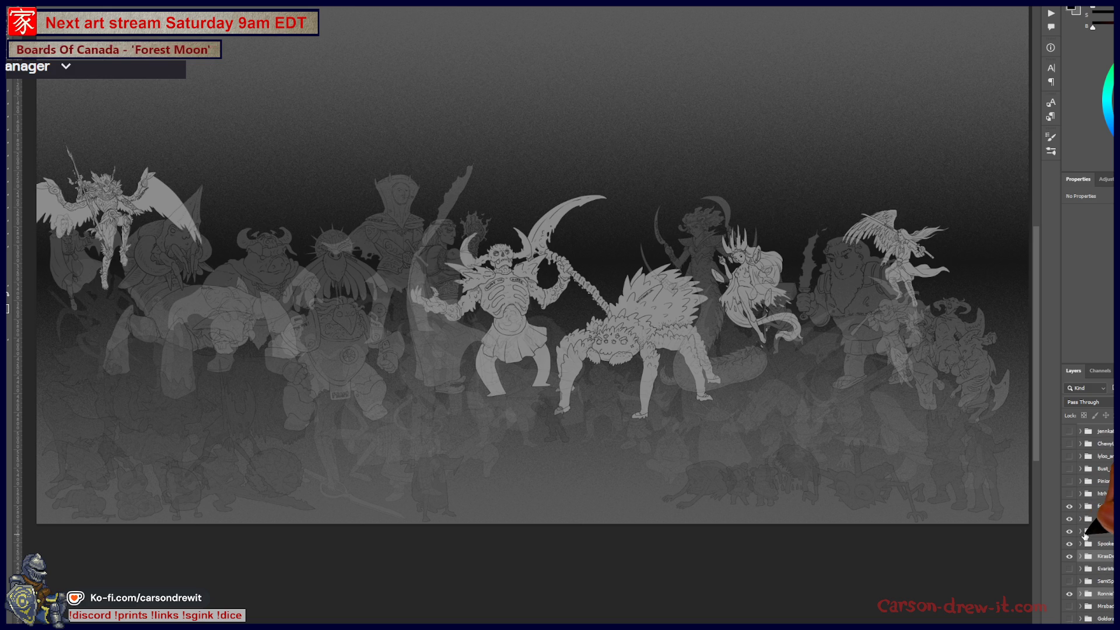
scroll(1087, 536, up, 3)
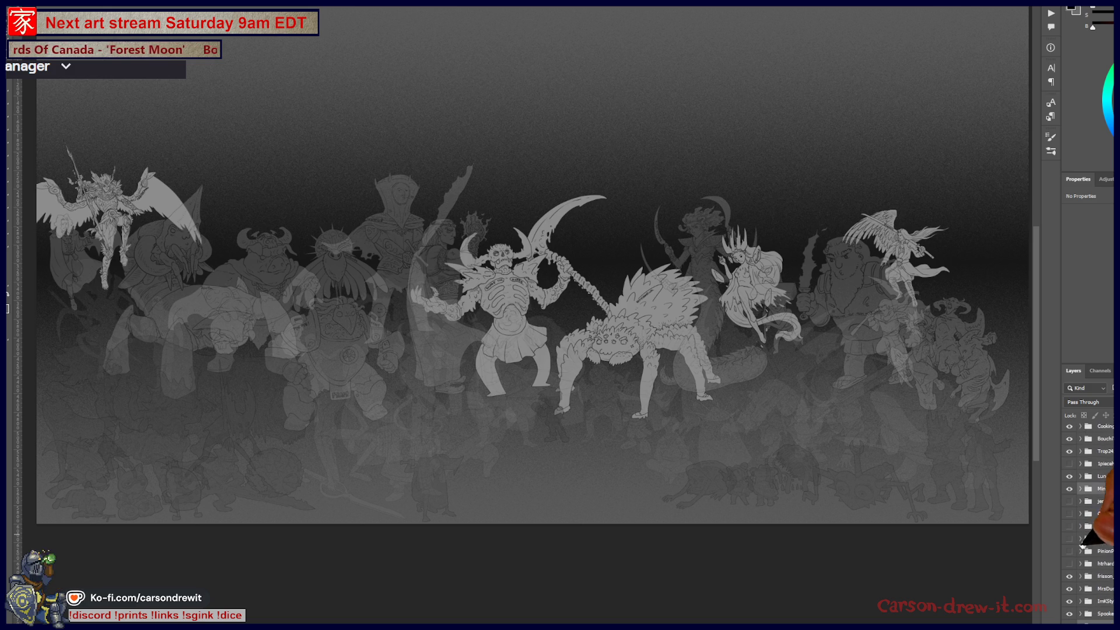
mouse_move(1069, 514)
mouse_down()
mouse_move(1069, 541)
mouse_move(1069, 516)
mouse_up()
scroll(1071, 518, up, 2)
scroll(1087, 508, down, 2)
scroll(1087, 529, down, 2)
scroll(1087, 526, down, 2)
scroll(1087, 532, down, 2)
scroll(1087, 529, down, 2)
scroll(1087, 523, down, 2)
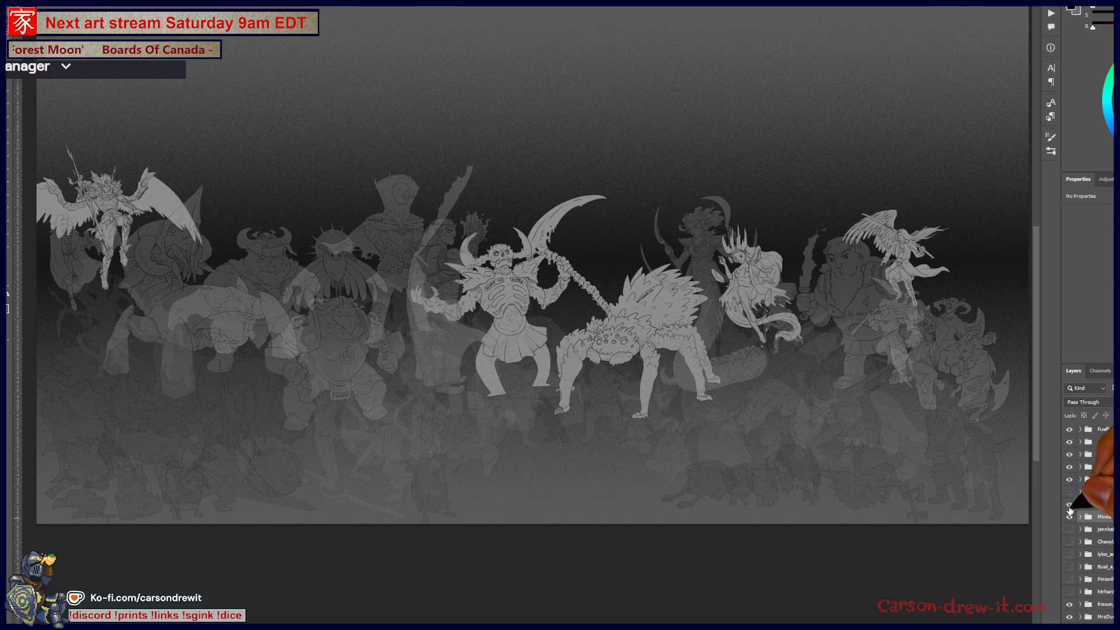
click(1069, 498)
drag(1070, 498, 1070, 557)
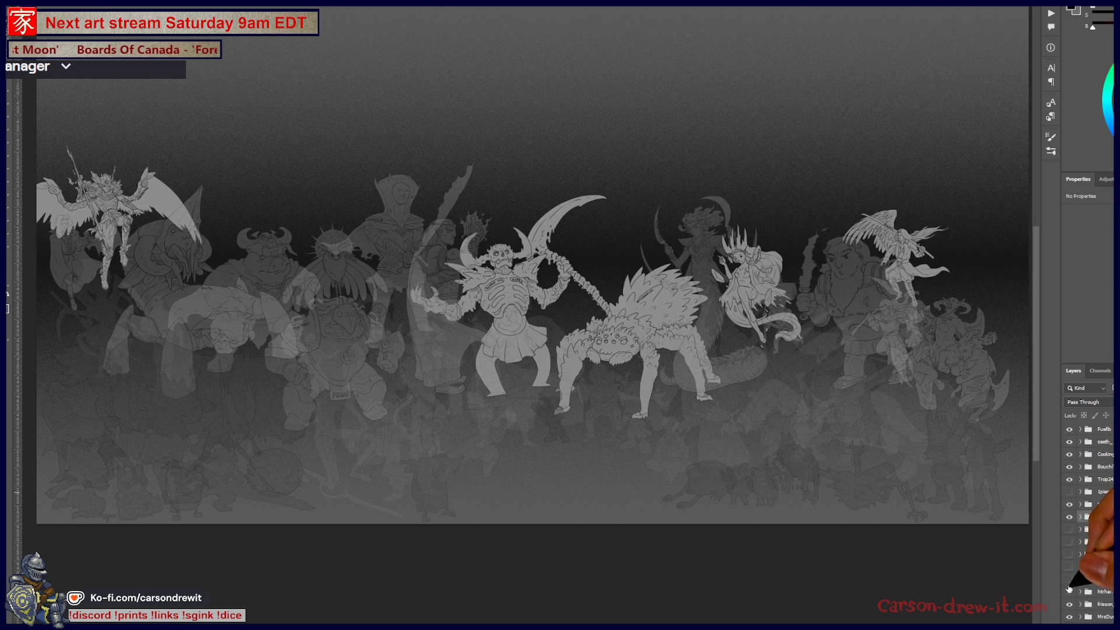
click(1070, 554)
scroll(1087, 560, down, 2)
scroll(1081, 560, up, 2)
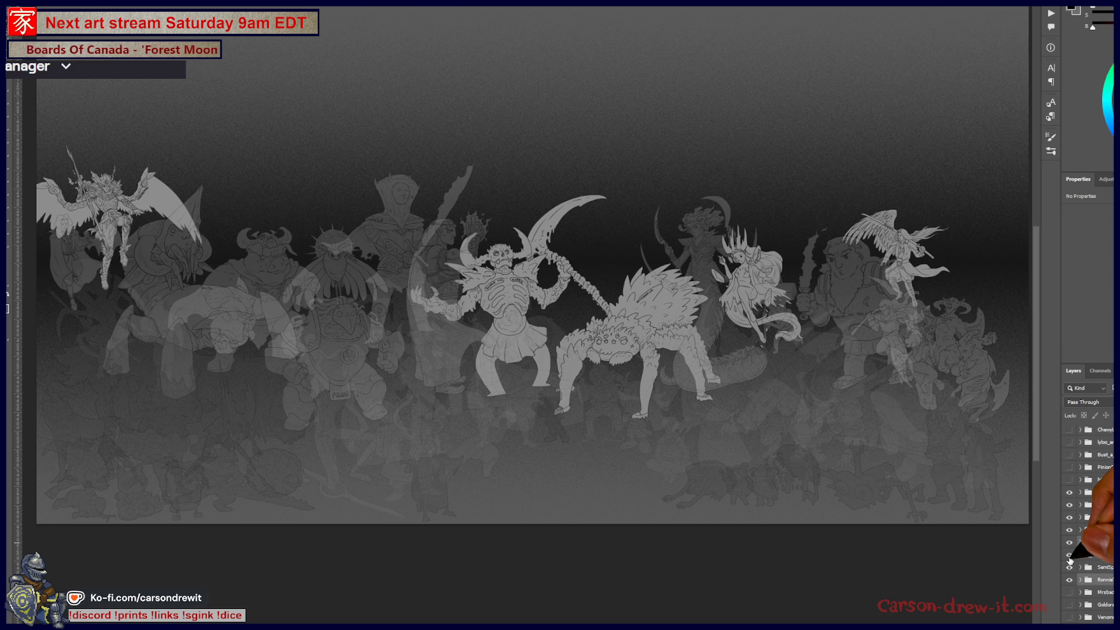
click(1069, 567)
click(1070, 564)
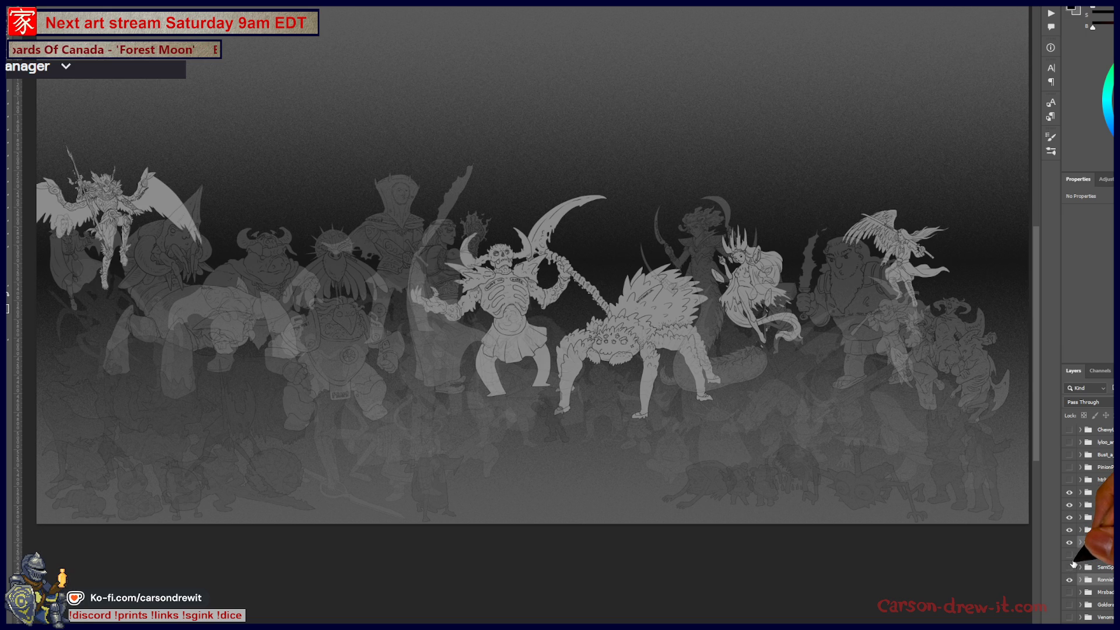
scroll(1071, 561, down, 2)
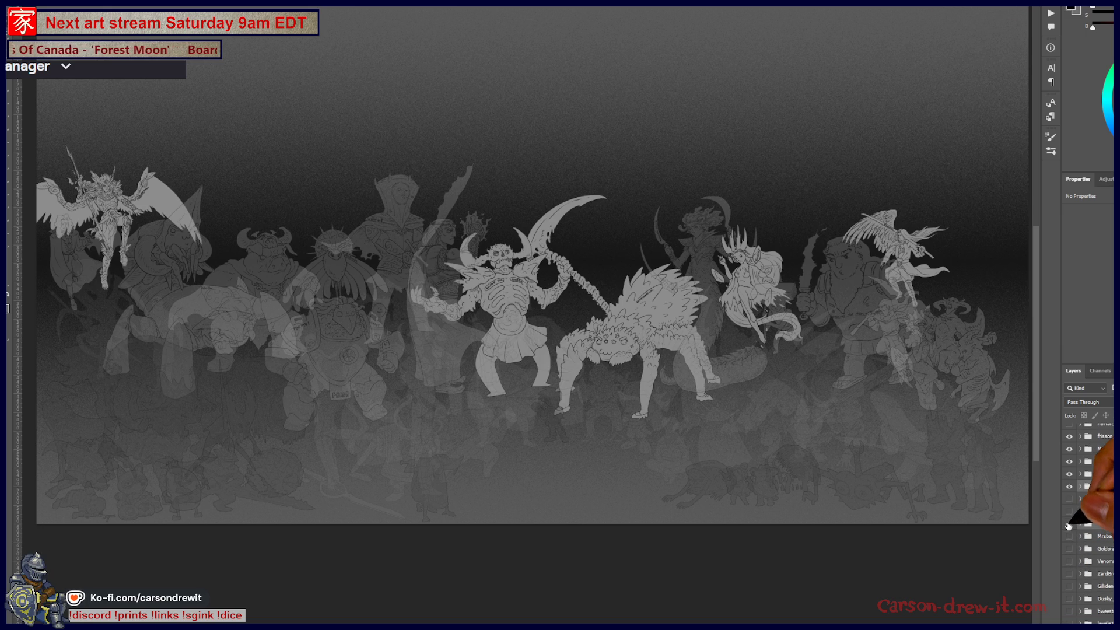
click(1069, 528)
scroll(1083, 559, down, 2)
scroll(1083, 559, down, 2)
click(1068, 513)
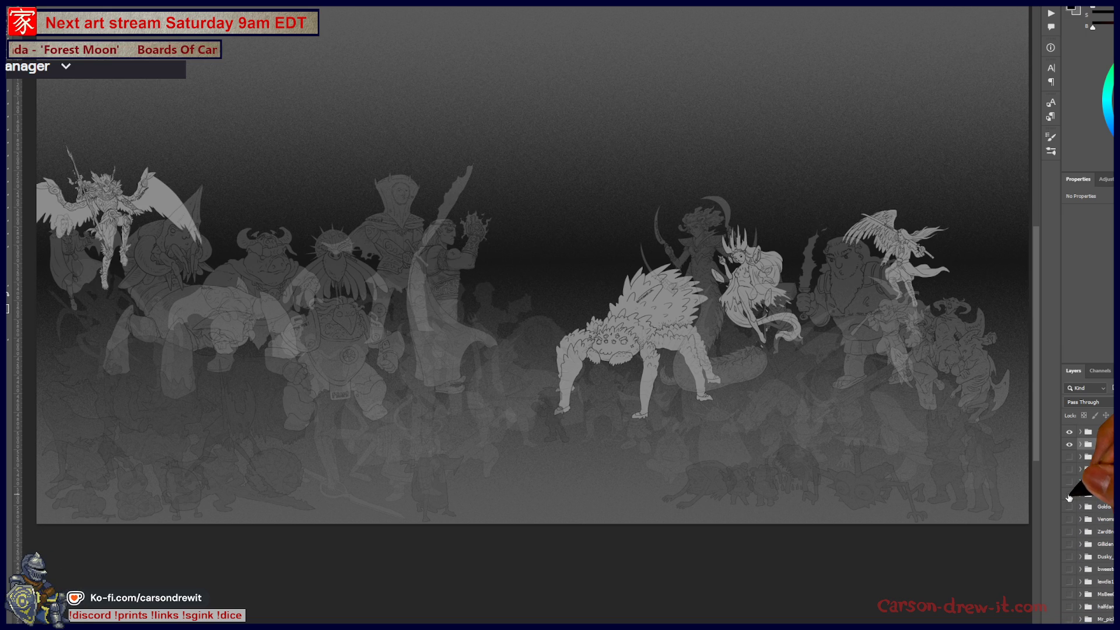
scroll(1069, 513, down, 2)
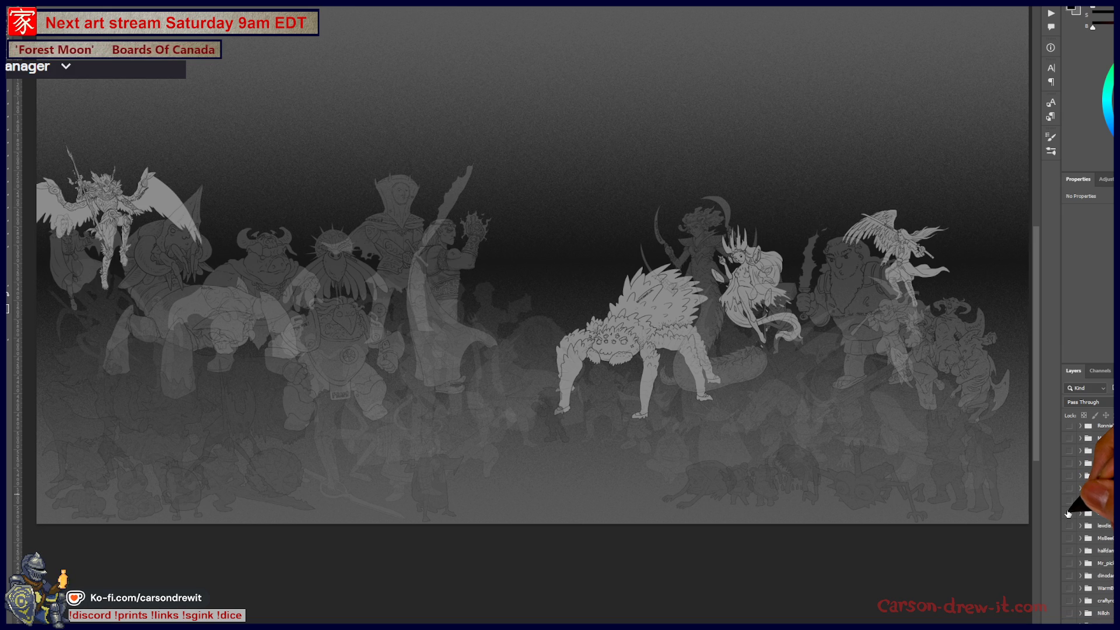
scroll(1084, 480, up, 3)
click(1070, 481)
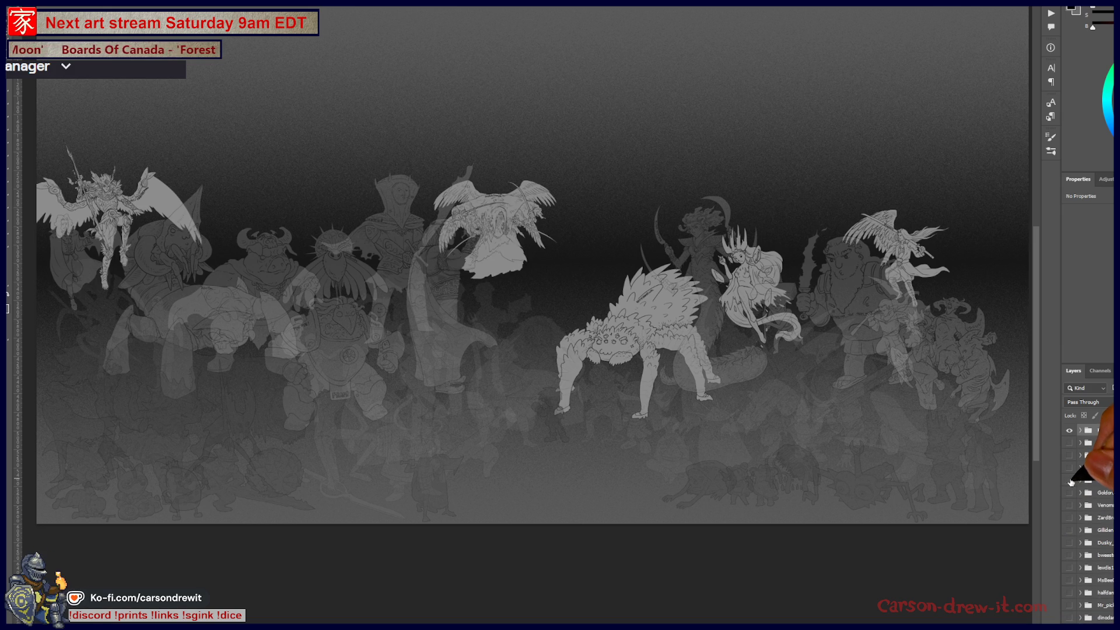
click(1070, 482)
click(1070, 497)
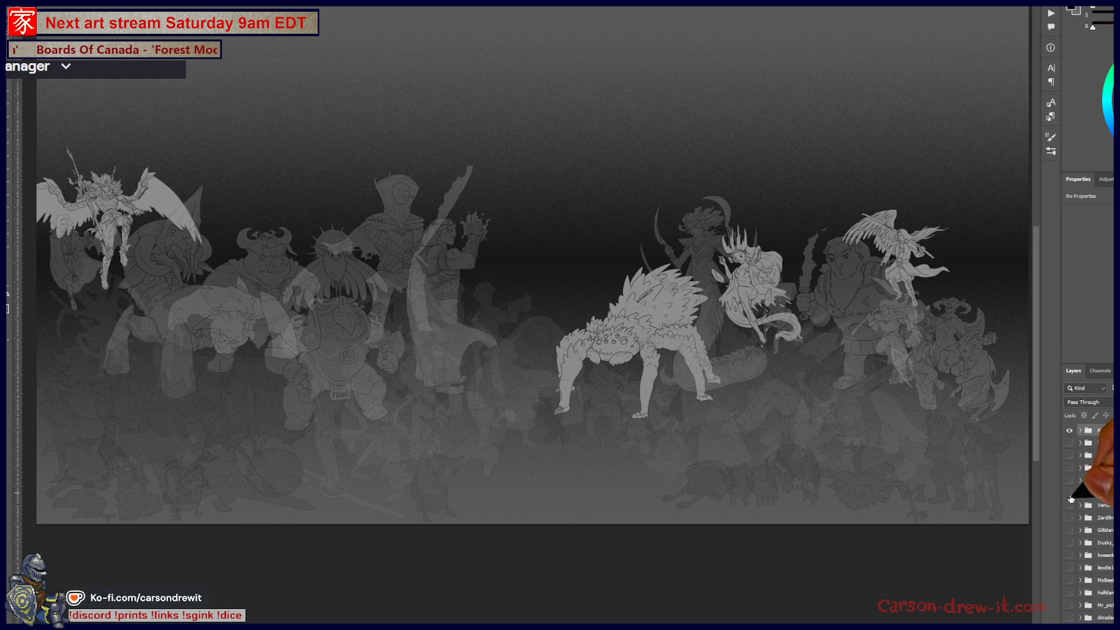
click(1070, 506)
click(1070, 507)
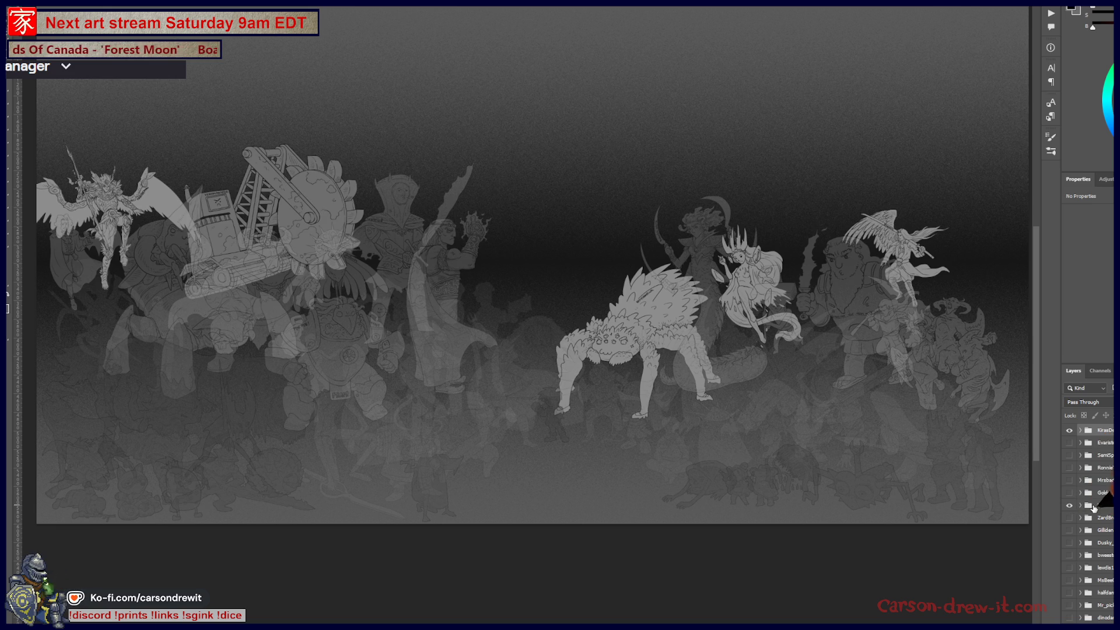
click(1069, 517)
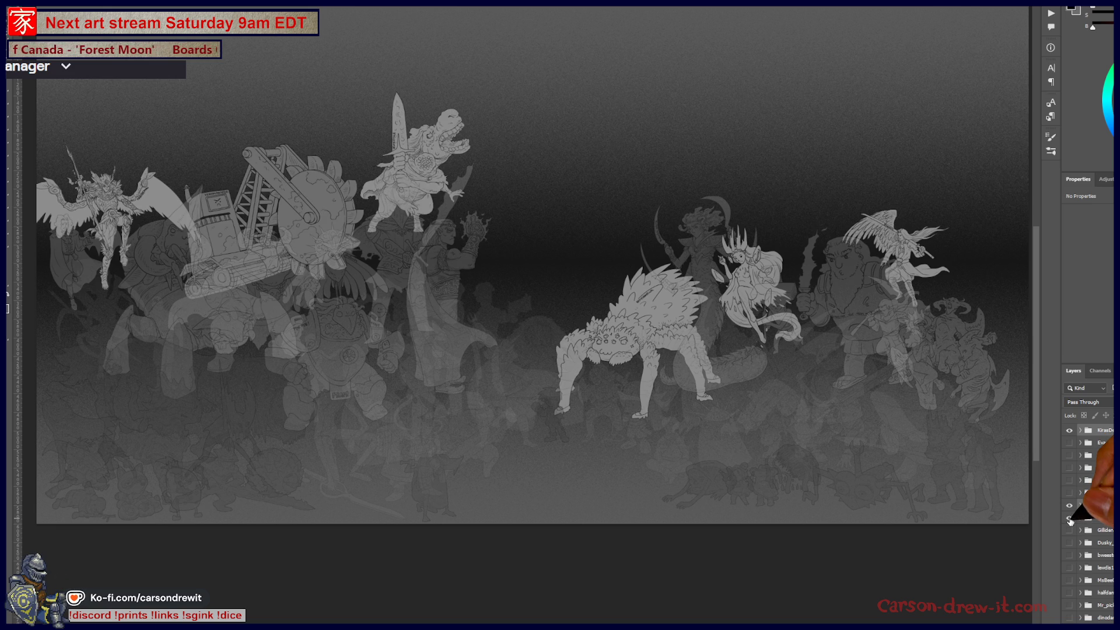
click(1069, 518)
click(1070, 518)
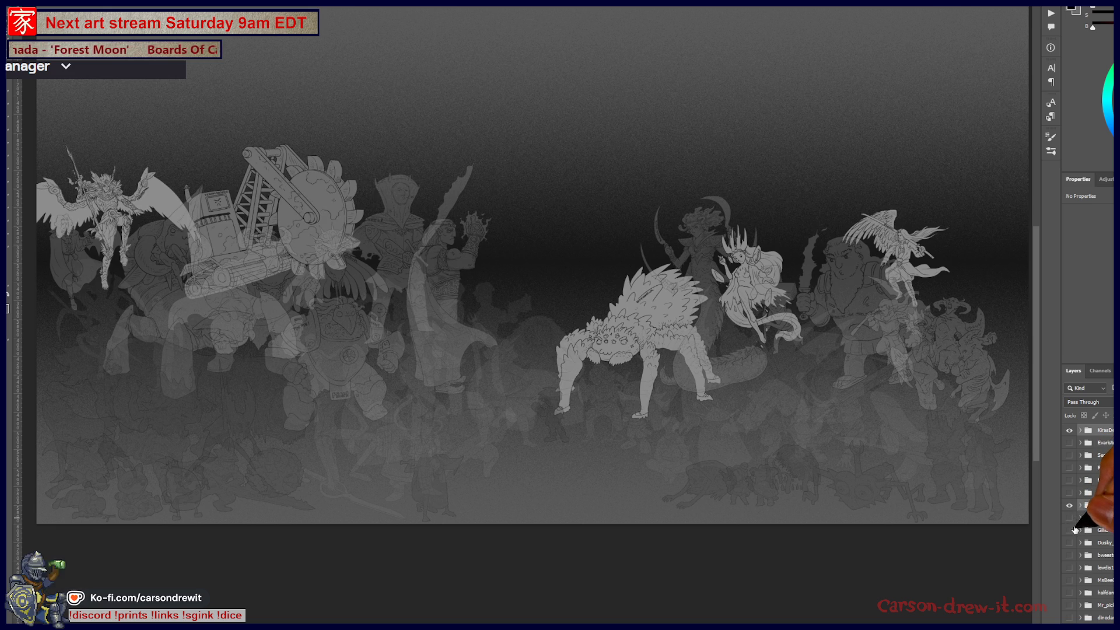
click(1071, 531)
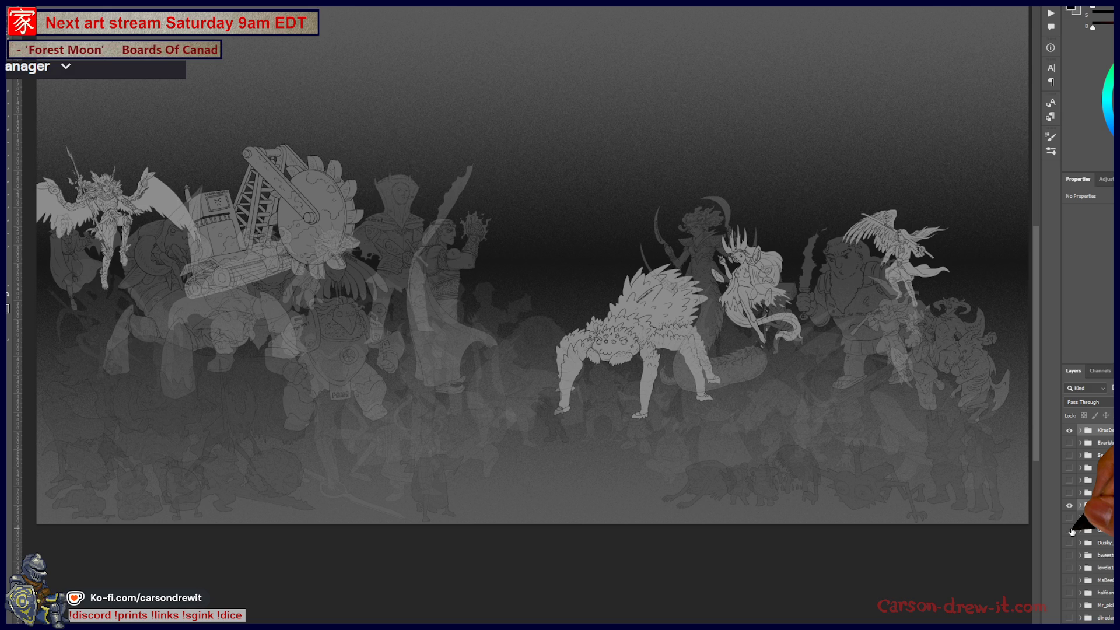
click(1069, 531)
click(1071, 544)
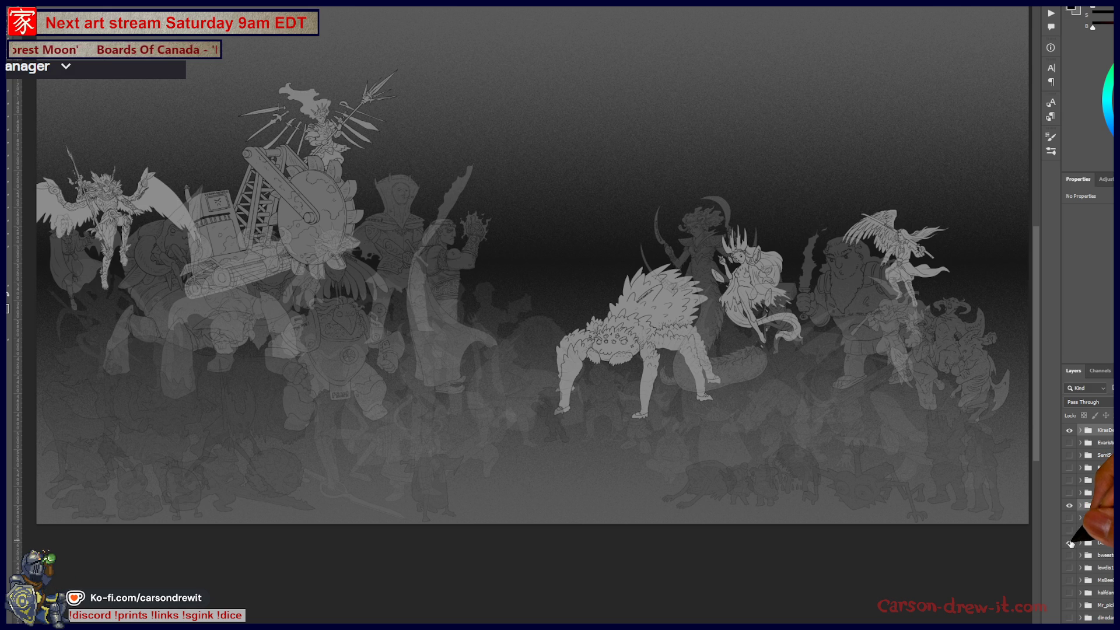
click(1071, 544)
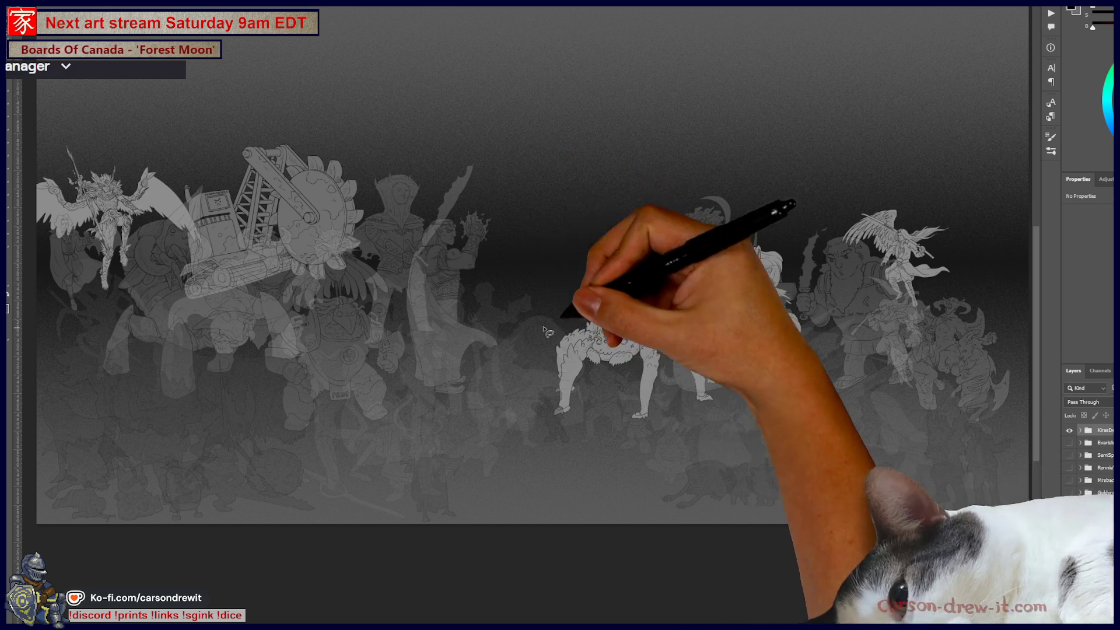
scroll(1086, 525, down, 3)
mouse_move(1070, 585)
mouse_down()
mouse_move(1070, 511)
mouse_move(1074, 614)
mouse_move(1069, 502)
mouse_up()
drag(1069, 546, 1074, 619)
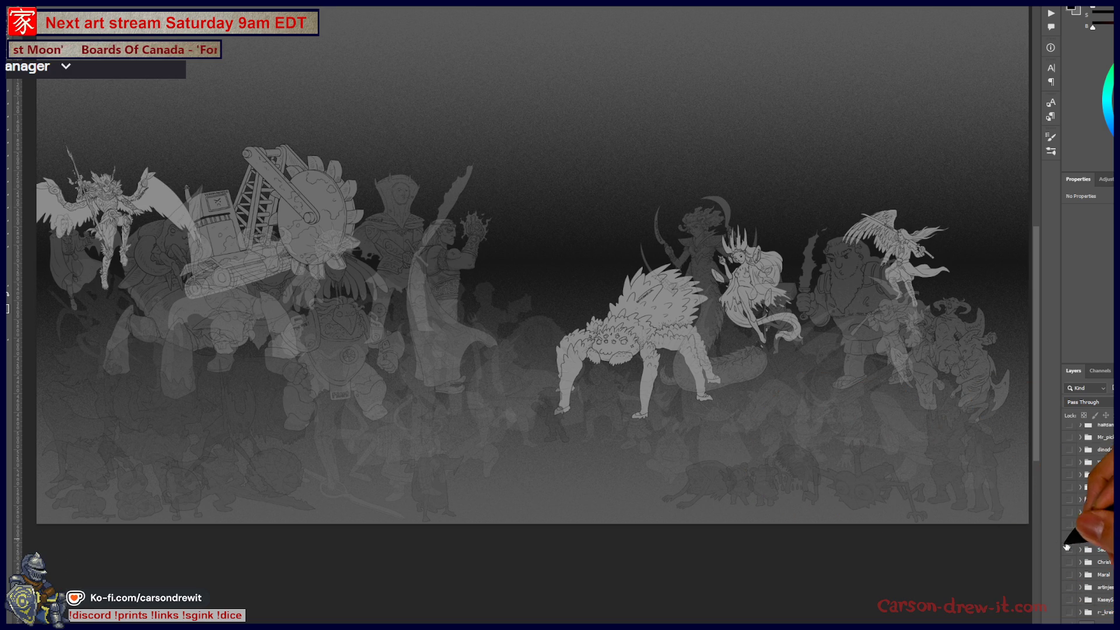
scroll(1074, 544, up, 3)
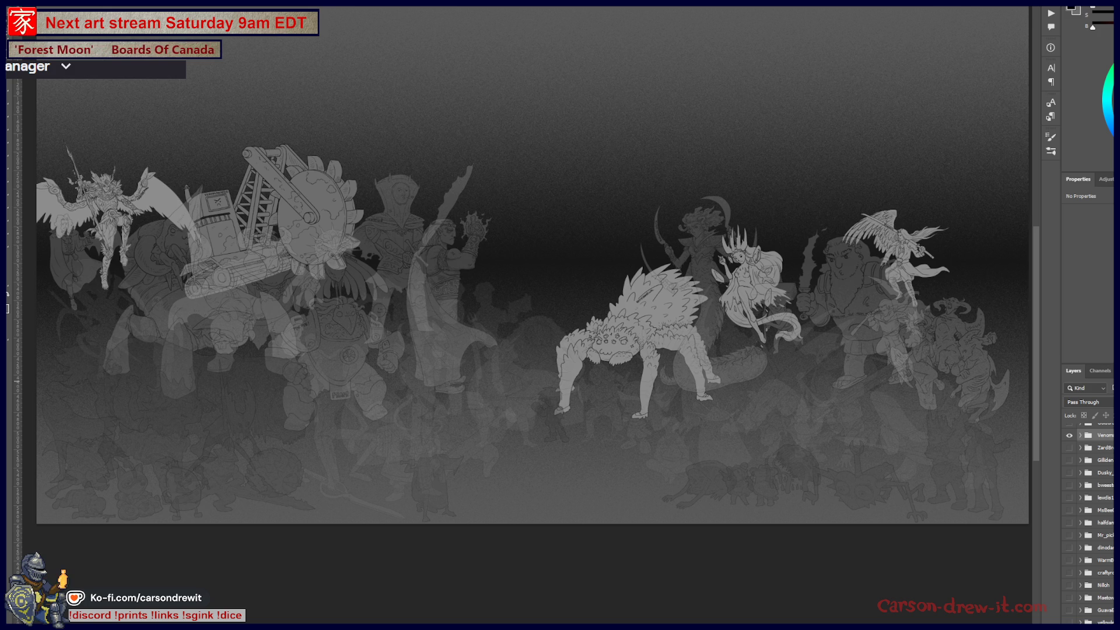
scroll(1094, 516, down, 3)
scroll(1094, 516, down, 3)
scroll(1094, 517, down, 3)
scroll(1089, 517, up, 3)
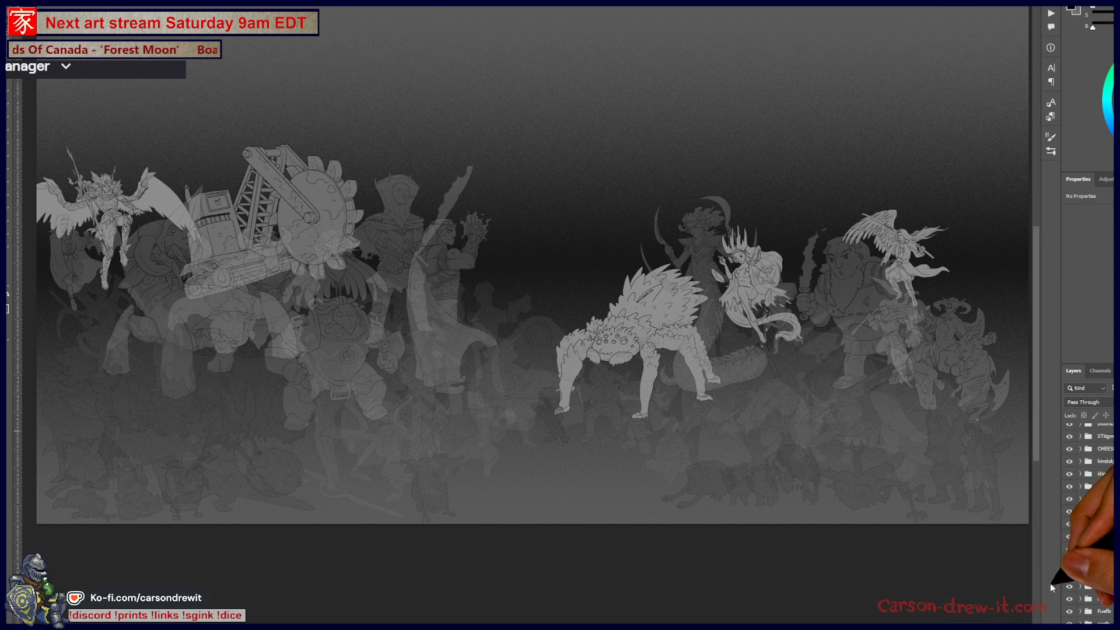
Move a character pixel layer lower in the stack and show a faint copy of the crane figure
click(1104, 548)
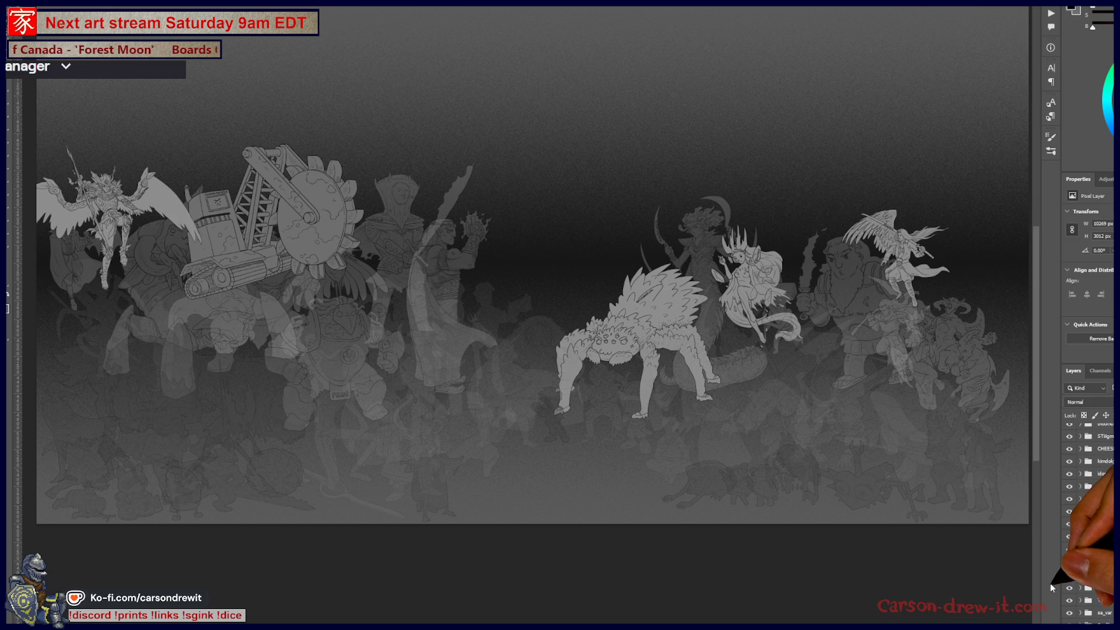
drag(1104, 549, 1105, 430)
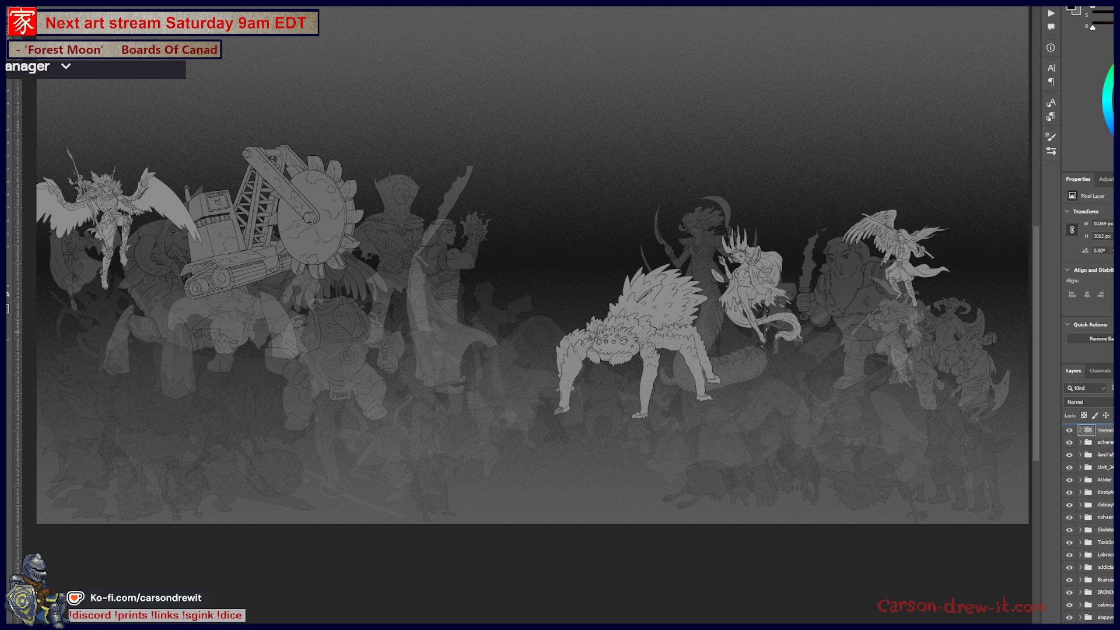
drag(1104, 430, 1105, 535)
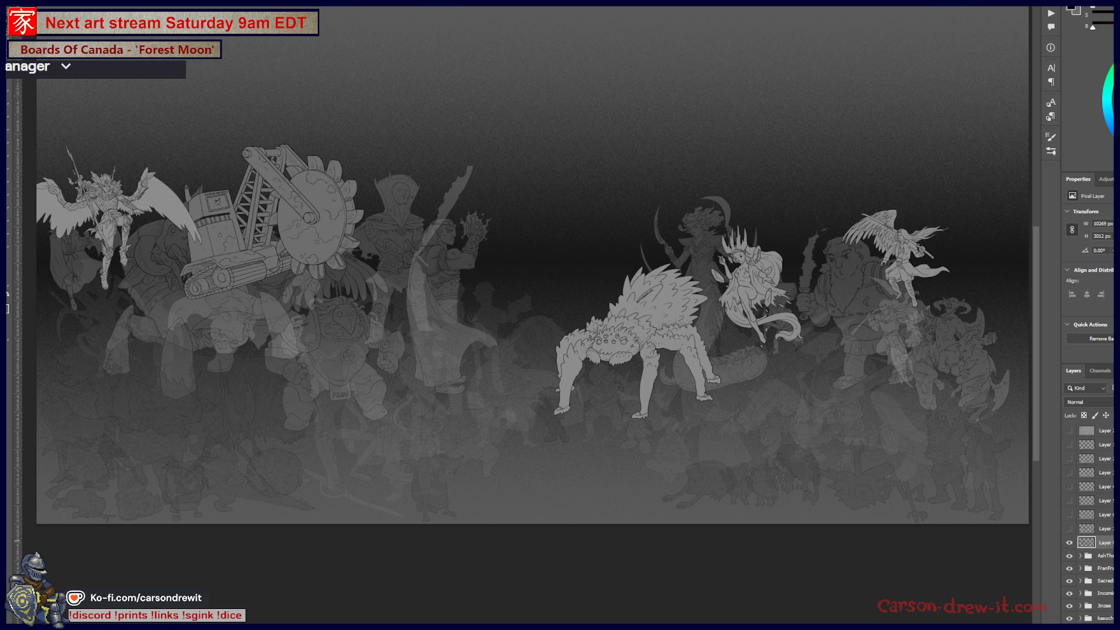
click(1069, 529)
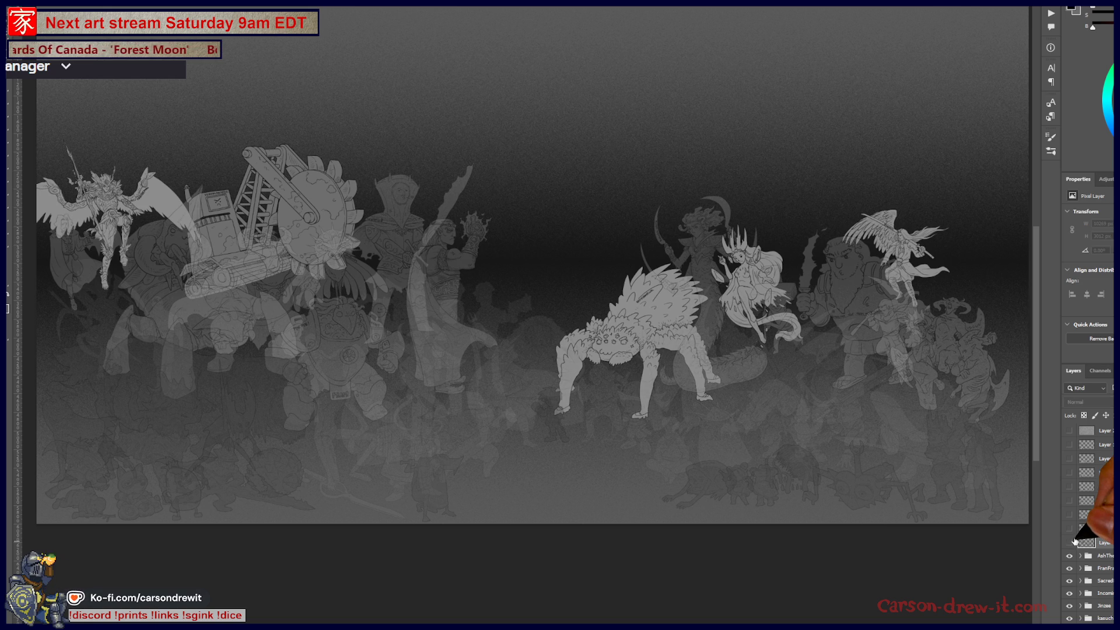
scroll(1075, 542, down, 3)
scroll(1074, 541, down, 3)
scroll(1085, 525, down, 3)
scroll(1085, 525, down, 3)
scroll(1085, 525, down, 3)
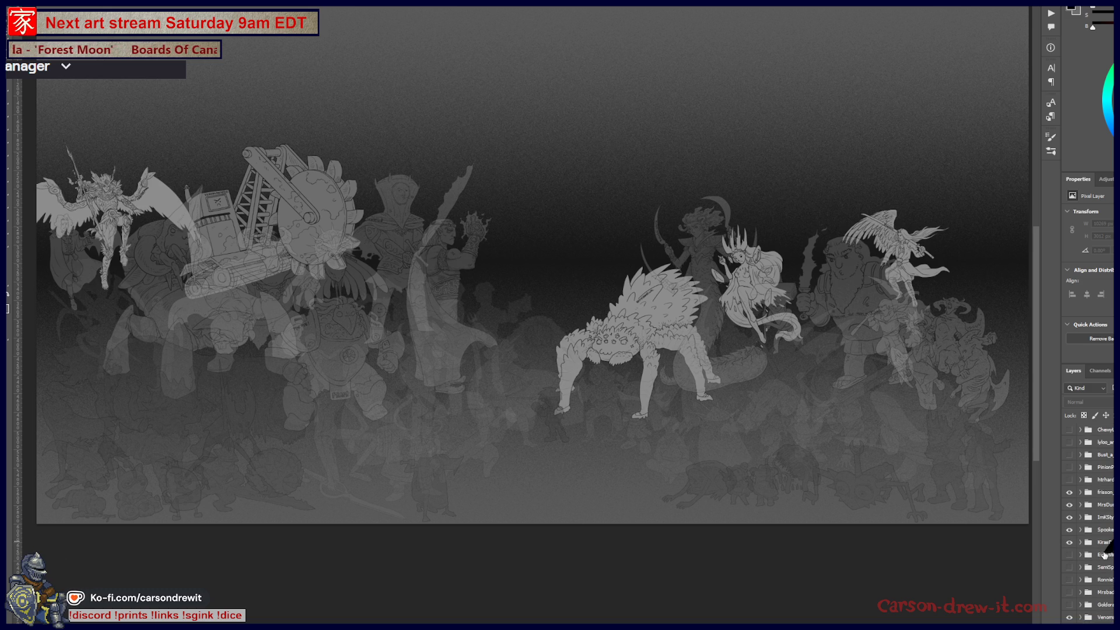
click(1107, 544)
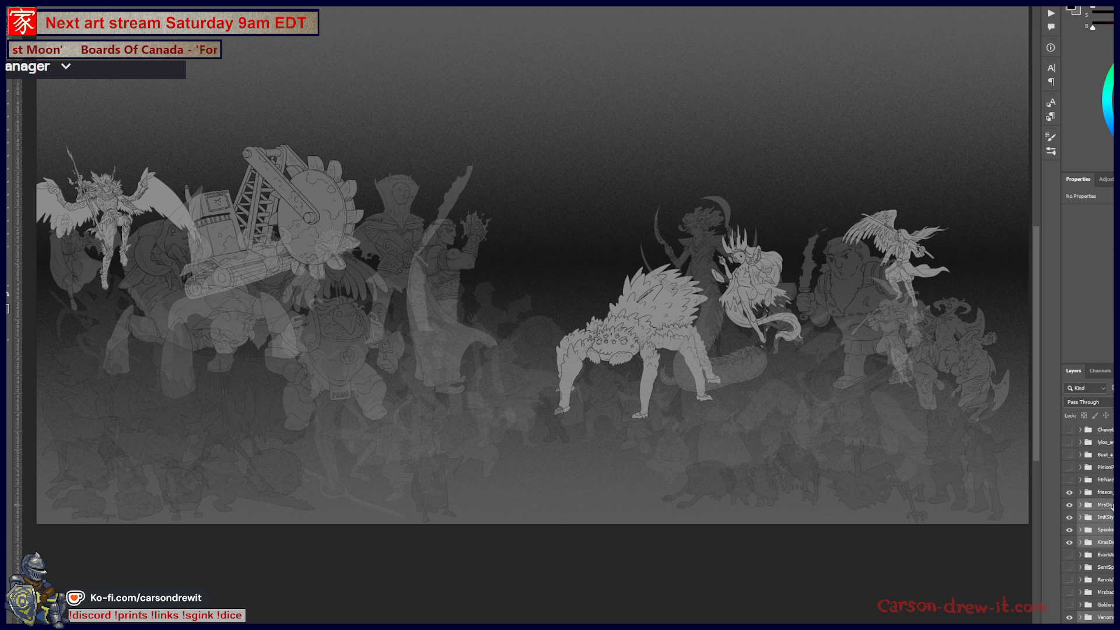
scroll(1111, 509, up, 3)
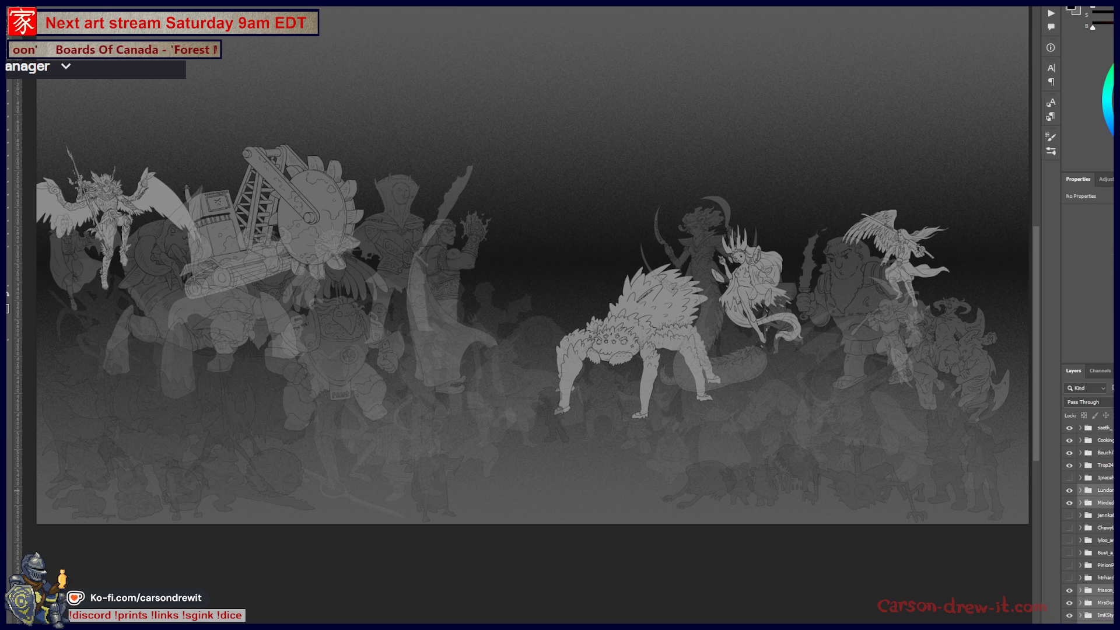
scroll(1090, 517, up, 2)
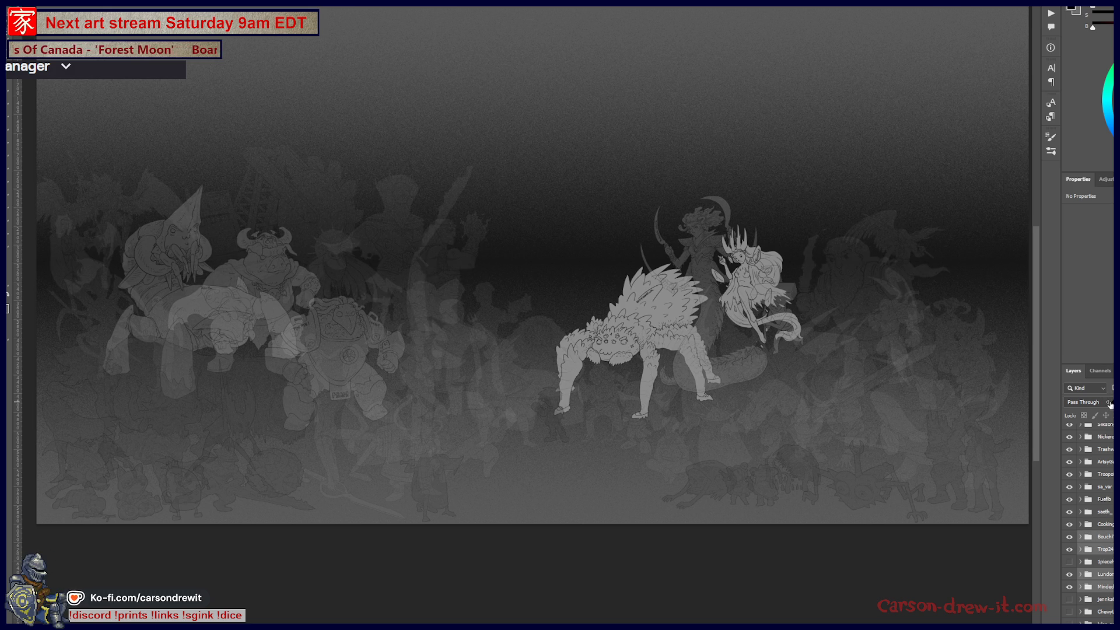
scroll(1112, 474, up, 3)
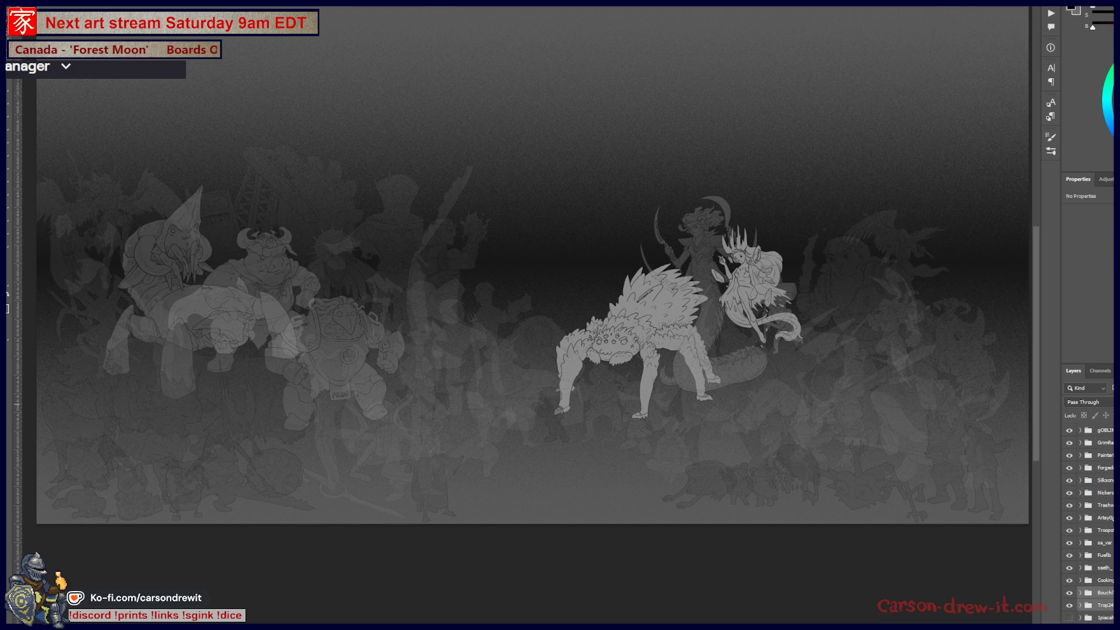
click(1104, 493)
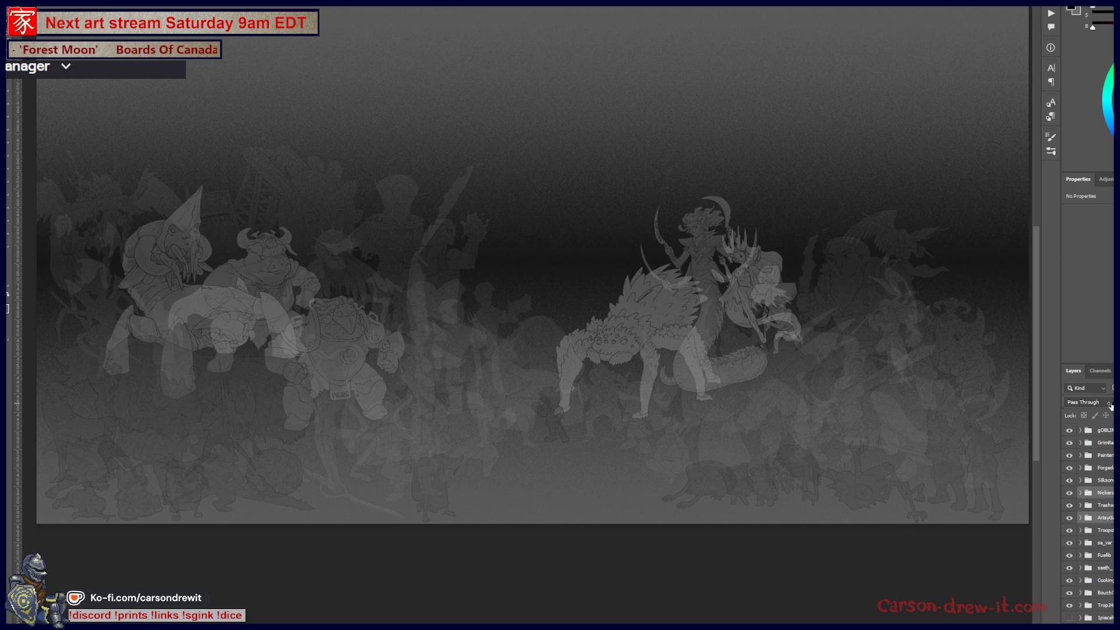
scroll(1094, 525, down, 3)
scroll(1094, 525, down, 3)
scroll(1094, 525, down, 2)
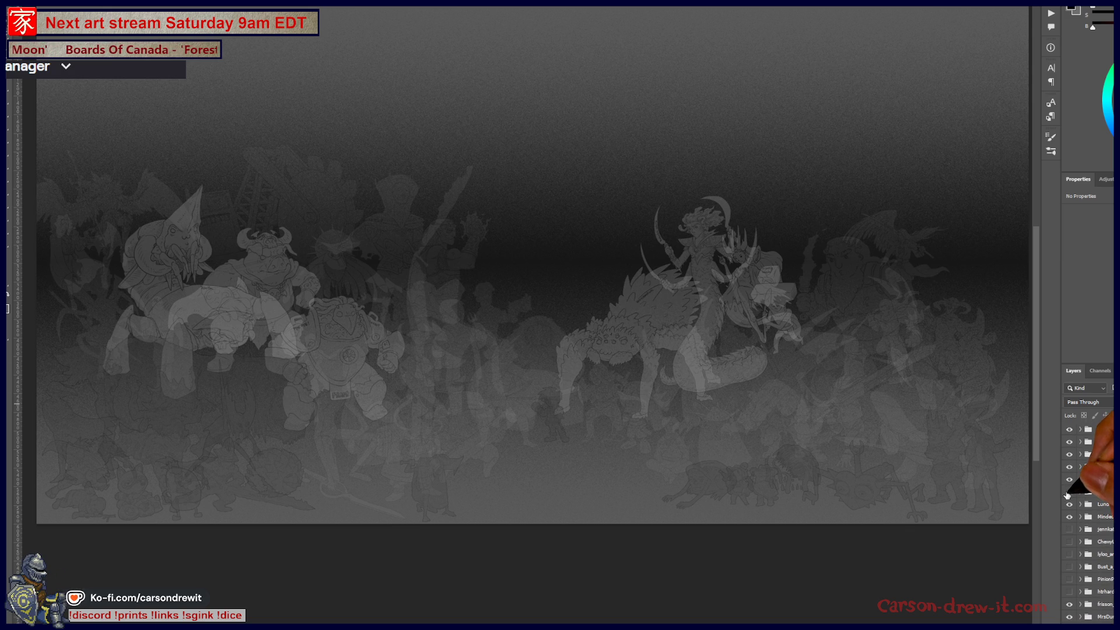
Try the top-right line-art figure, blocky dragon and horned rider, then hide them again
click(1068, 491)
click(1069, 493)
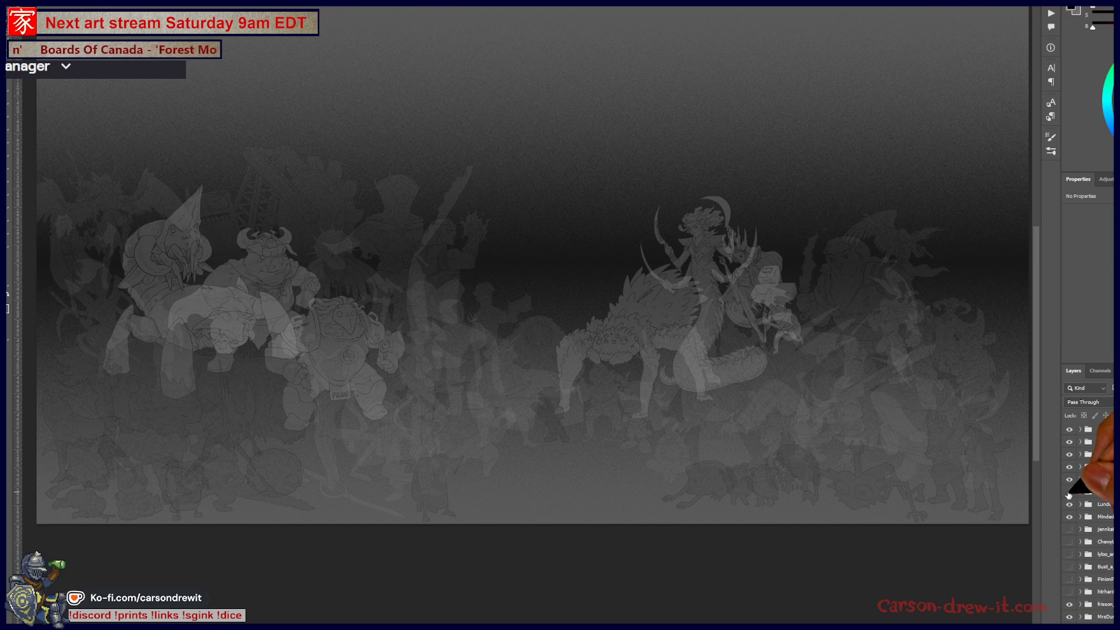
scroll(1073, 504, down, 1)
click(1069, 501)
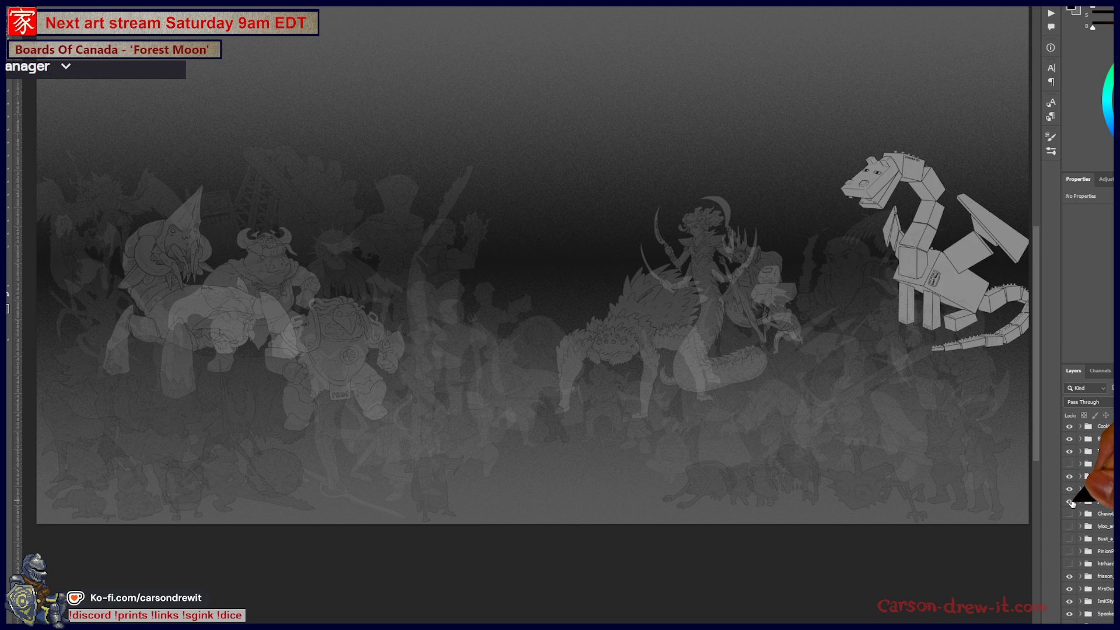
click(1071, 503)
click(1071, 502)
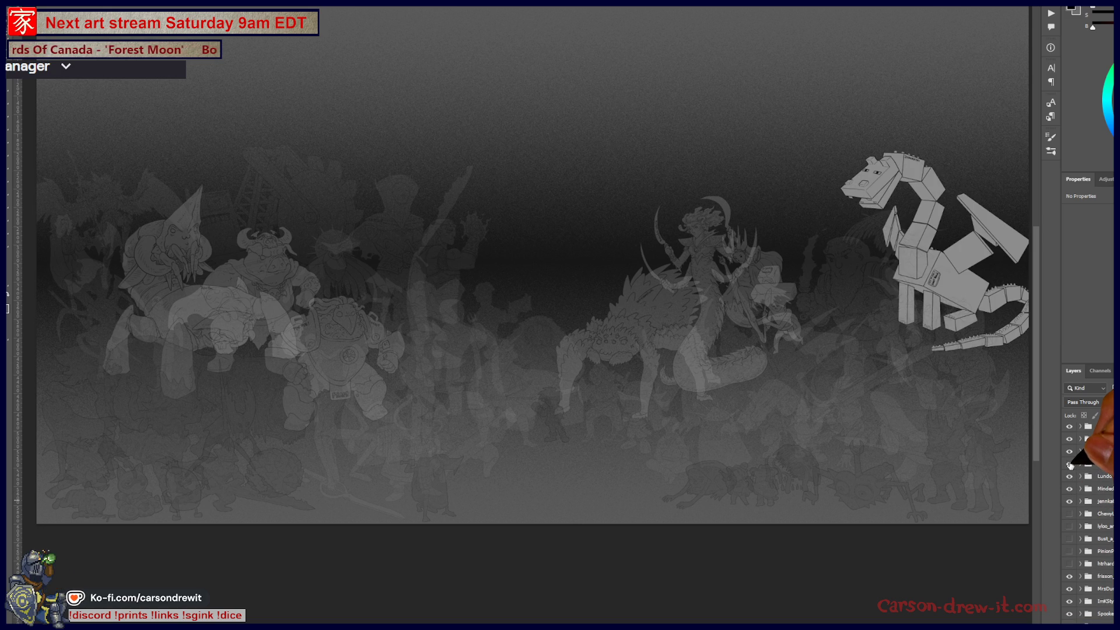
click(1070, 463)
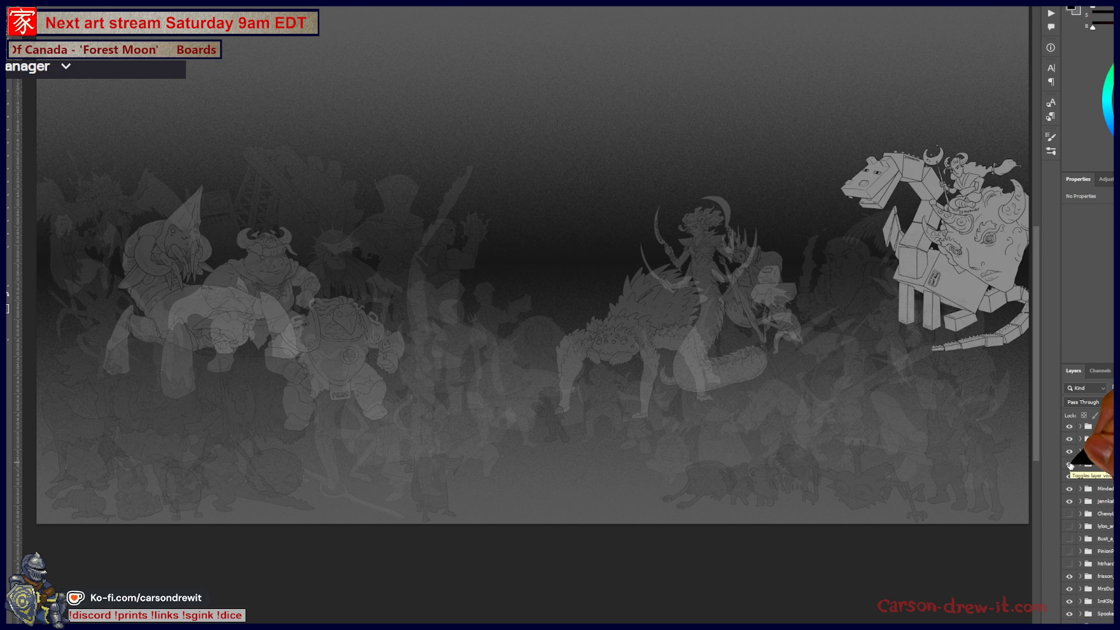
click(1070, 464)
click(1071, 475)
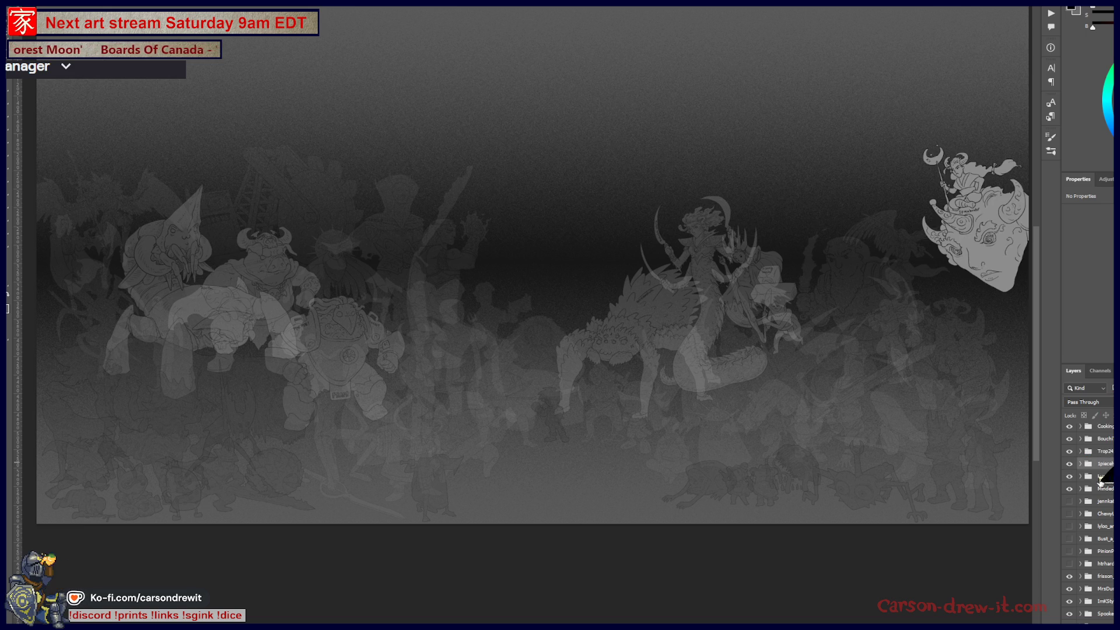
scroll(1099, 470, up, 2)
scroll(1094, 499, up, 3)
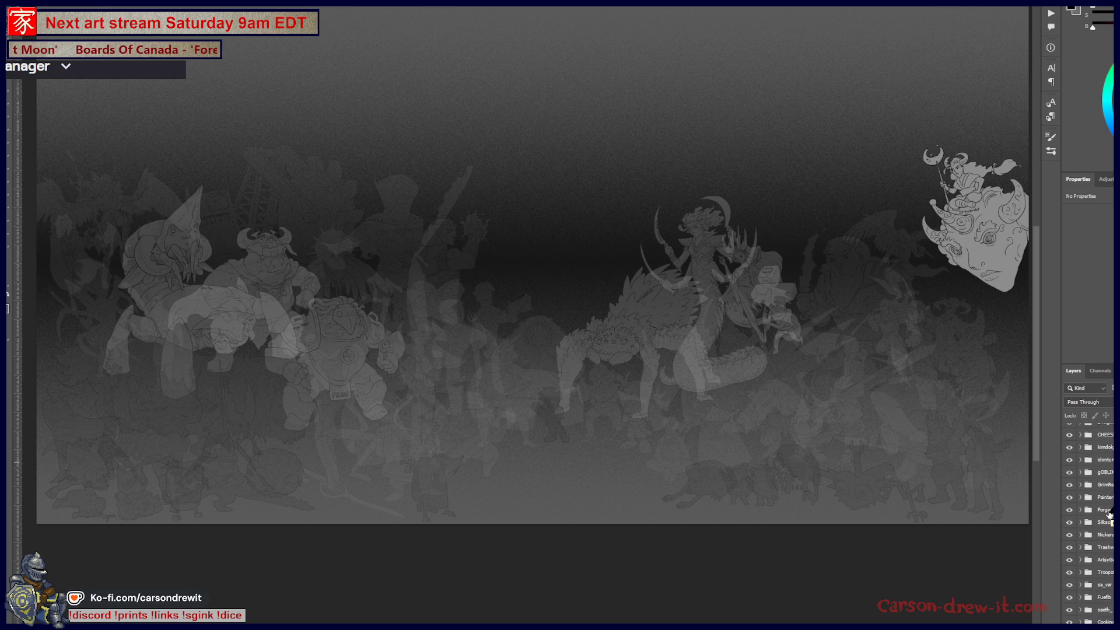
scroll(1087, 495, down, 3)
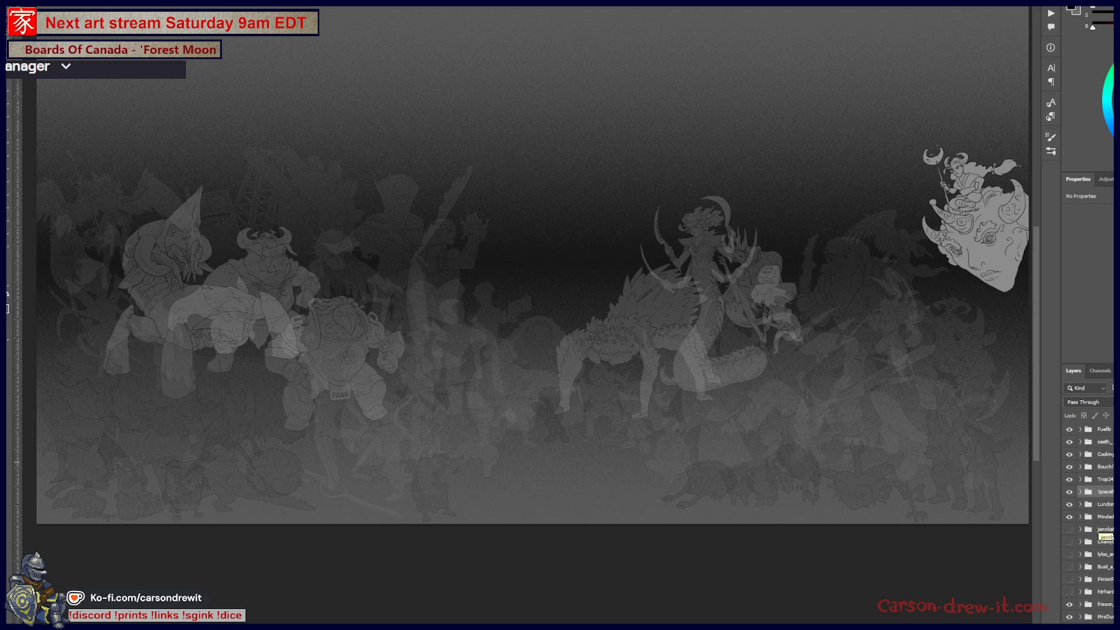
Reveal the shield-carrying dwarf at the right of the crowd
click(1070, 531)
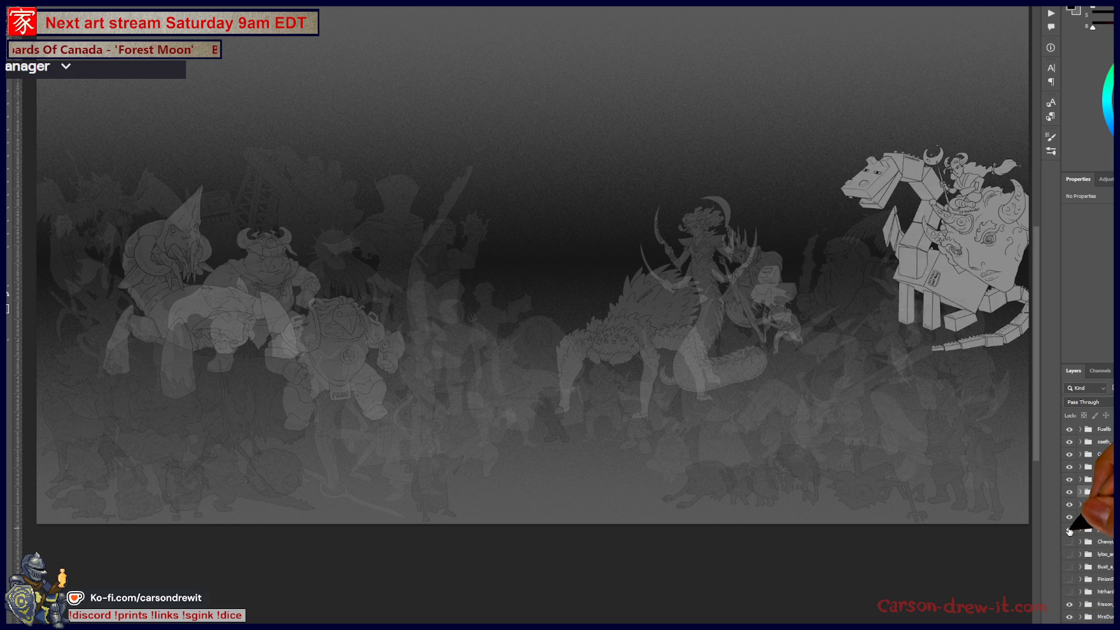
click(1069, 542)
click(1070, 542)
scroll(1085, 525, down, 2)
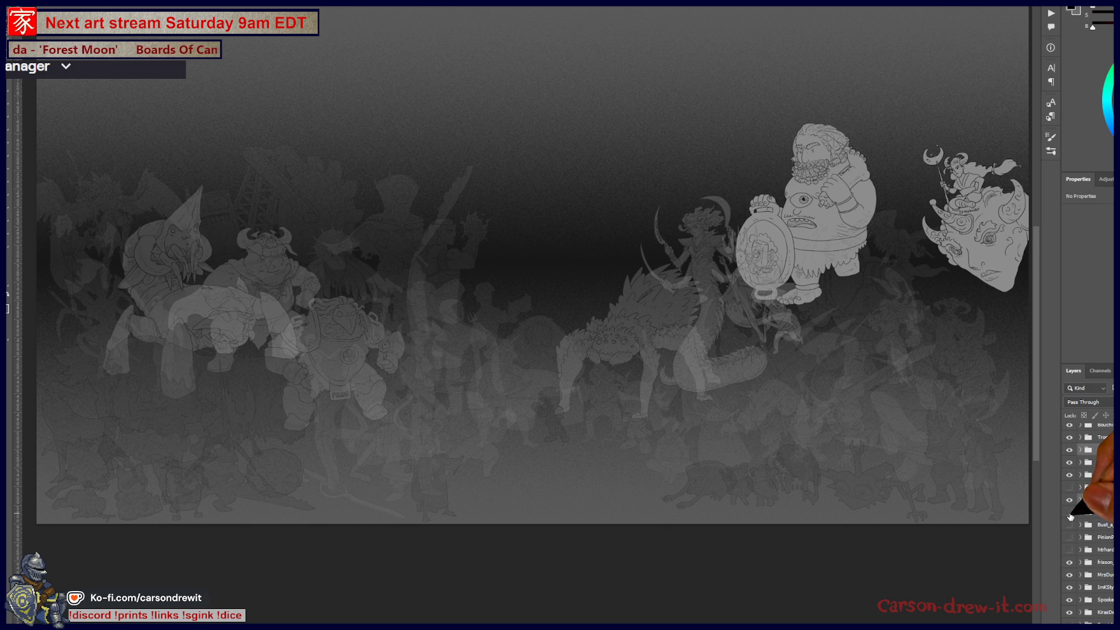
Show the stag-like creature, the top-right winged figure and the sword-wielding barrel figure
click(1069, 530)
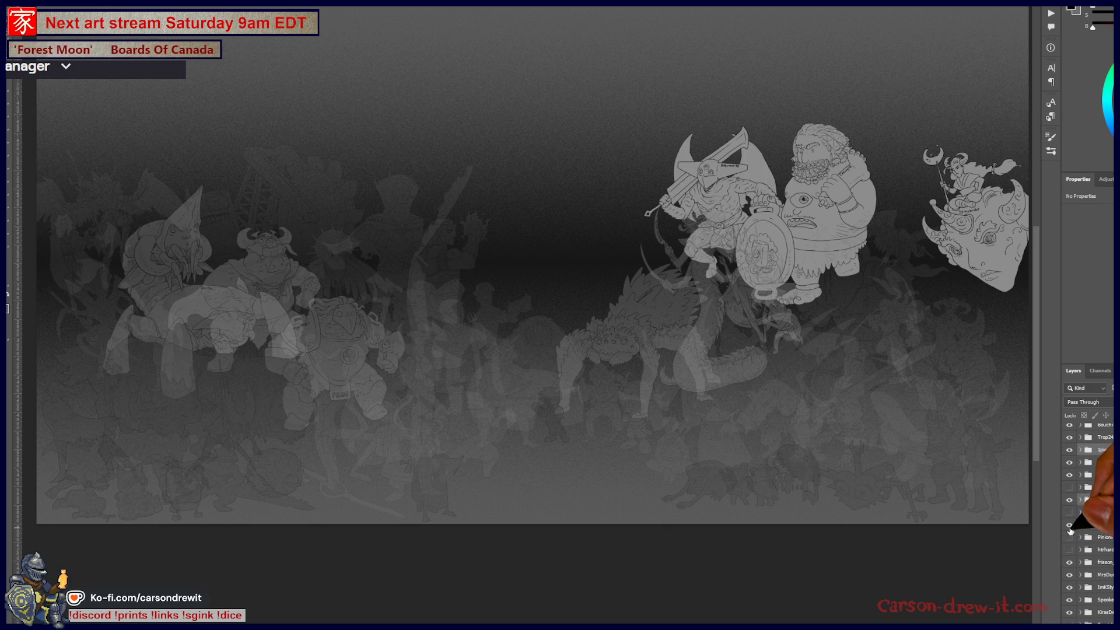
click(1070, 536)
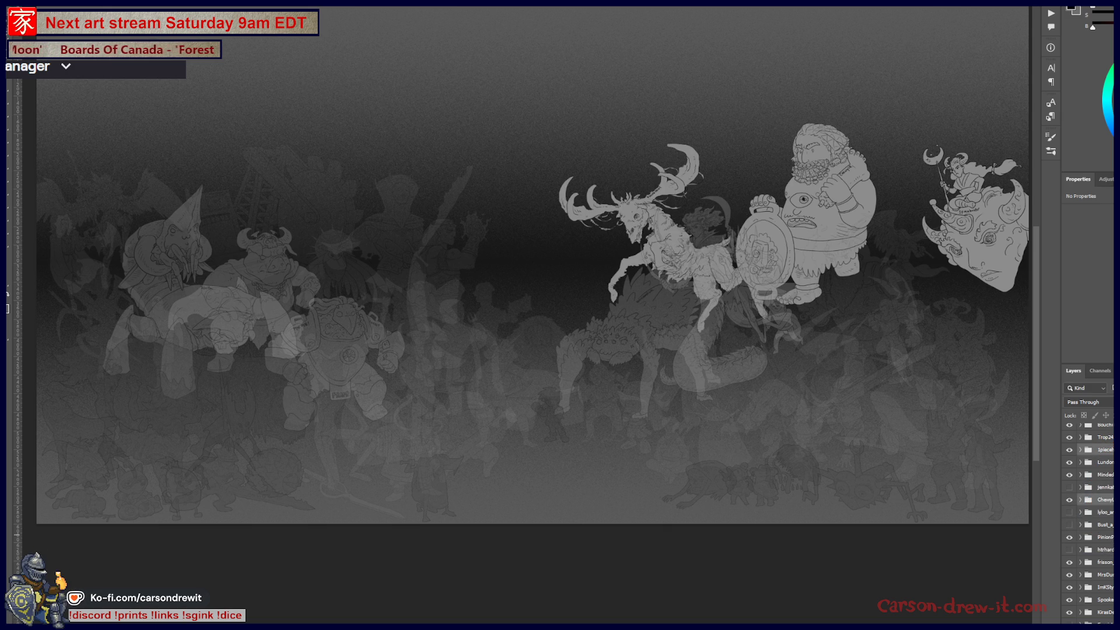
scroll(1085, 508, down, 3)
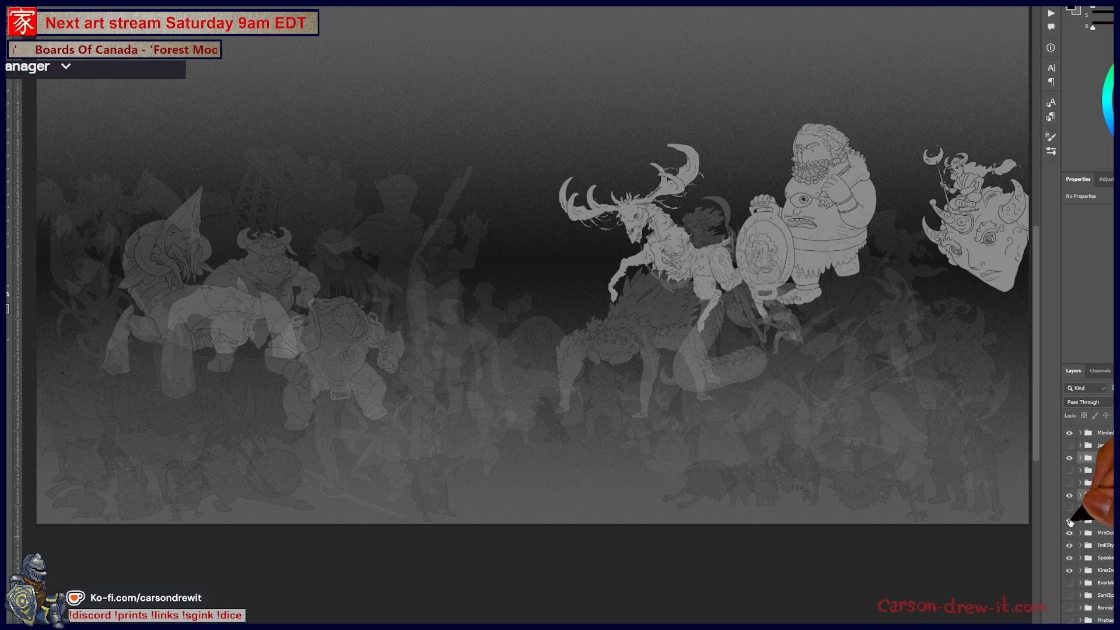
scroll(1085, 525, down, 4)
click(1069, 527)
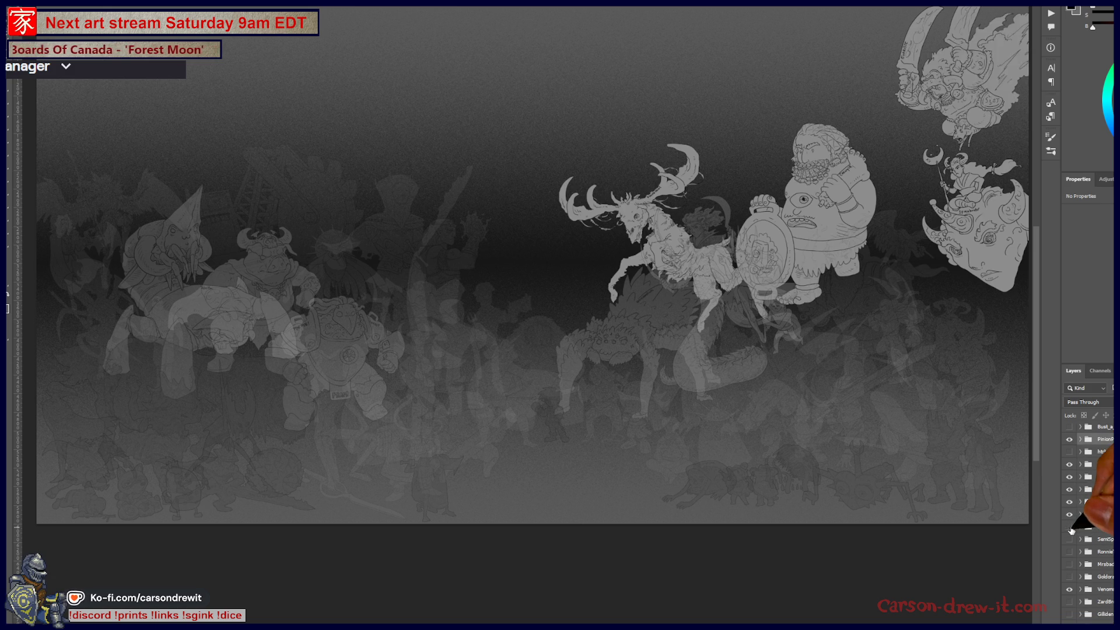
click(1071, 541)
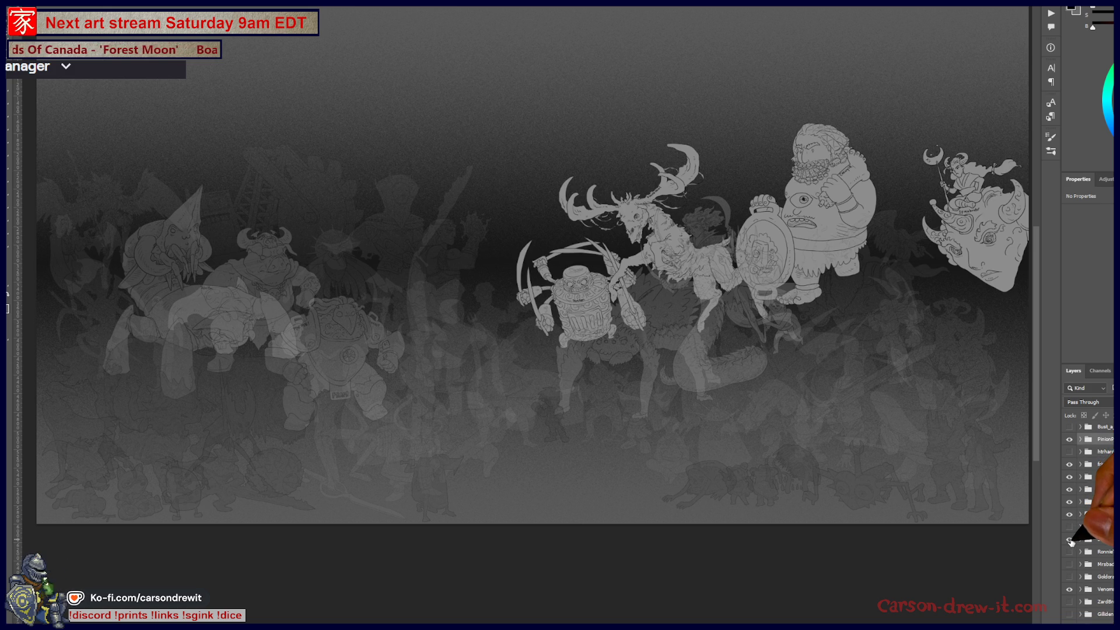
click(1070, 541)
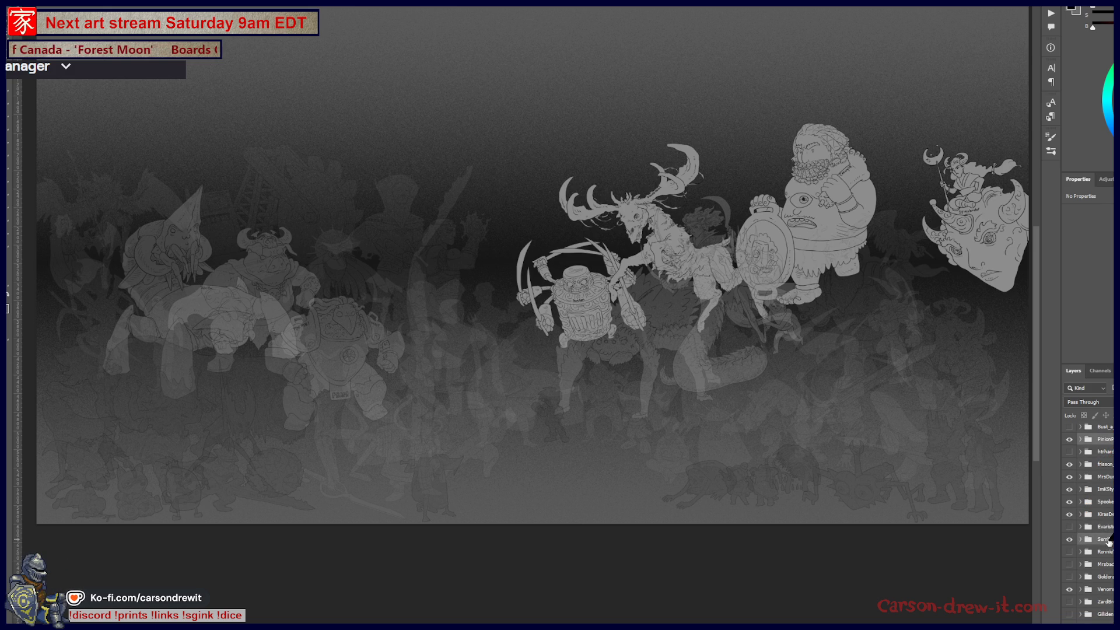
scroll(1095, 524, down, 3)
Preview the skeleton, winged figure and horned skull one at a time, hiding each again
click(1069, 486)
click(1070, 486)
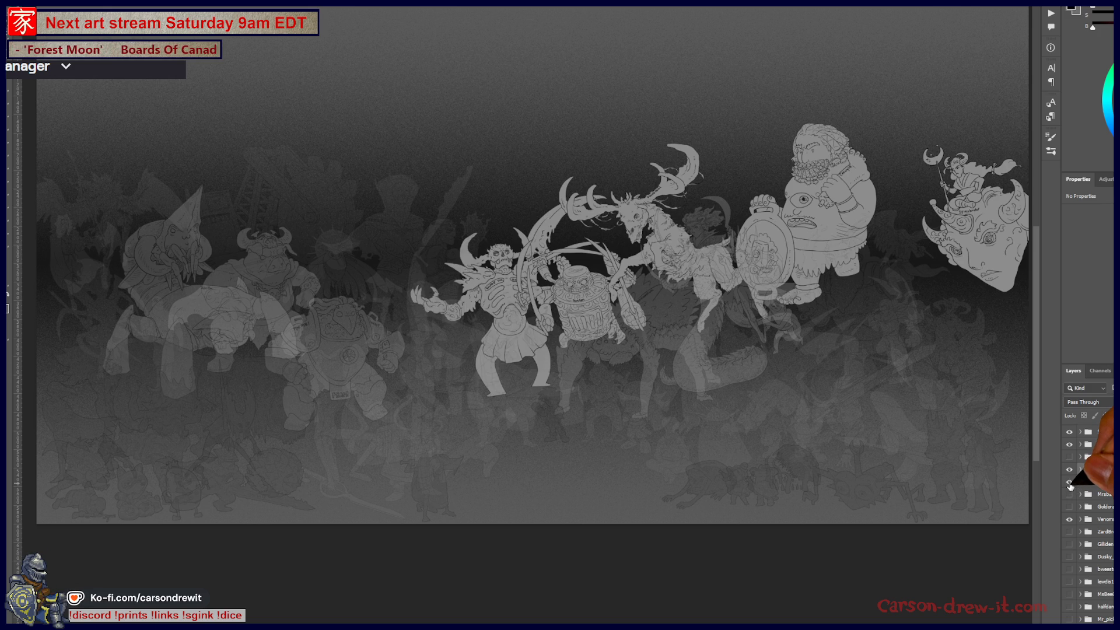
click(1069, 485)
click(1069, 496)
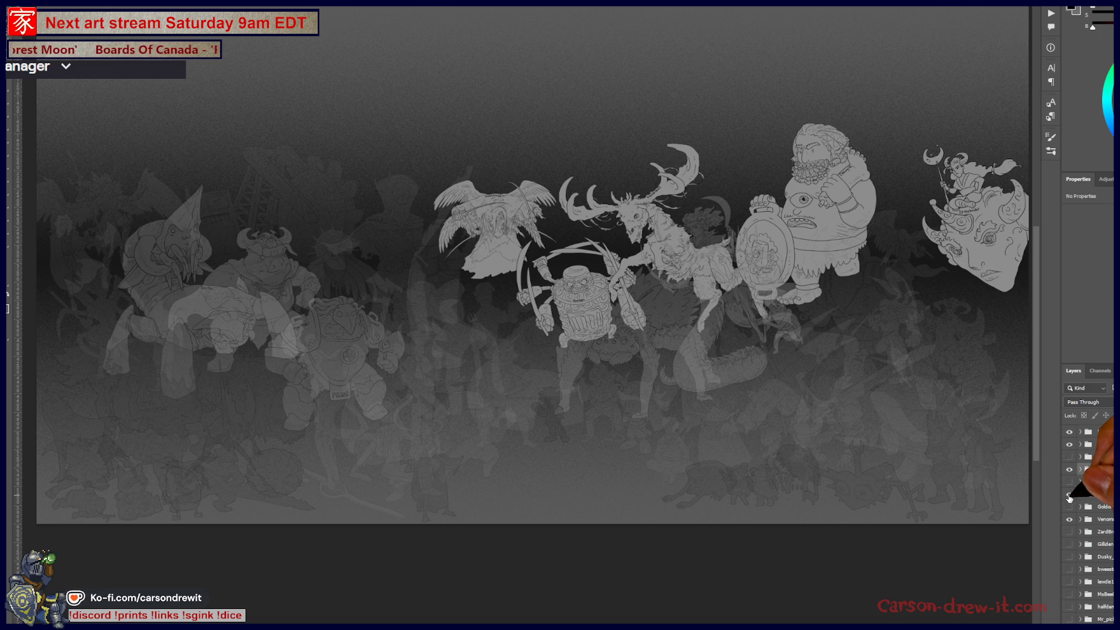
click(1068, 495)
click(1069, 508)
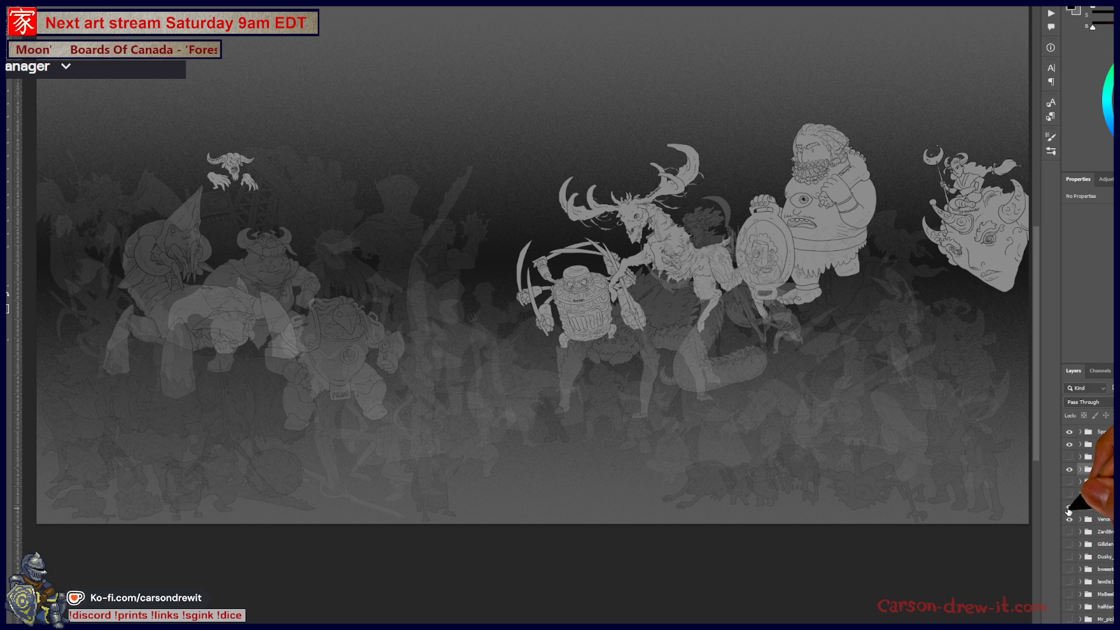
click(1068, 509)
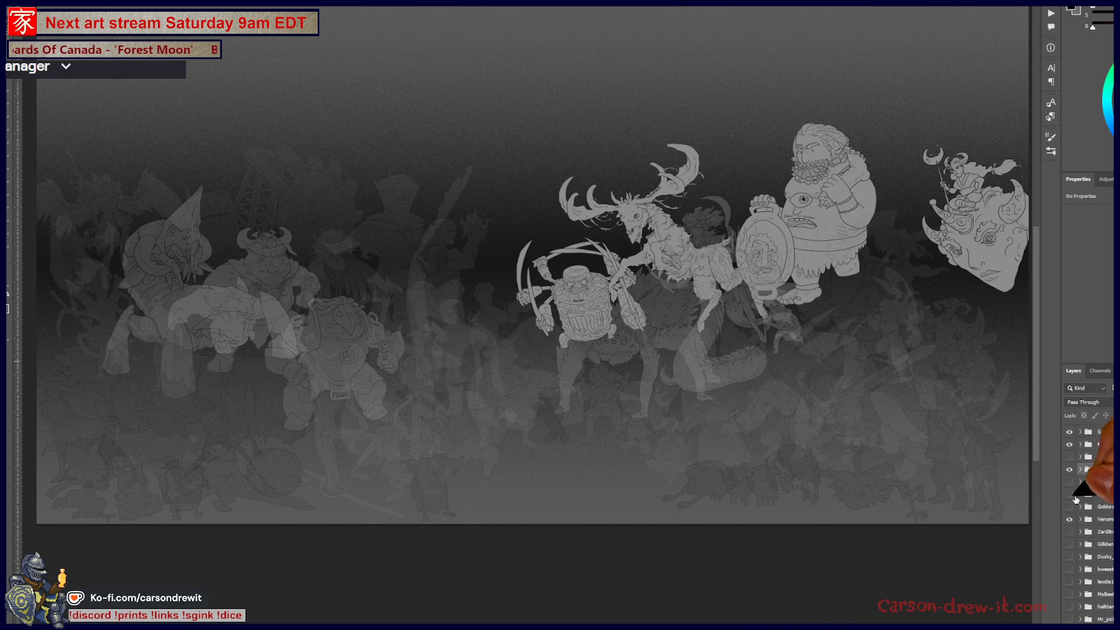
click(1065, 500)
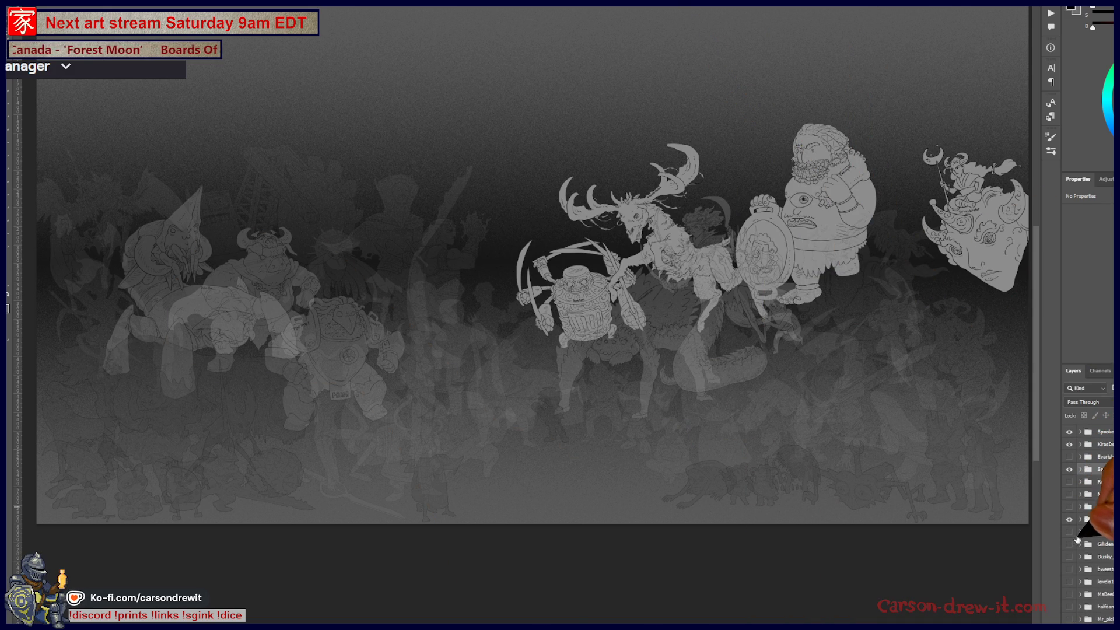
Try the flying swordsman, sword-wielding dinosaur and spiky spear figures, keeping only the dinosaur
click(1069, 532)
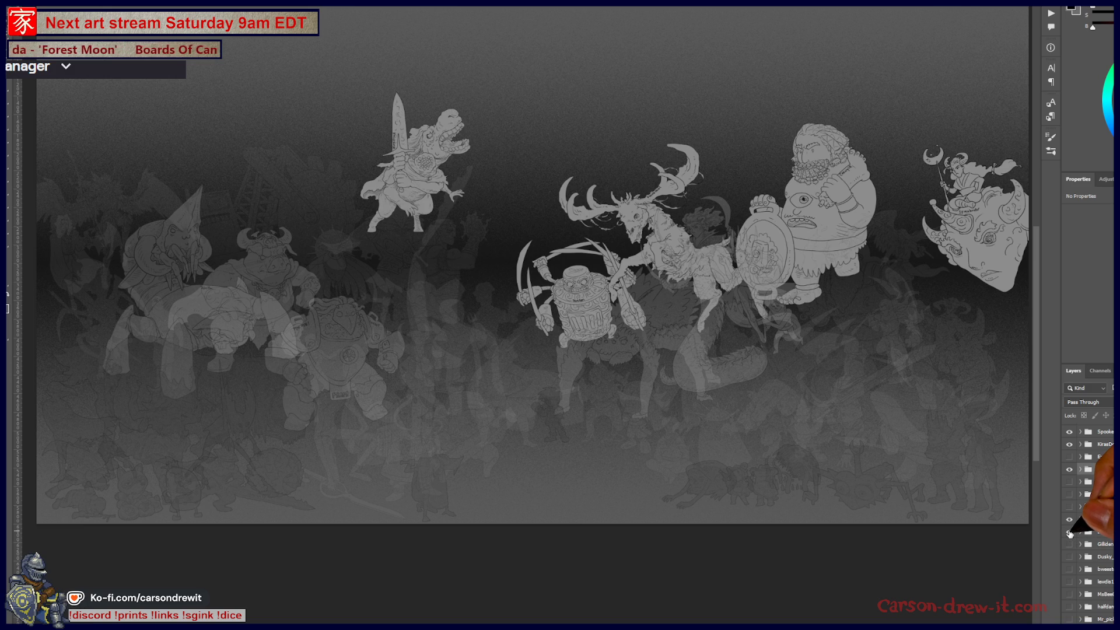
click(1070, 532)
click(1070, 544)
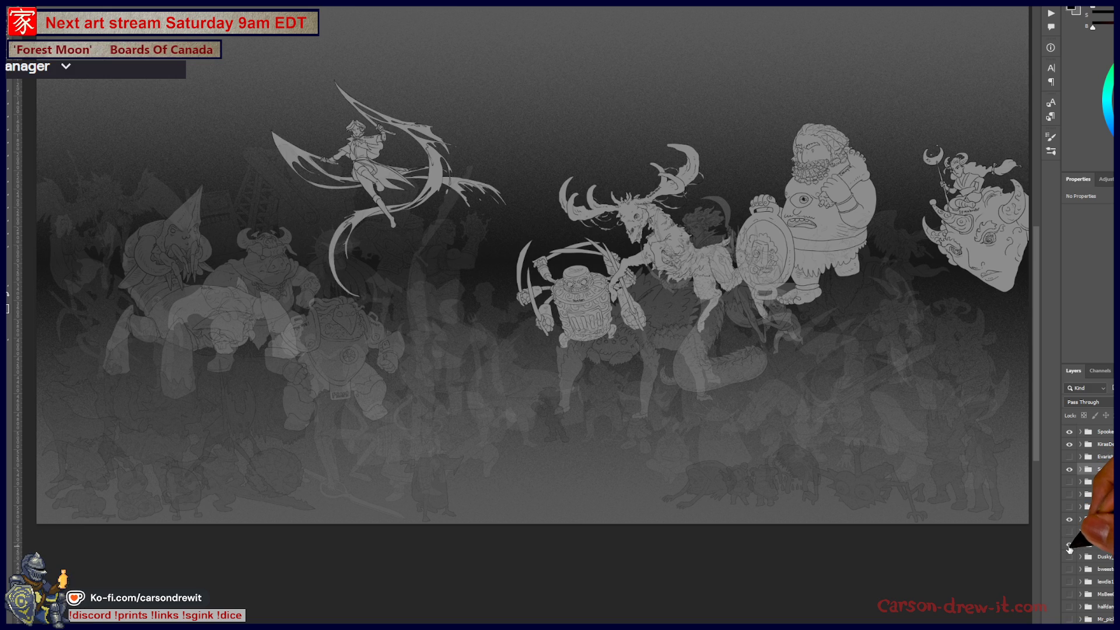
click(1069, 550)
click(1070, 548)
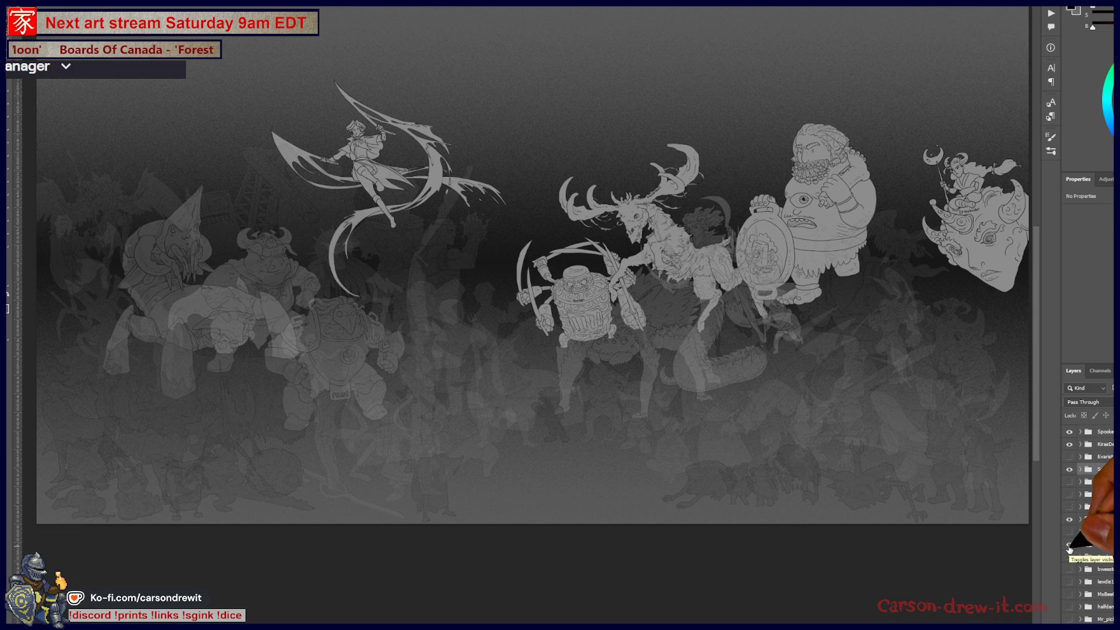
click(1069, 532)
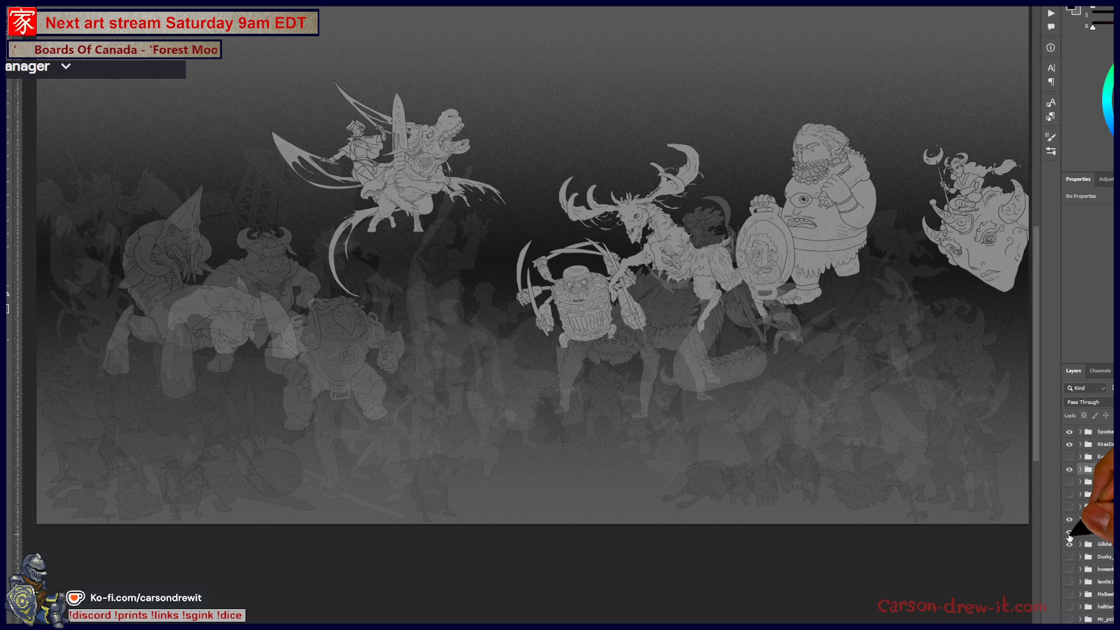
click(1070, 544)
click(1069, 545)
click(1070, 532)
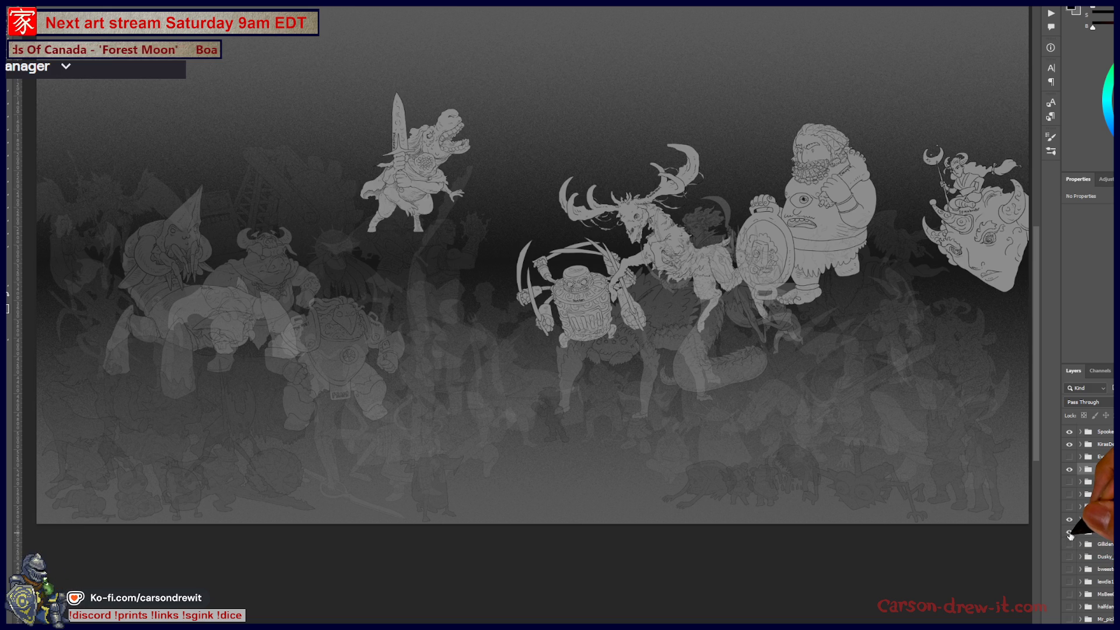
Show the small horned skull and, after comparing with and without it, the central winged figure
click(1069, 509)
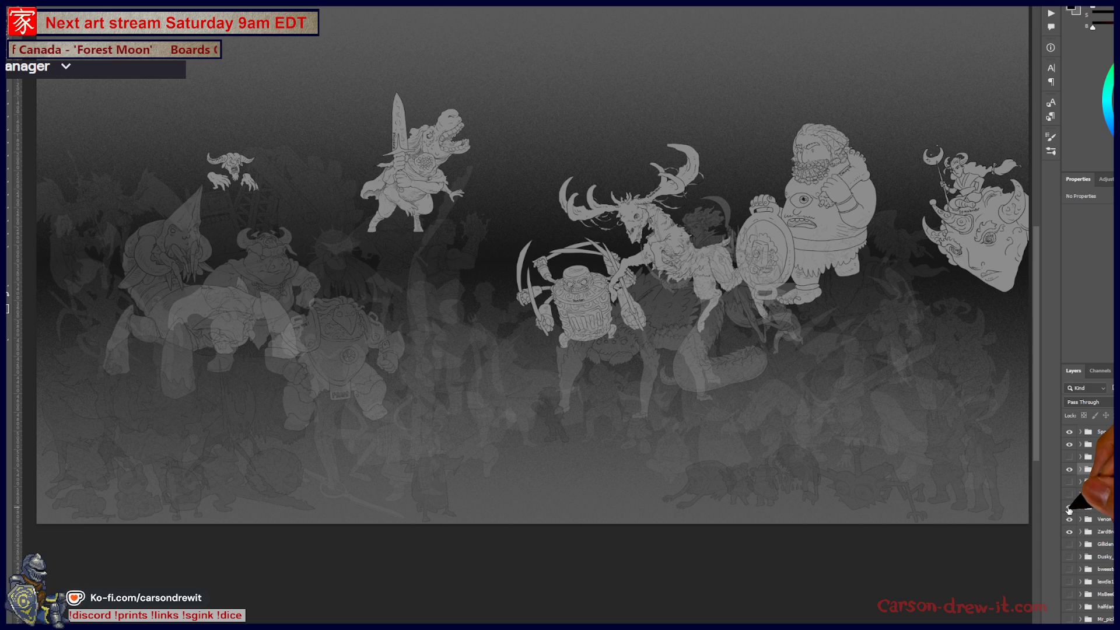
click(1069, 509)
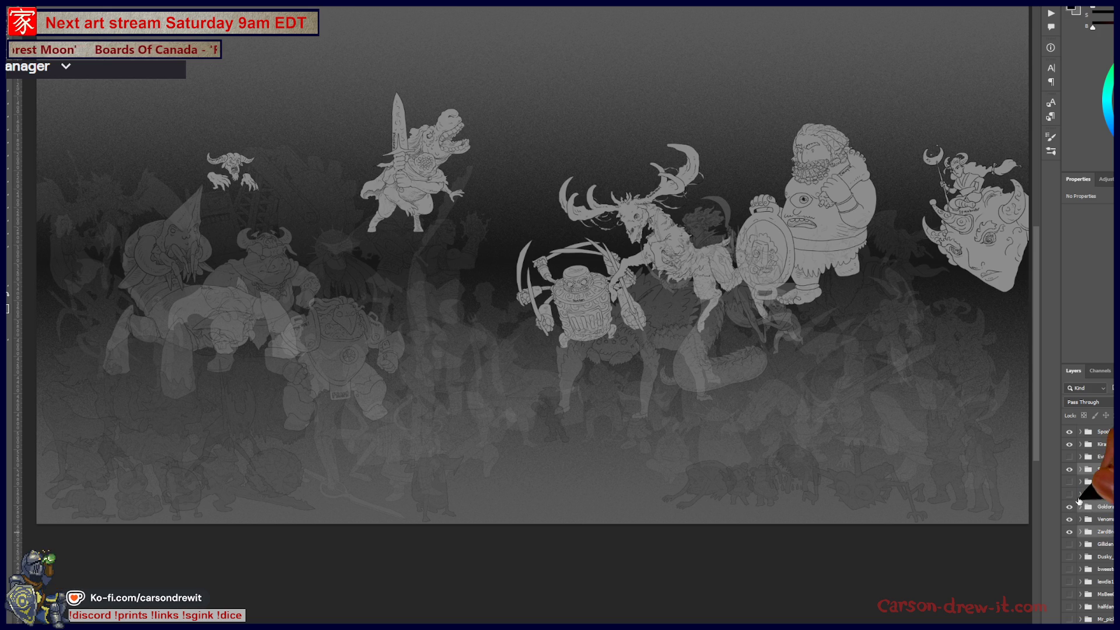
click(1069, 494)
click(1068, 495)
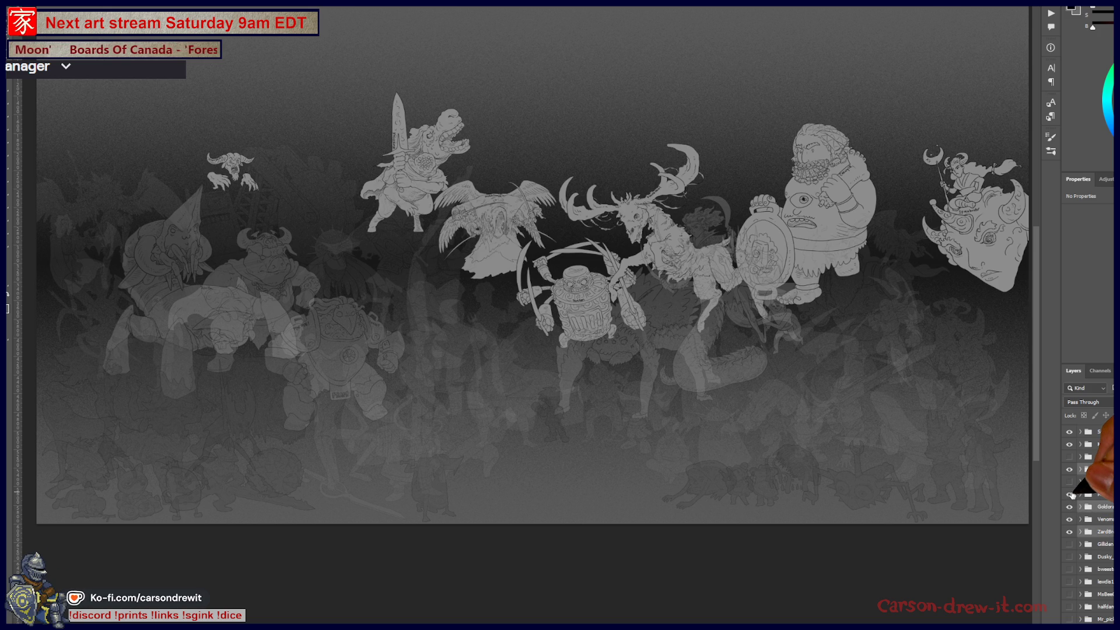
click(1069, 494)
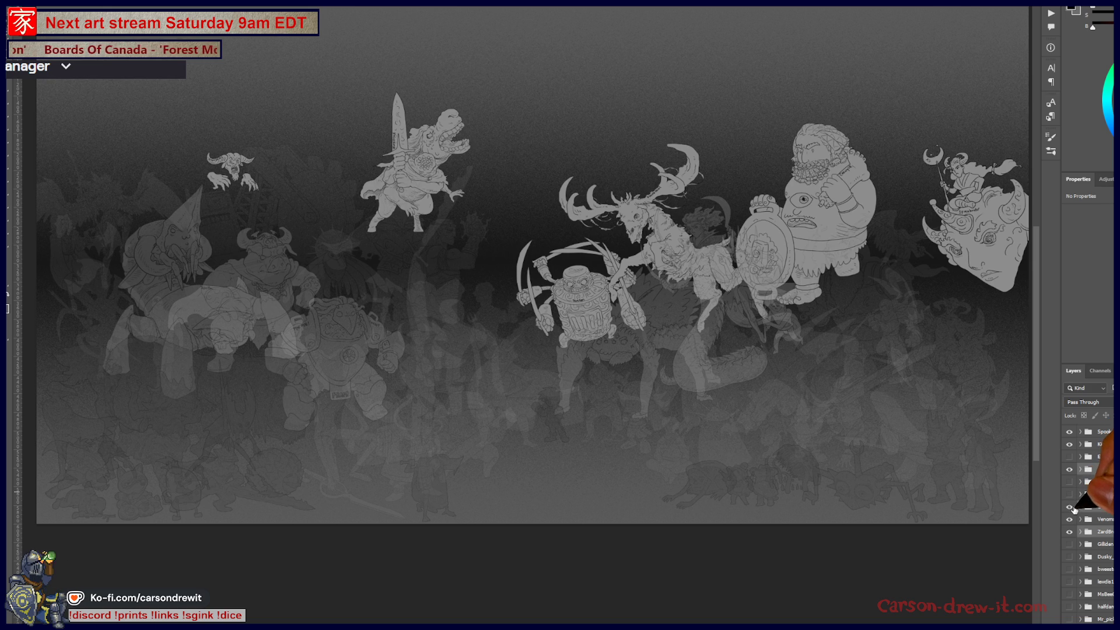
click(1068, 494)
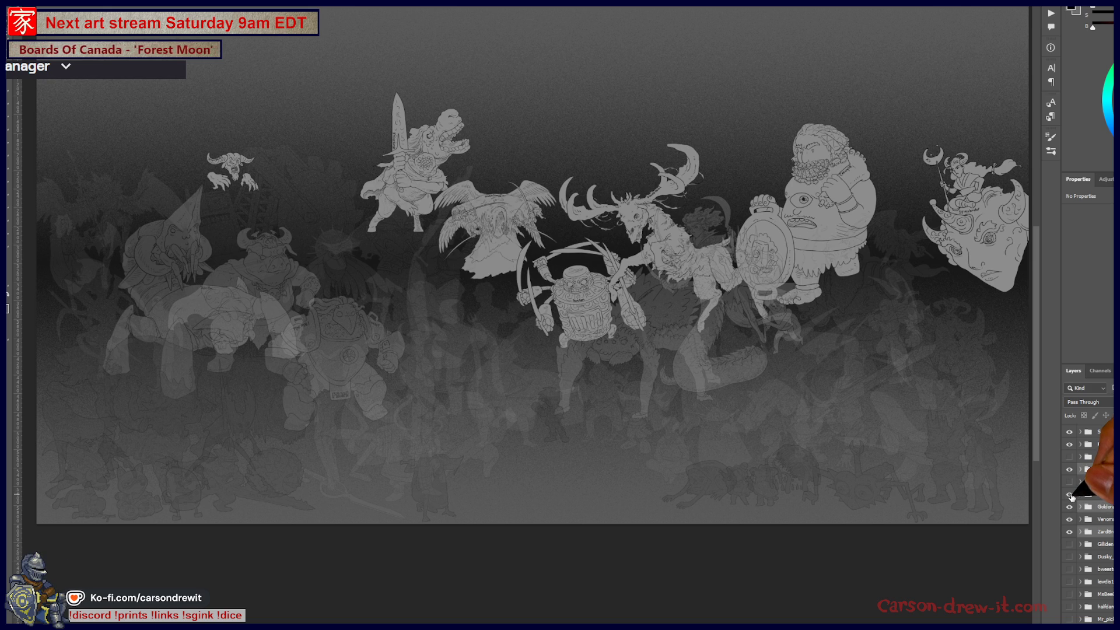
click(1068, 495)
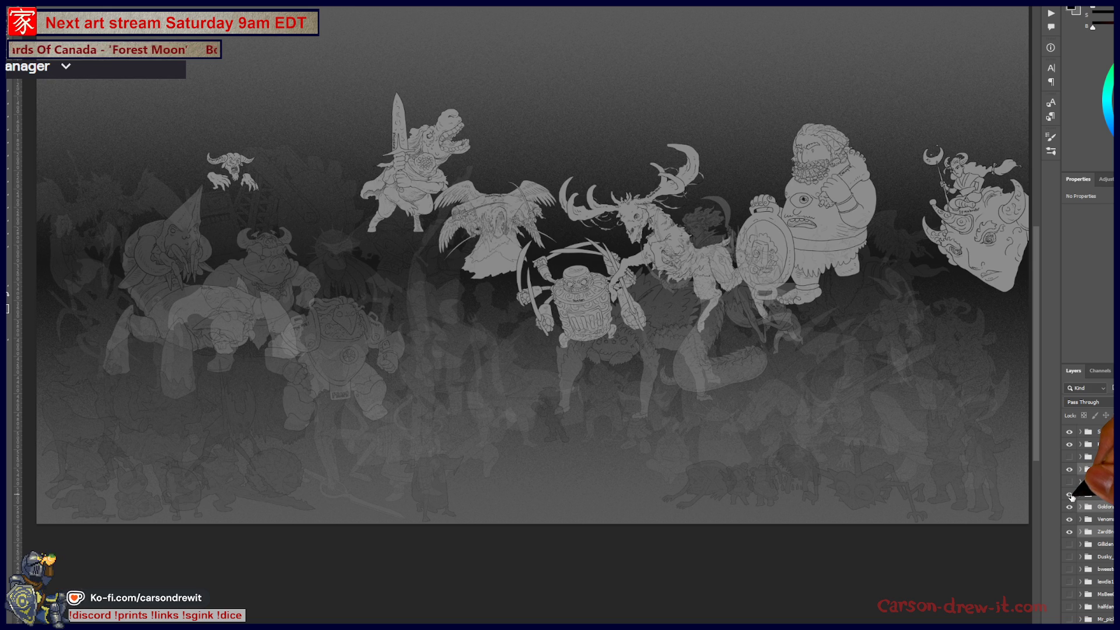
click(1071, 498)
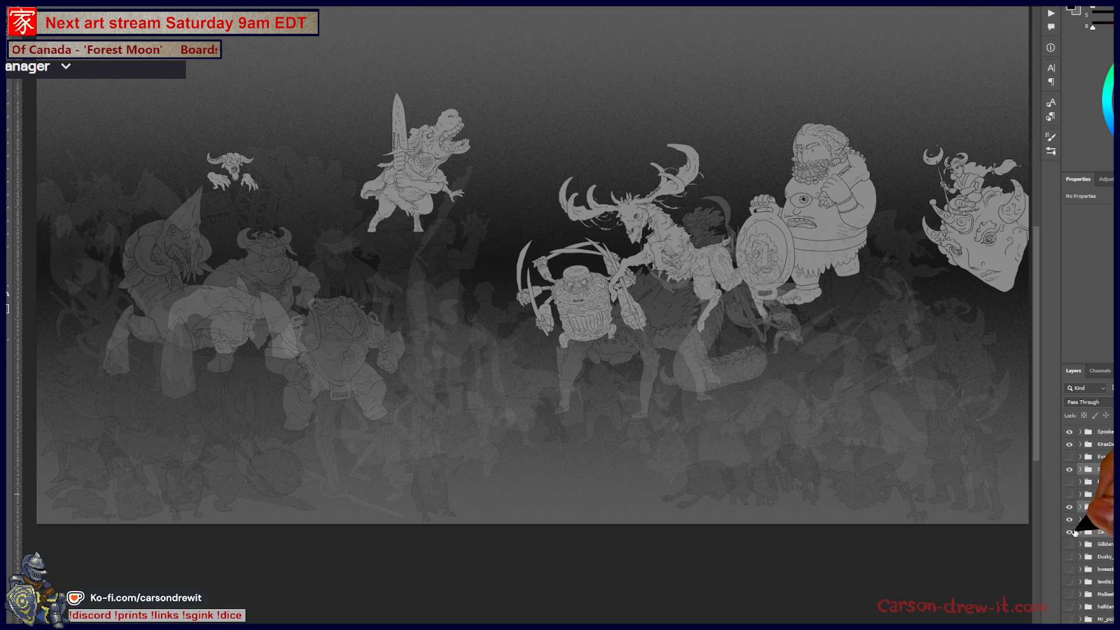
click(1069, 496)
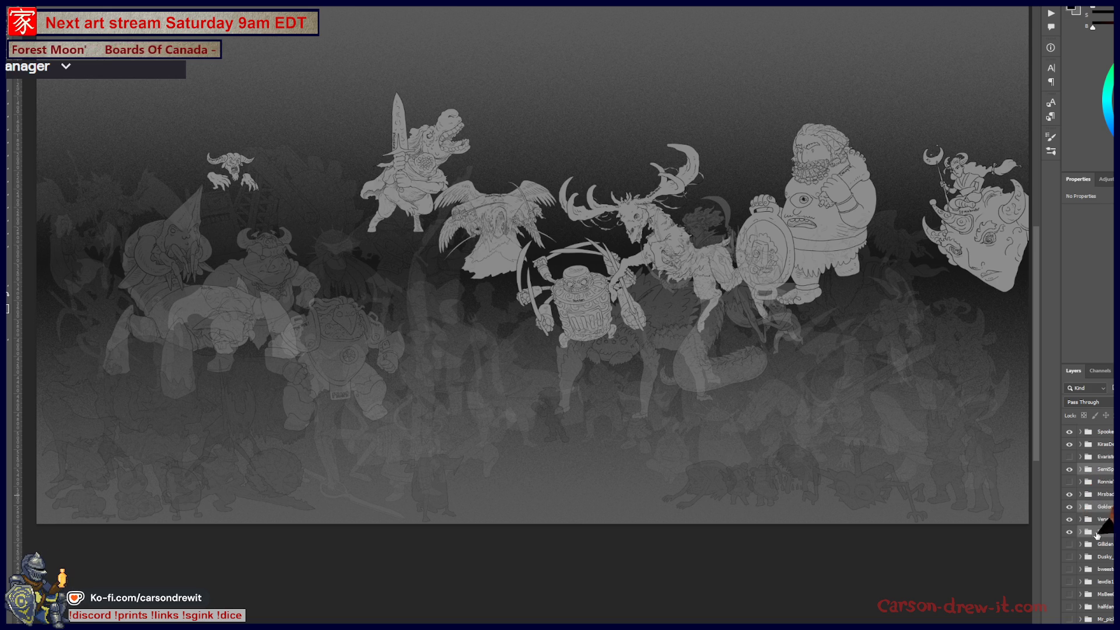
Hide the sword-wielding dinosaur again, leaving the horned skull showing
click(1069, 507)
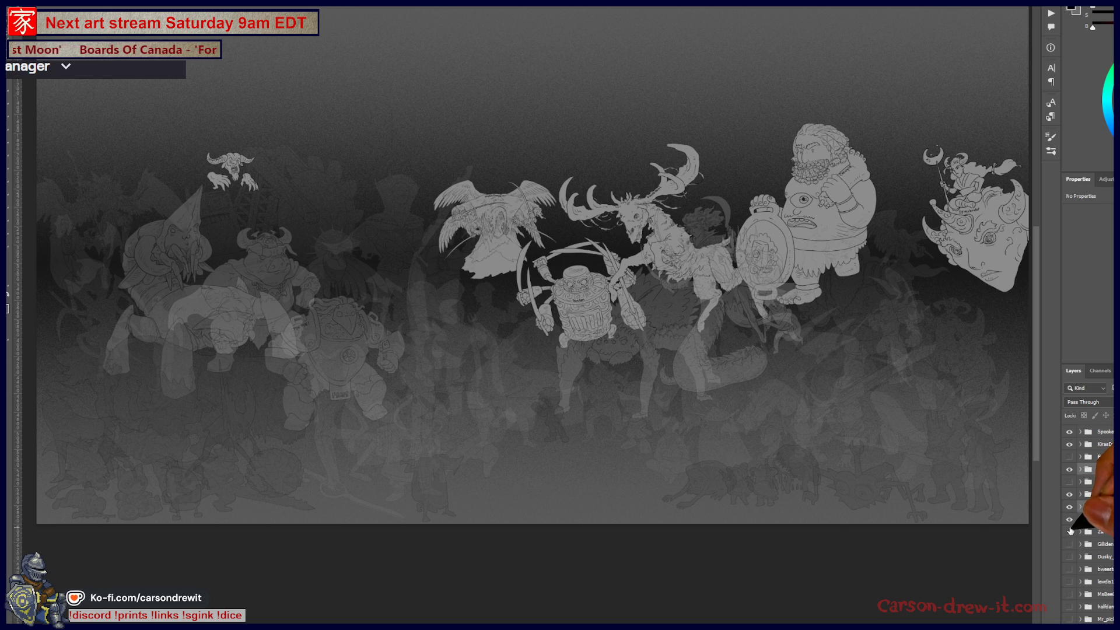
click(1069, 507)
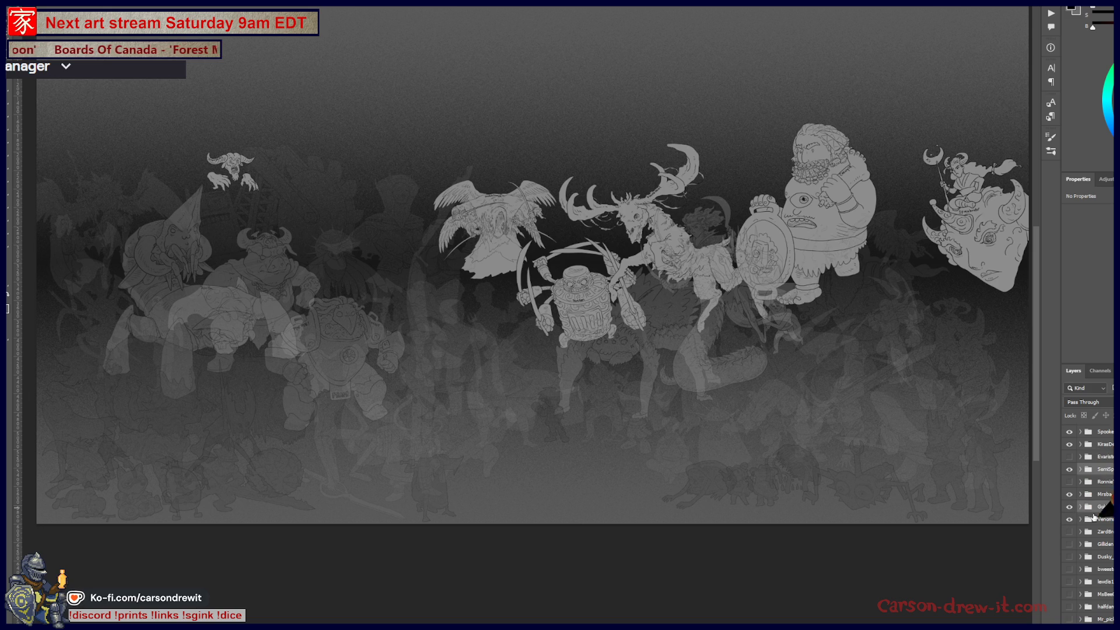
scroll(1097, 489, down, 3)
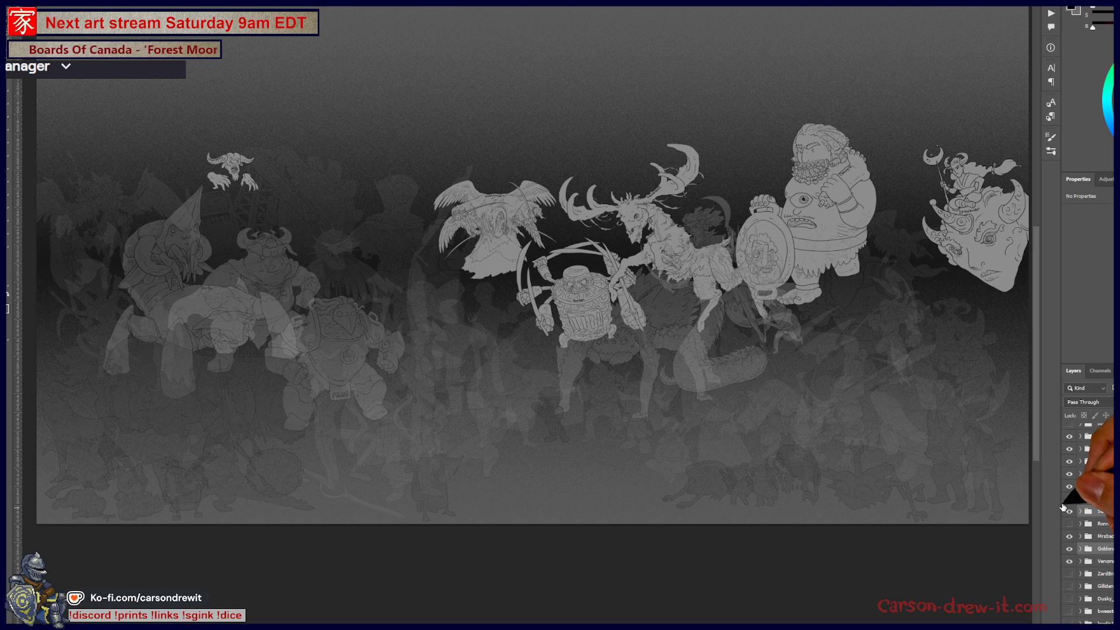
scroll(1097, 491, down, 5)
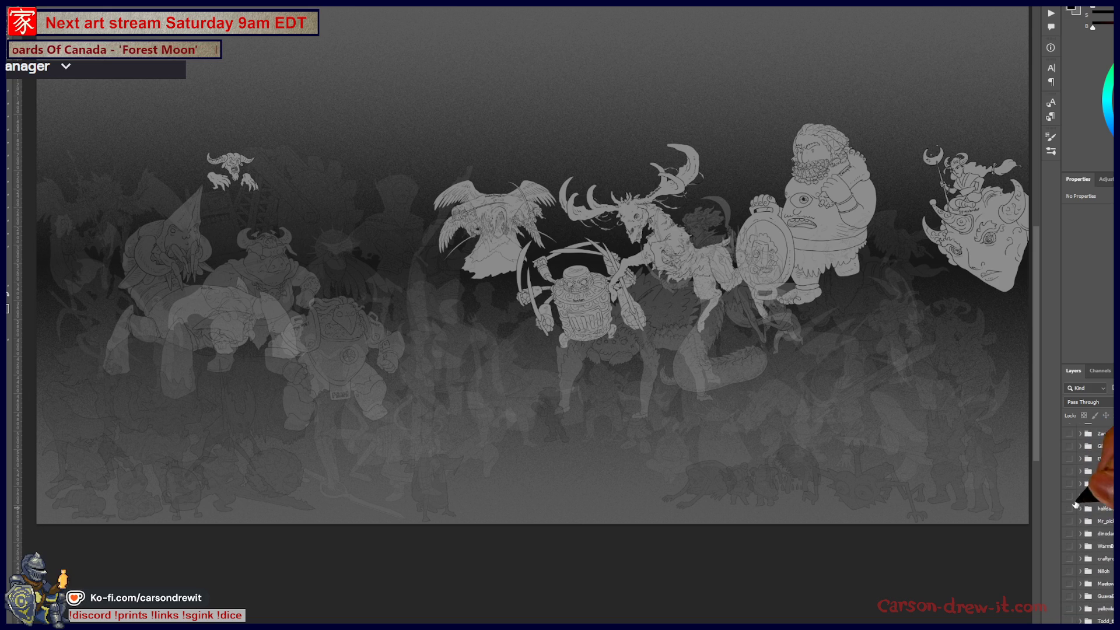
Preview the spear-wielder, the archer and a figure above the bearded character, hiding them again
click(1070, 473)
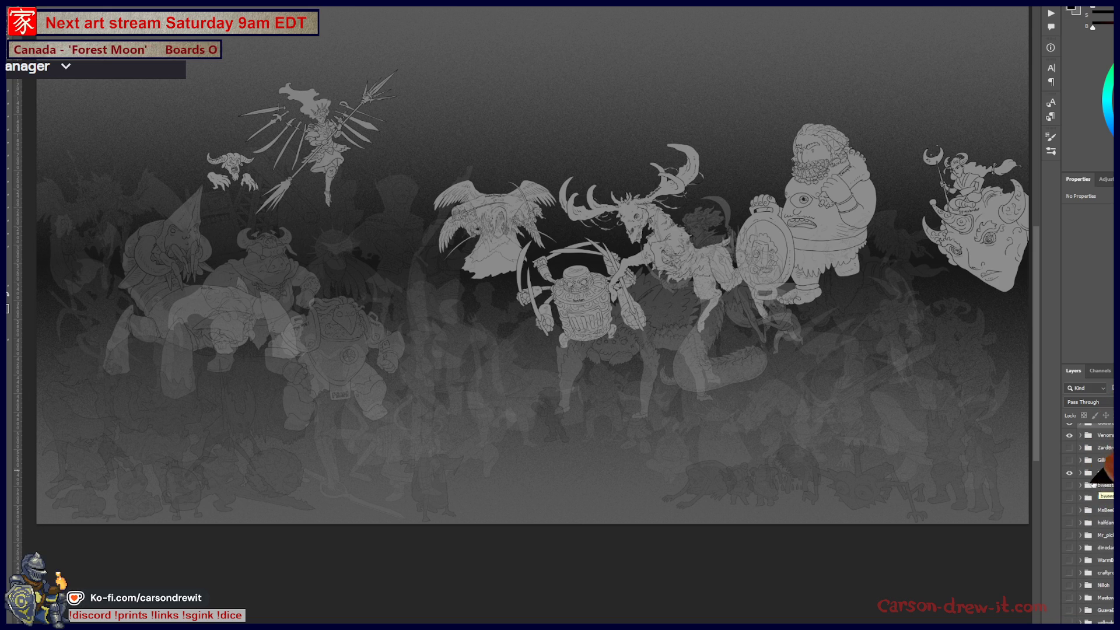
scroll(1087, 467, up, 2)
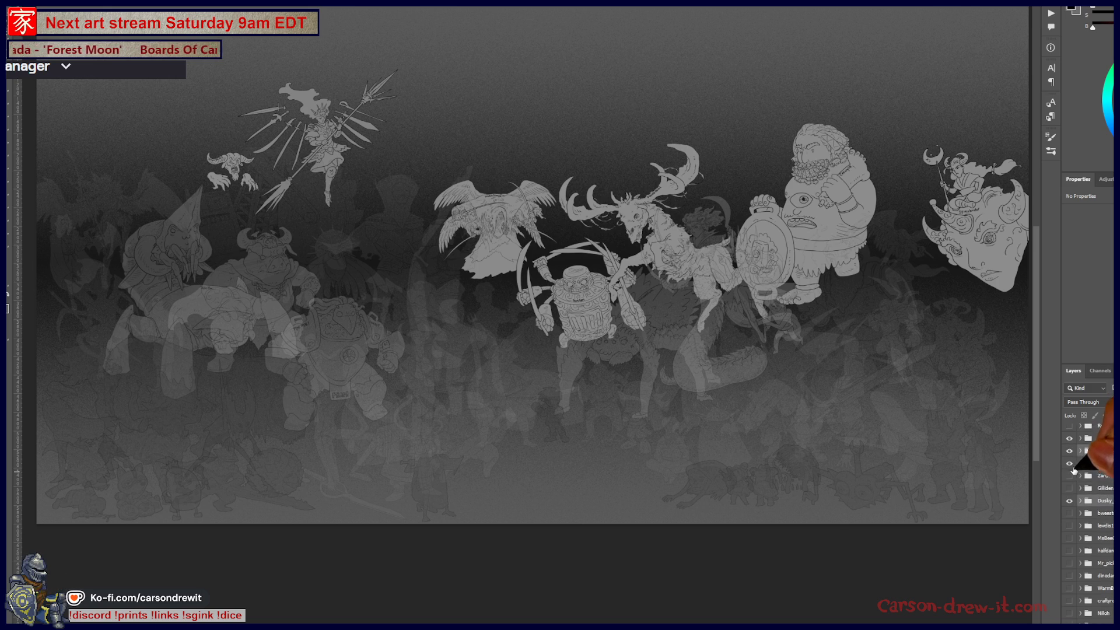
click(1069, 488)
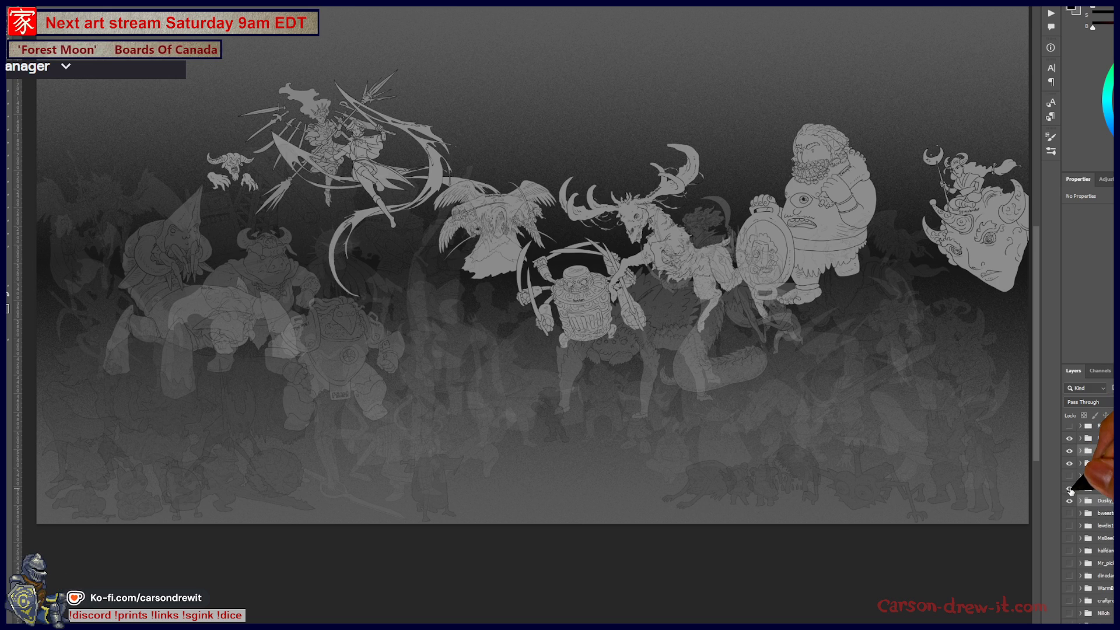
click(1069, 488)
click(1073, 491)
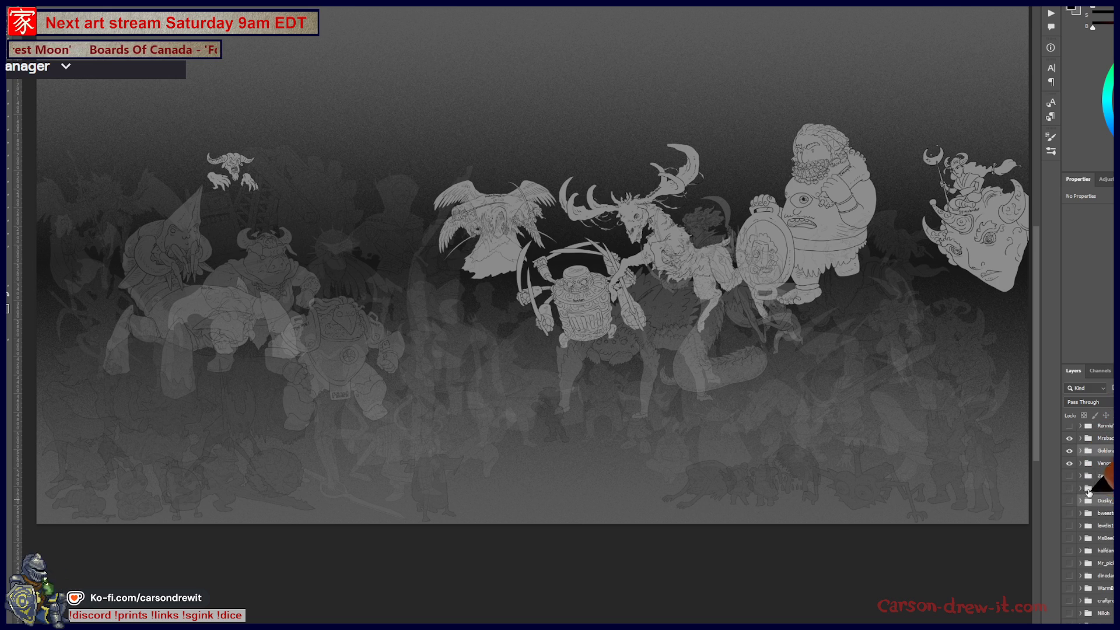
click(1068, 518)
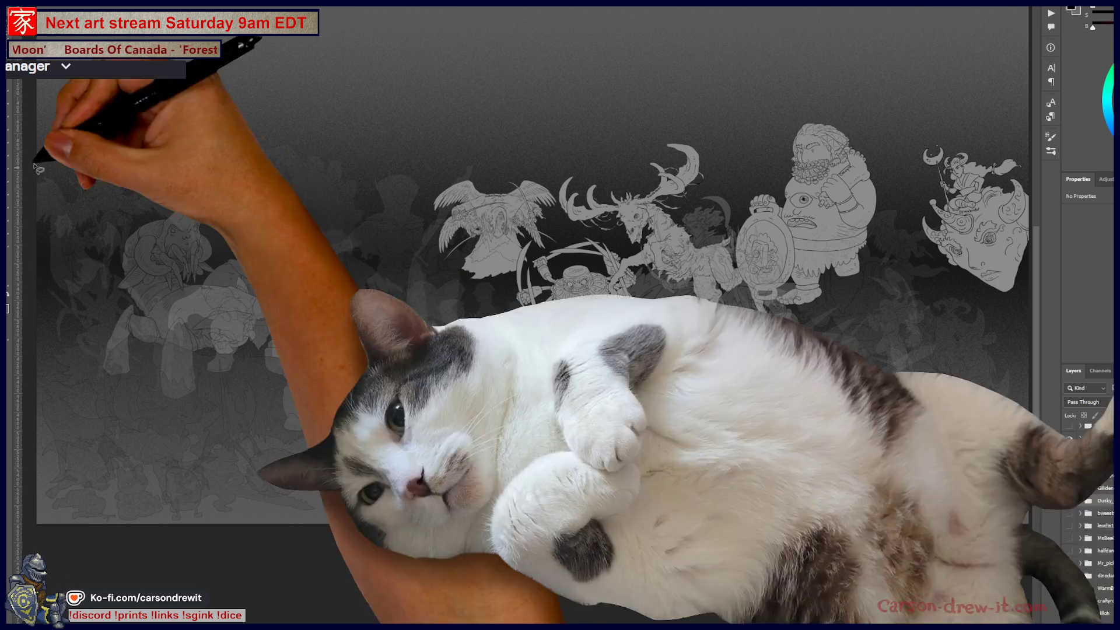
scroll(1072, 525, down, 2)
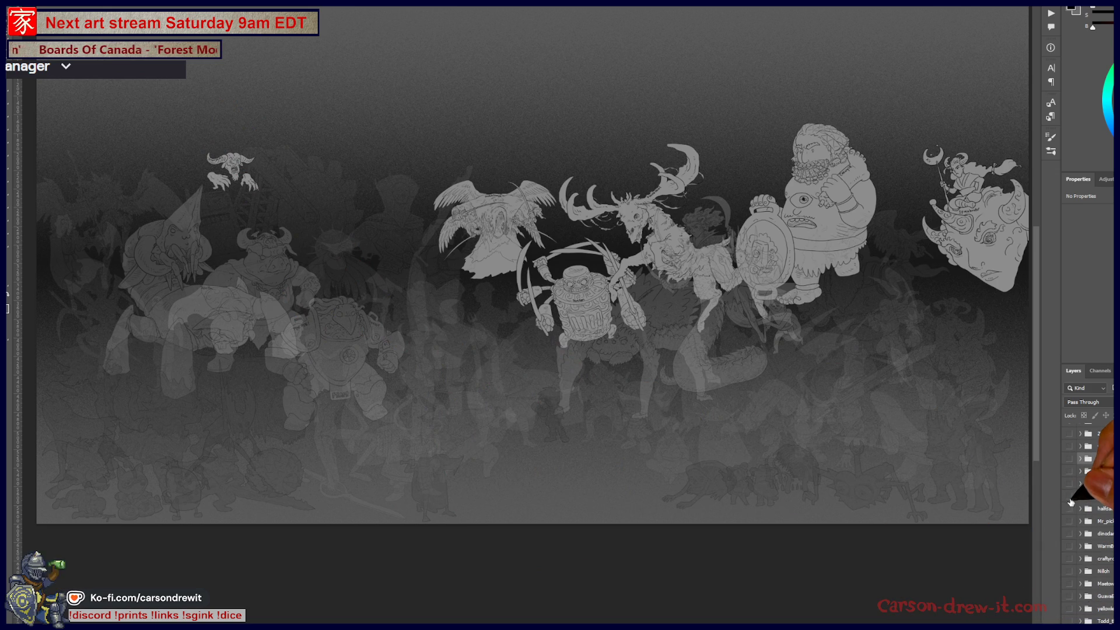
Show the cyclops monster at top-left and the goblin near top centre, hiding one other character
click(1068, 499)
click(1068, 501)
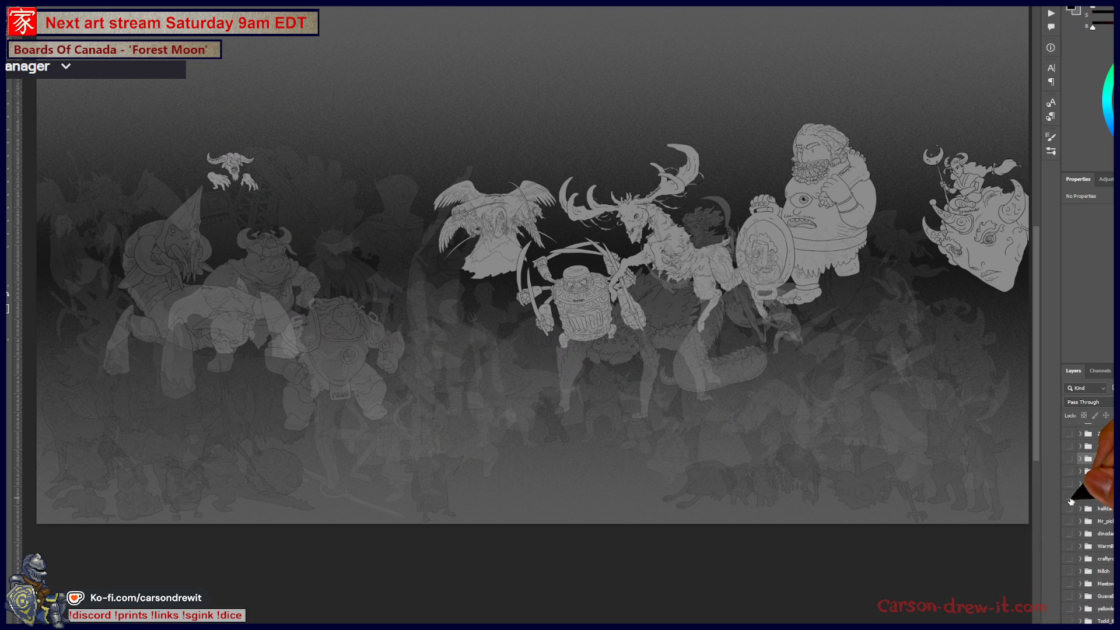
click(1069, 500)
click(1069, 486)
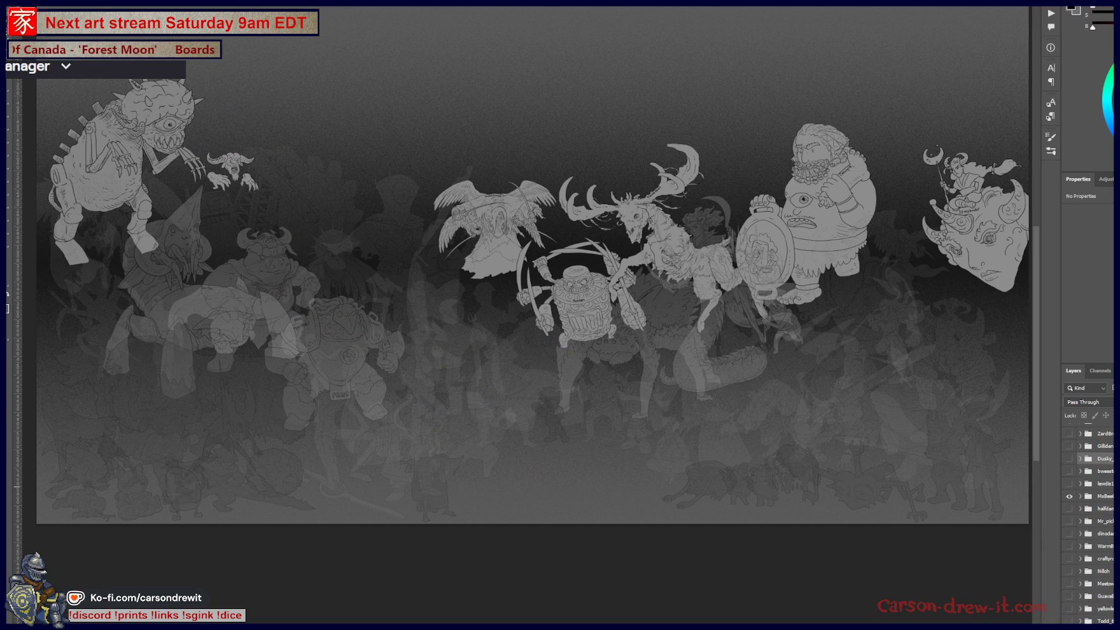
scroll(1081, 518, up, 2)
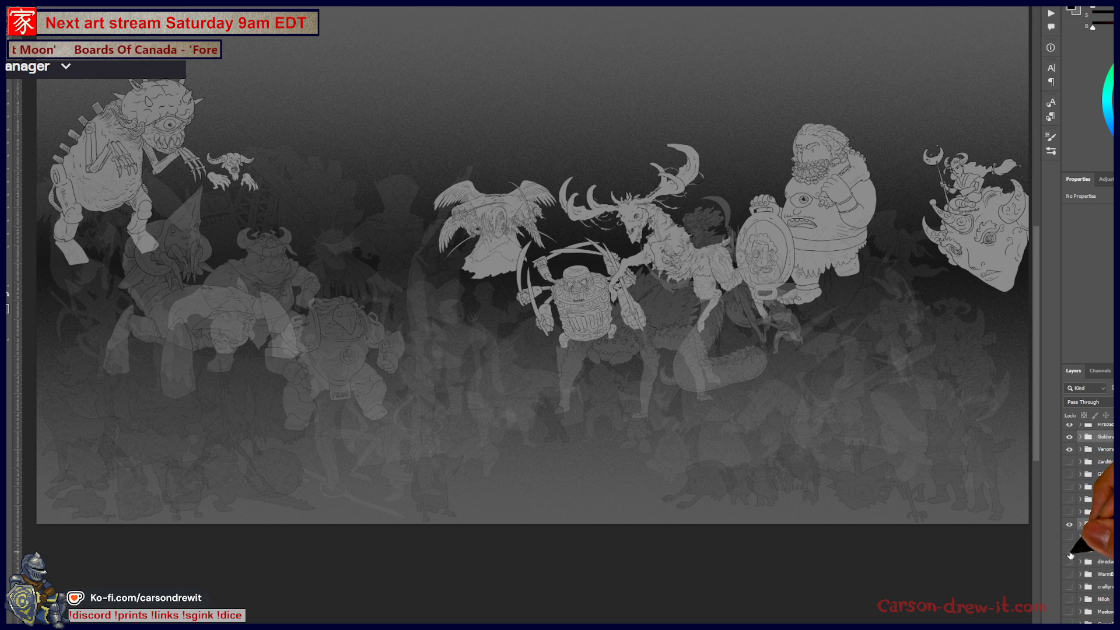
click(1070, 551)
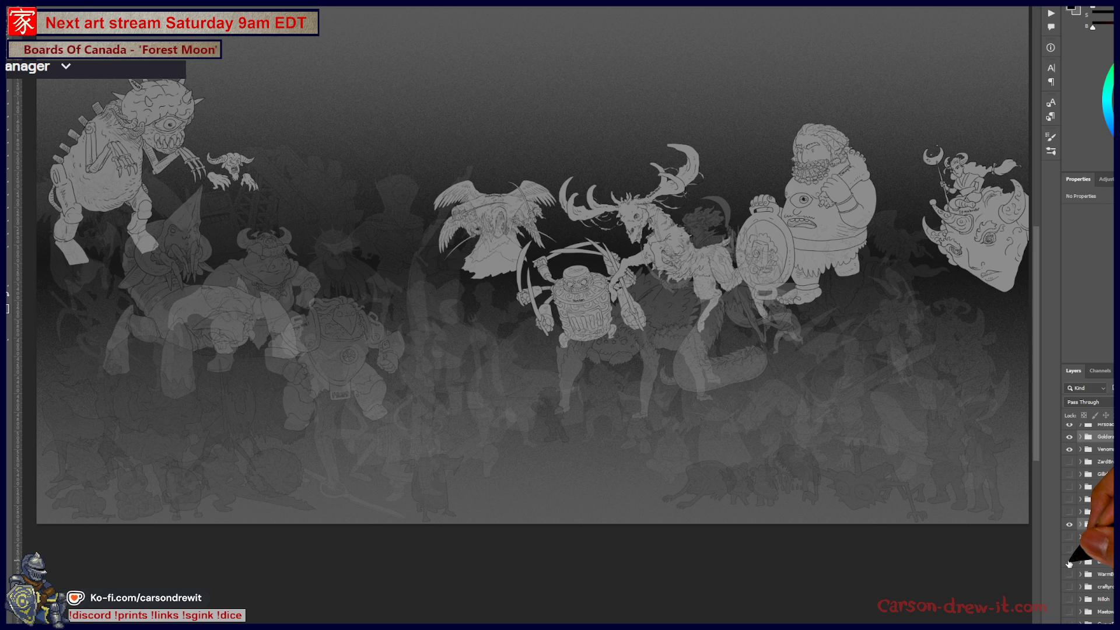
scroll(1089, 526, down, 3)
scroll(1090, 525, down, 3)
scroll(1090, 525, down, 3)
scroll(1109, 532, up, 1)
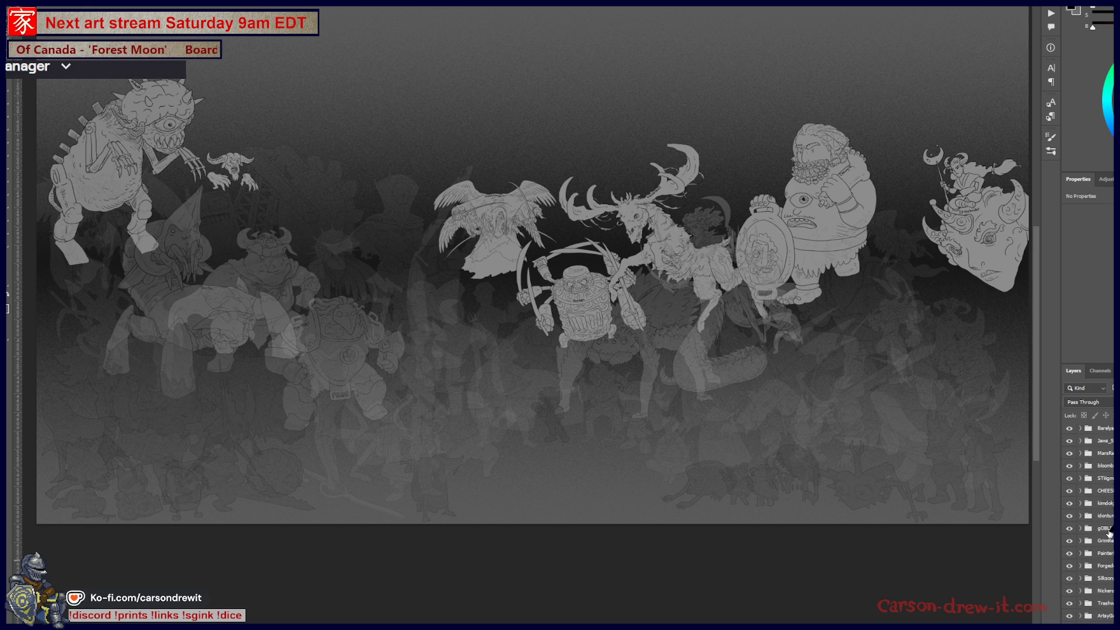
scroll(1109, 532, down, 3)
Move the bottom pixel layer up to one position below the top of the stack
click(1094, 578)
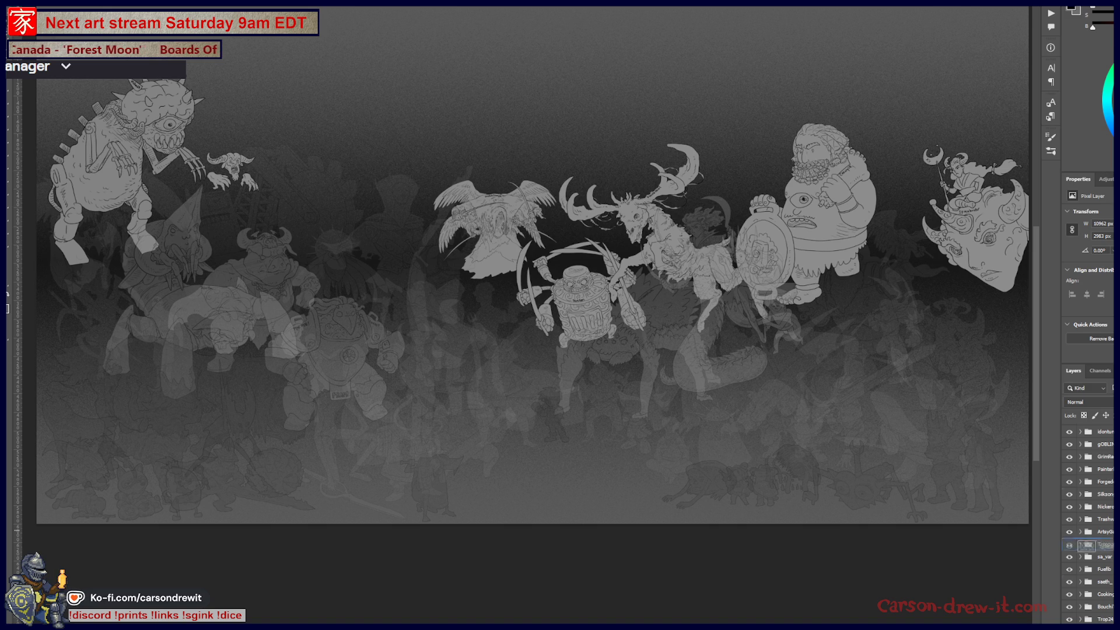
drag(1089, 573, 1087, 431)
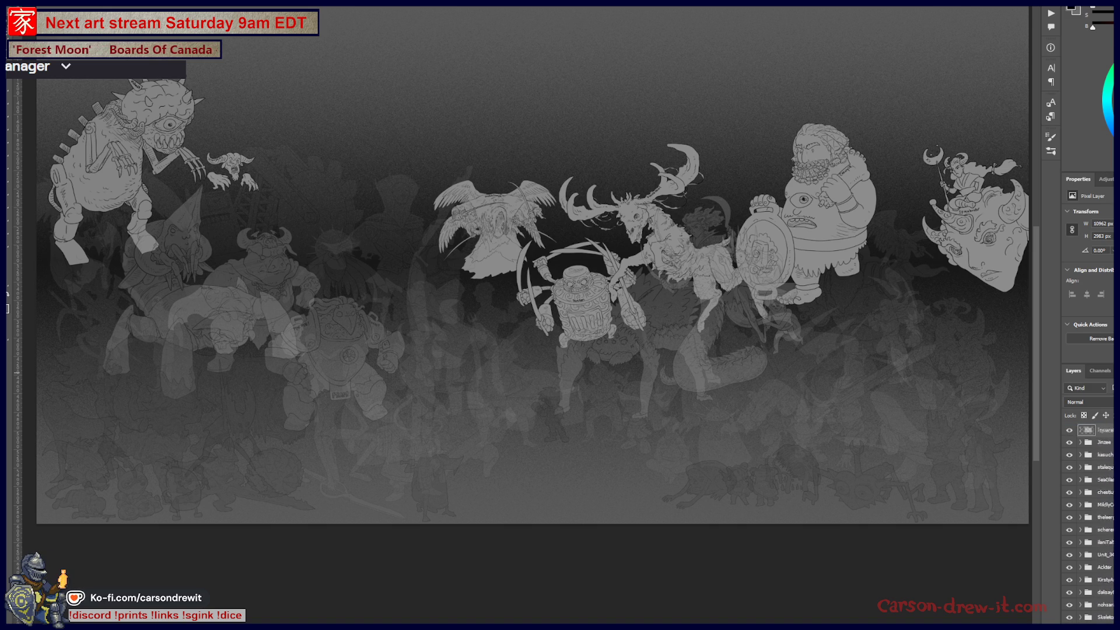
scroll(1089, 525, up, 3)
drag(1104, 548, 1109, 561)
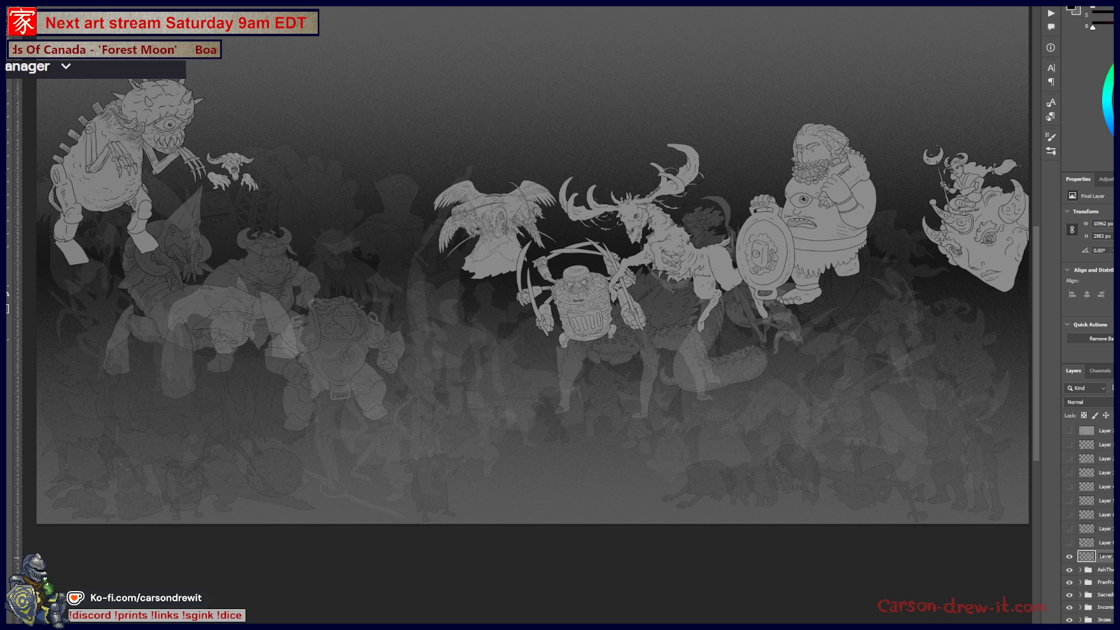
scroll(1089, 508, down, 3)
scroll(1089, 508, down, 3)
scroll(1090, 508, down, 3)
scroll(1089, 508, down, 3)
scroll(1090, 508, down, 3)
scroll(1089, 508, down, 3)
scroll(1090, 508, down, 3)
scroll(1104, 557, down, 3)
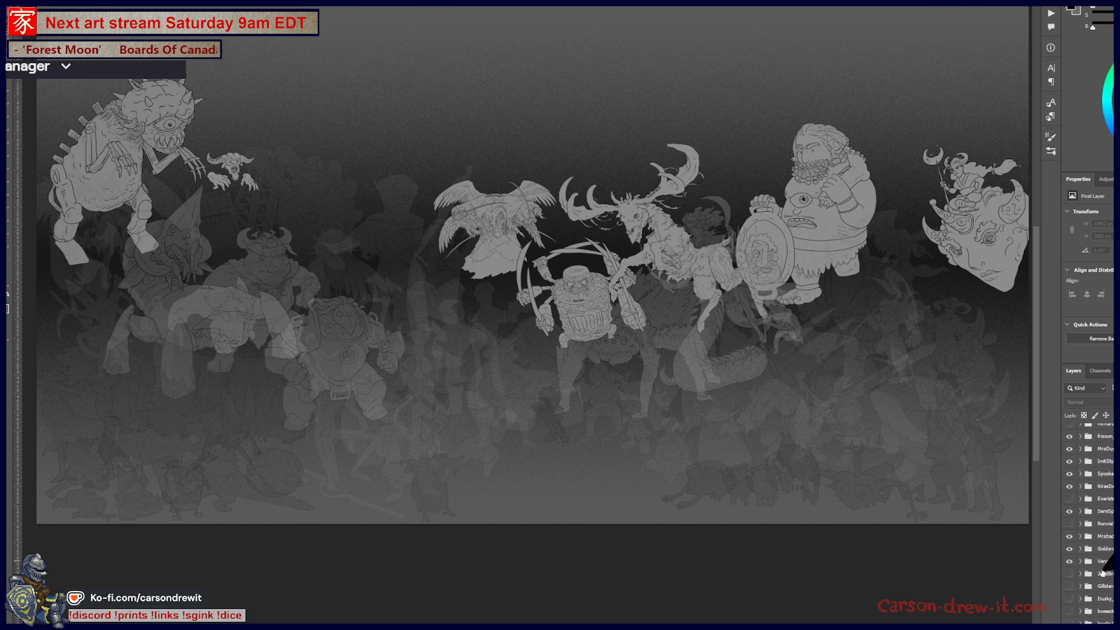
scroll(1104, 569, down, 3)
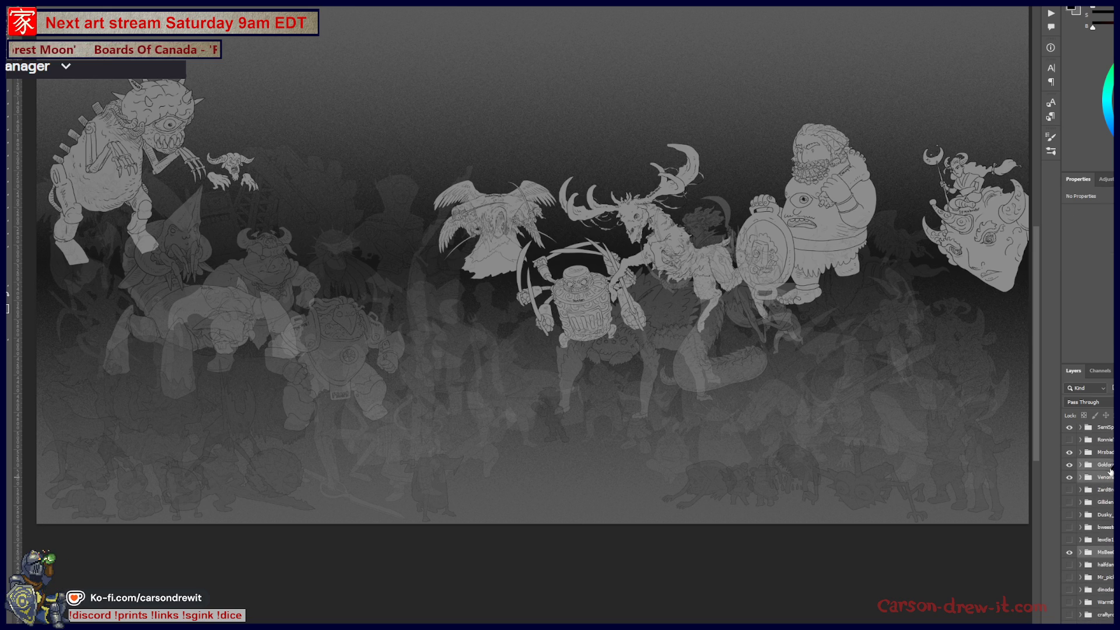
scroll(1105, 507, up, 3)
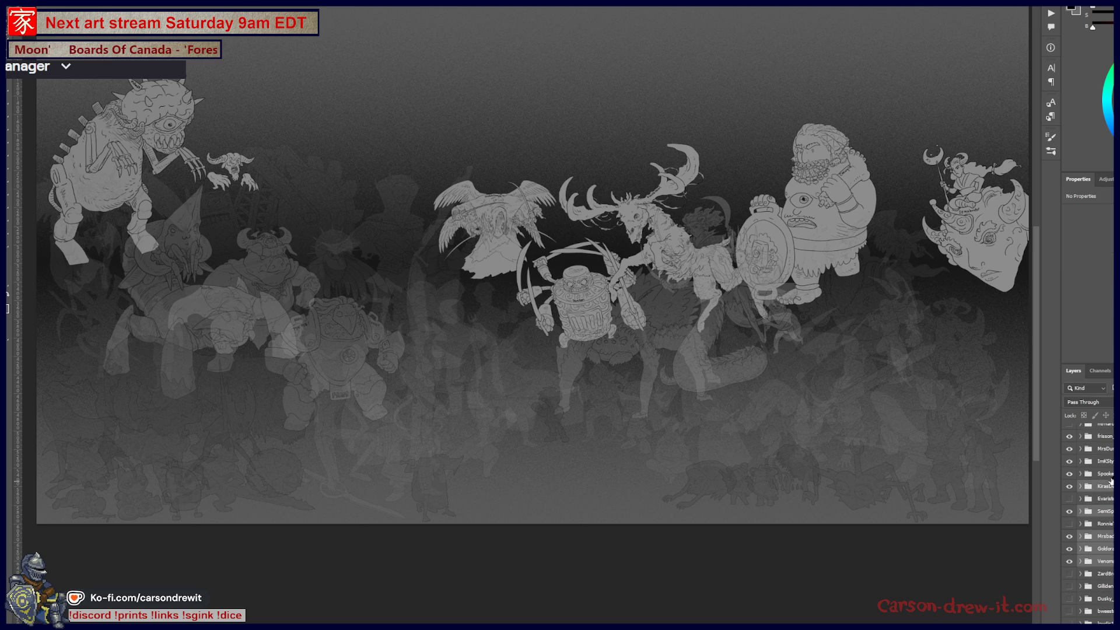
scroll(1109, 446, up, 3)
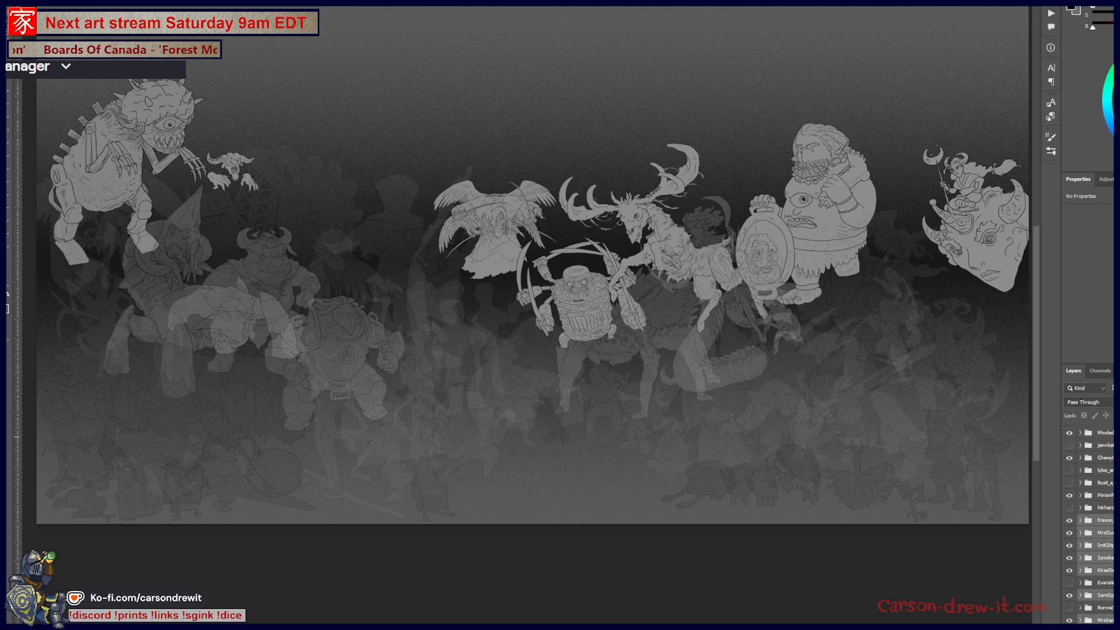
scroll(1106, 512, up, 2)
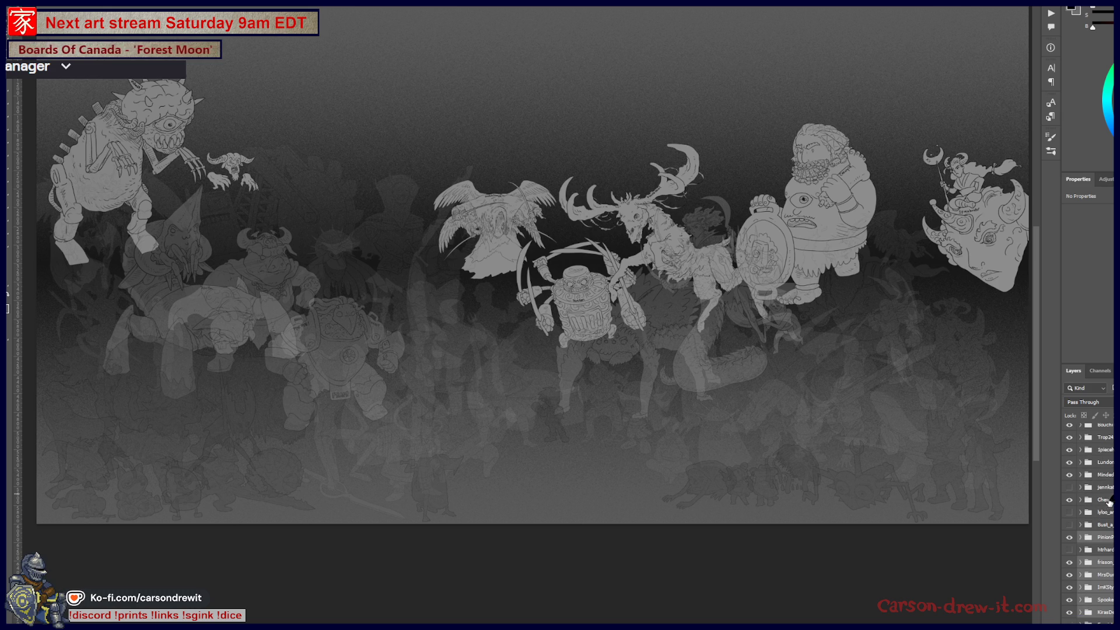
scroll(1110, 451, up, 2)
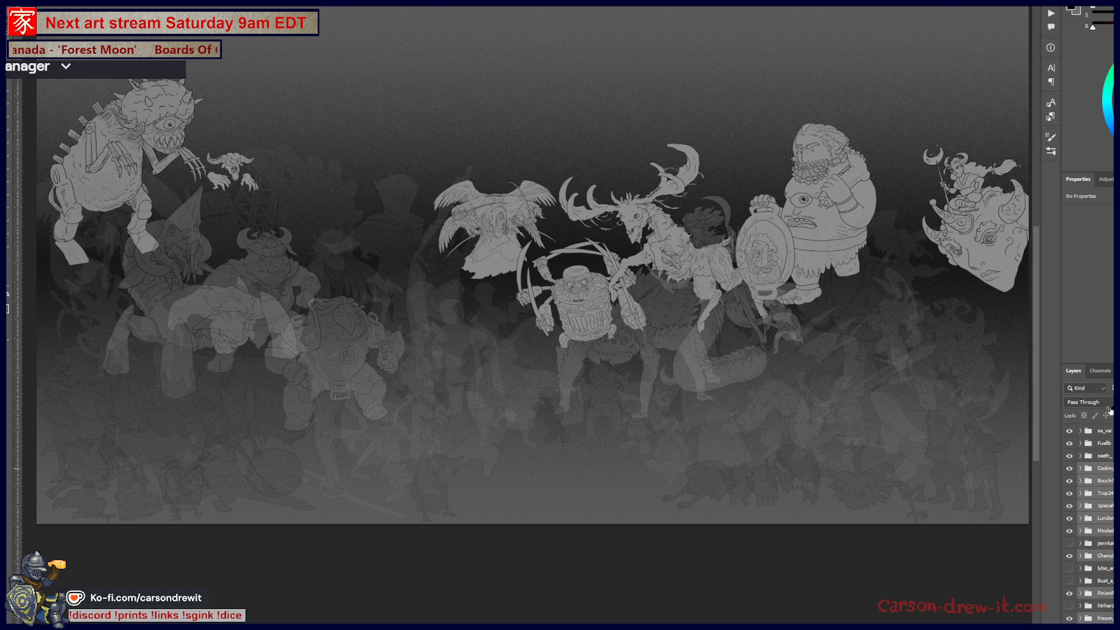
Hide the bright figures, show the boxy dragon and skeleton, and try the sword knight before hiding it
key(ctrl+comma)
key(ctrl+comma)
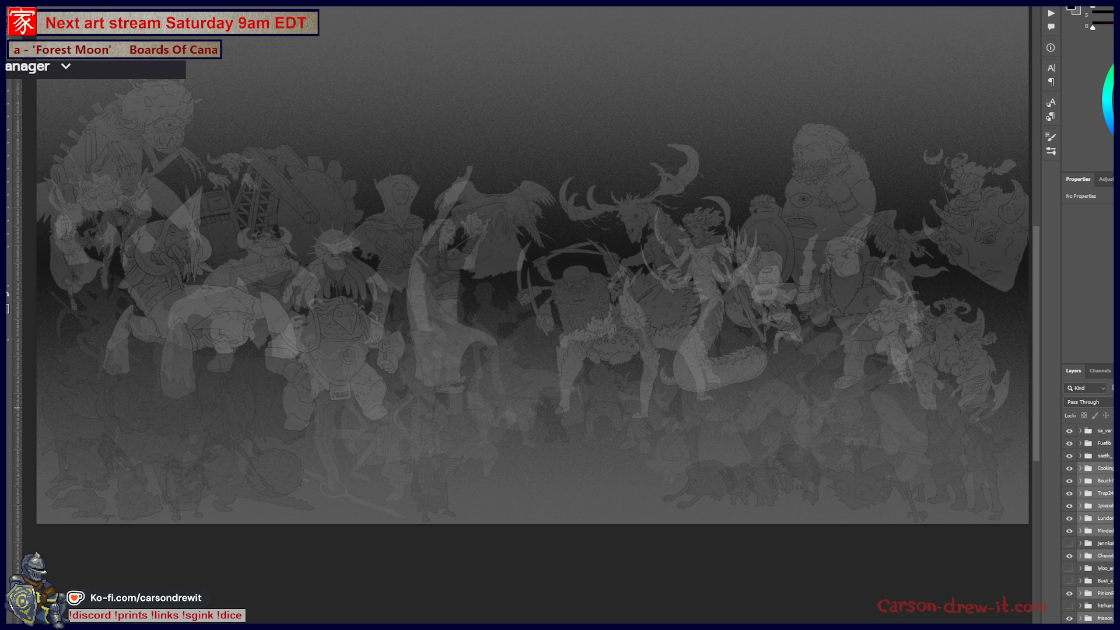
scroll(1089, 525, down, 3)
scroll(1089, 490, up, 3)
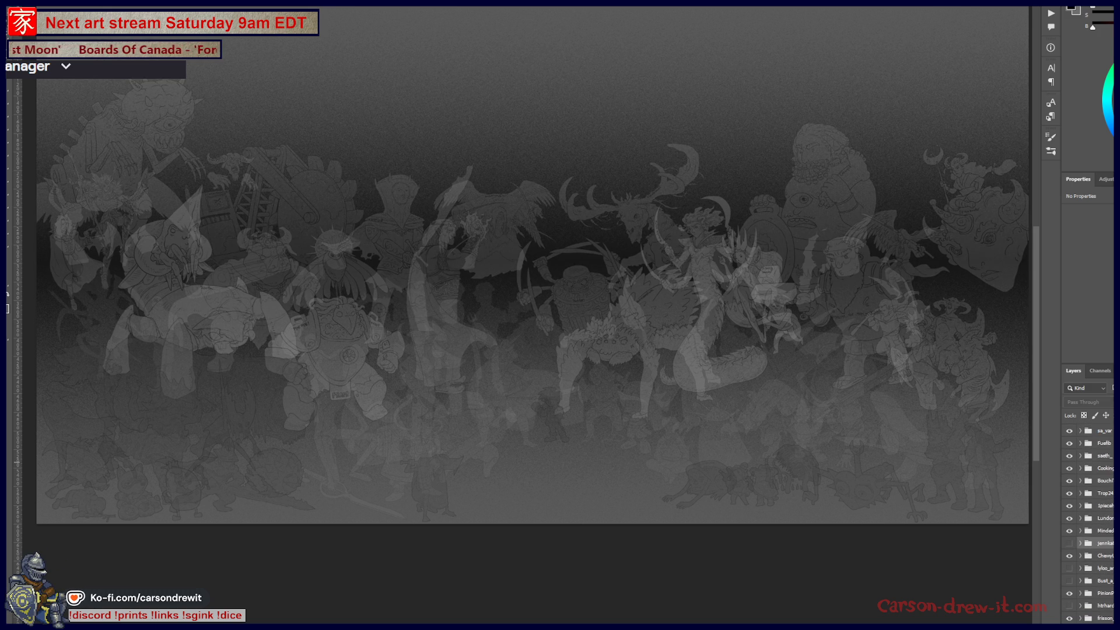
click(1069, 542)
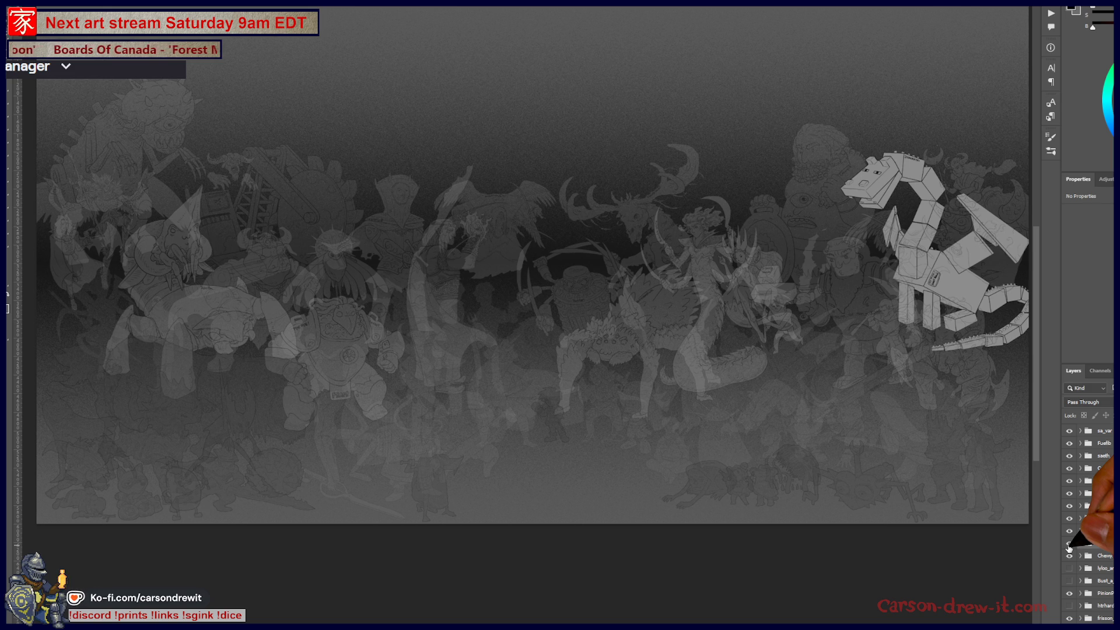
scroll(1085, 525, down, 1)
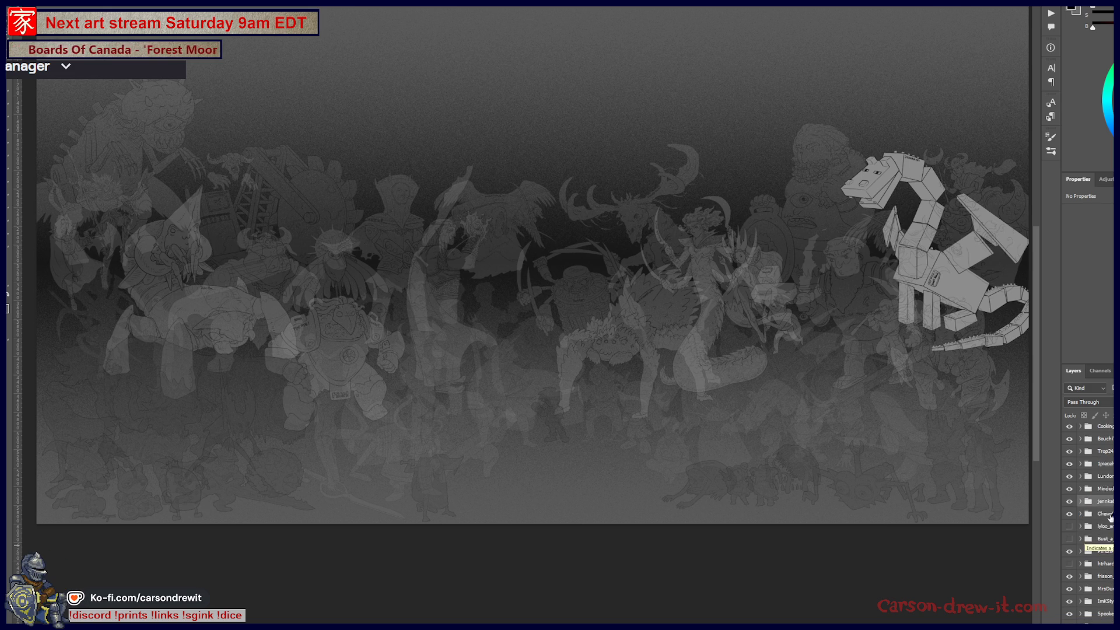
click(1070, 527)
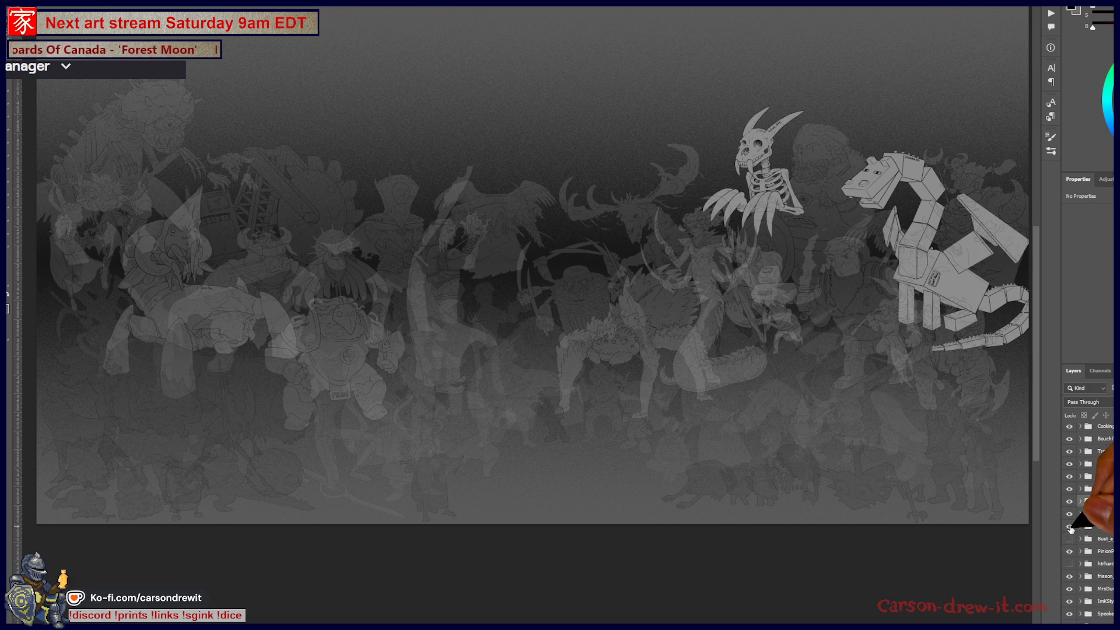
click(1069, 526)
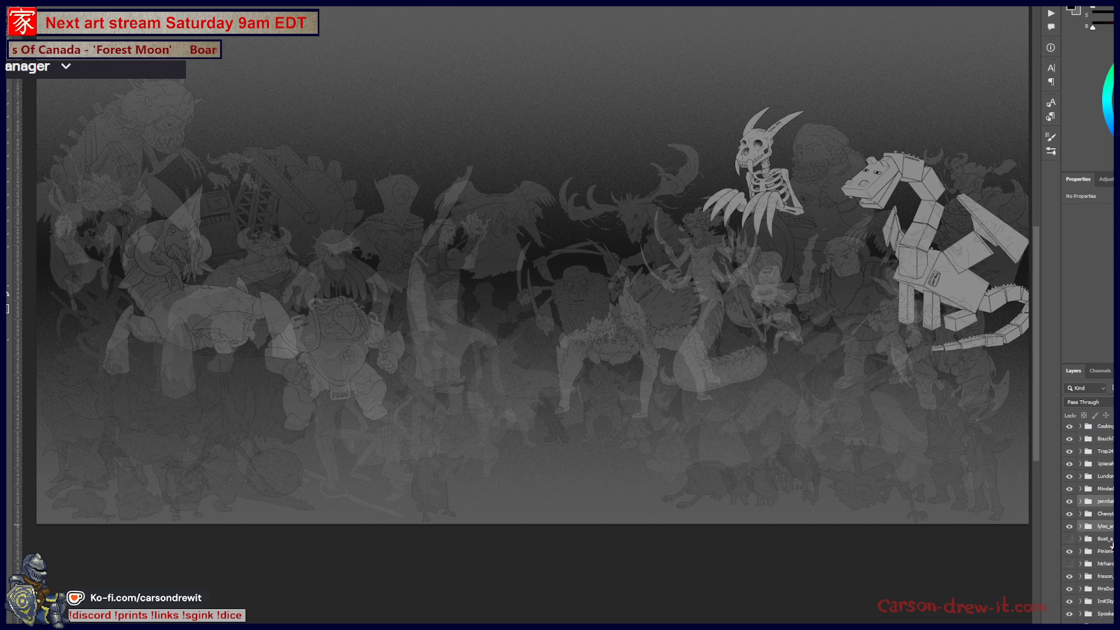
click(1069, 539)
click(1069, 539)
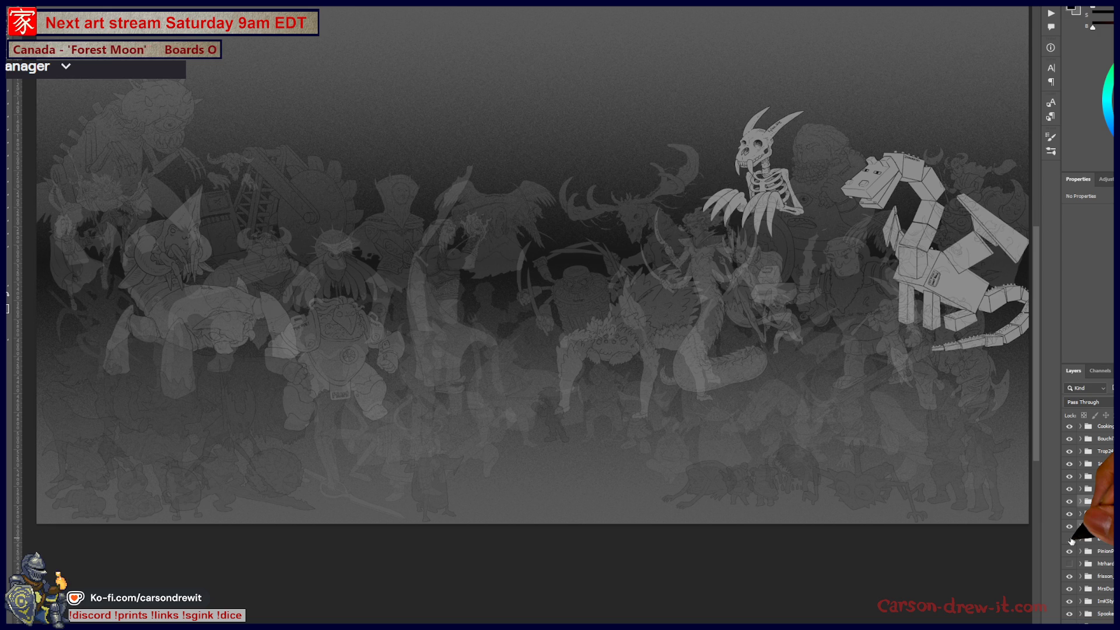
click(1069, 540)
scroll(1072, 541, down, 1)
scroll(1071, 534, down, 1)
Try the wolf creature and knight over the skeleton, hide both, then draw an arrow right of the ellipses on the sketch board
click(1069, 526)
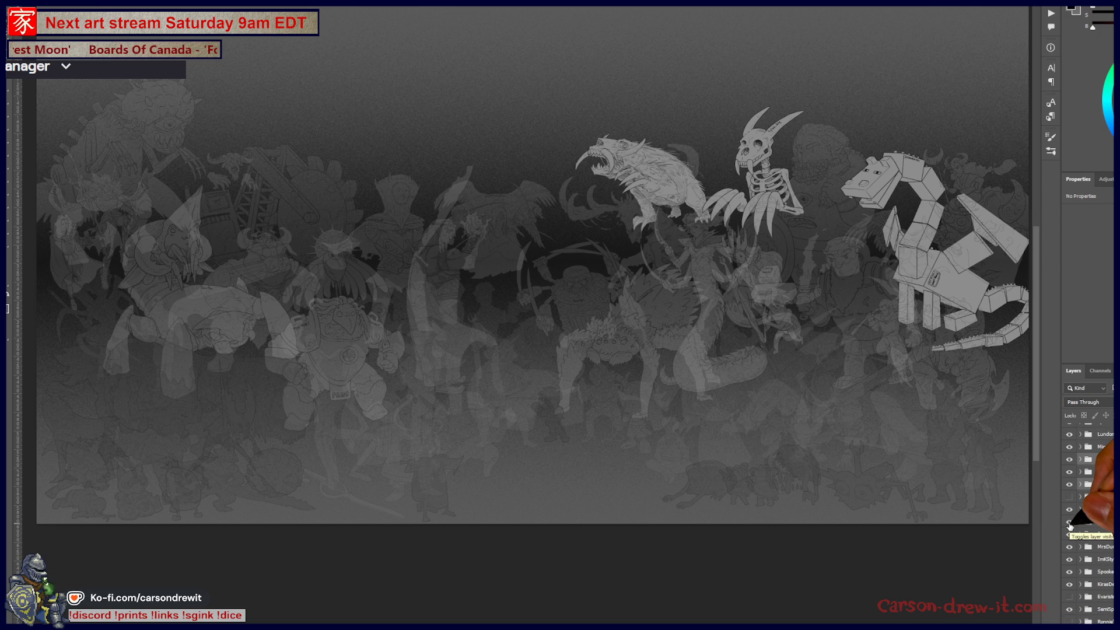
click(1070, 498)
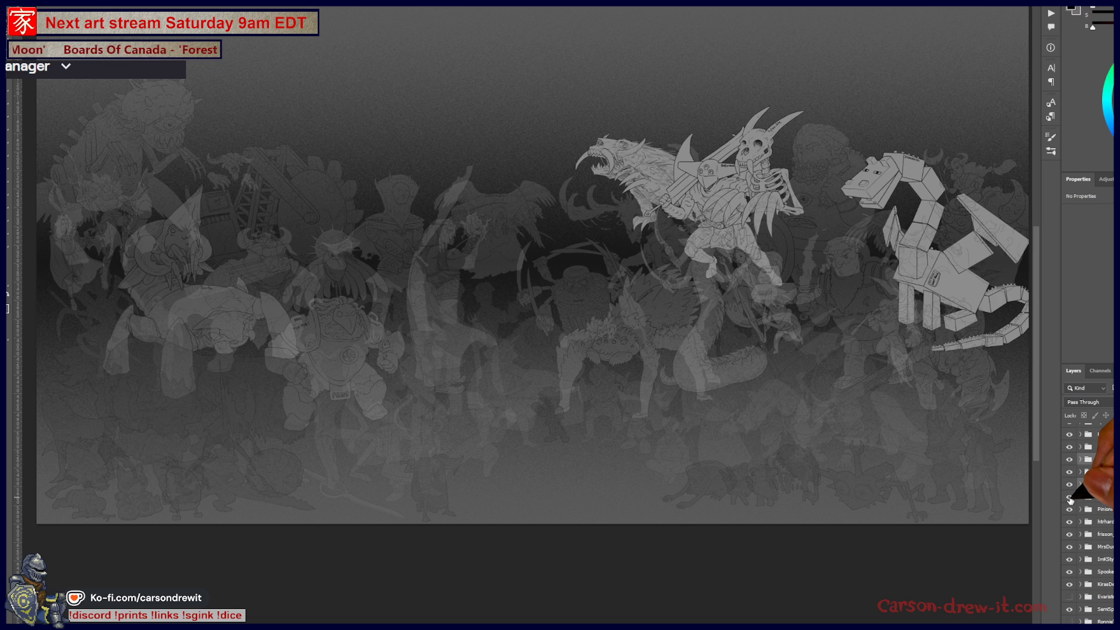
click(1070, 497)
click(1070, 526)
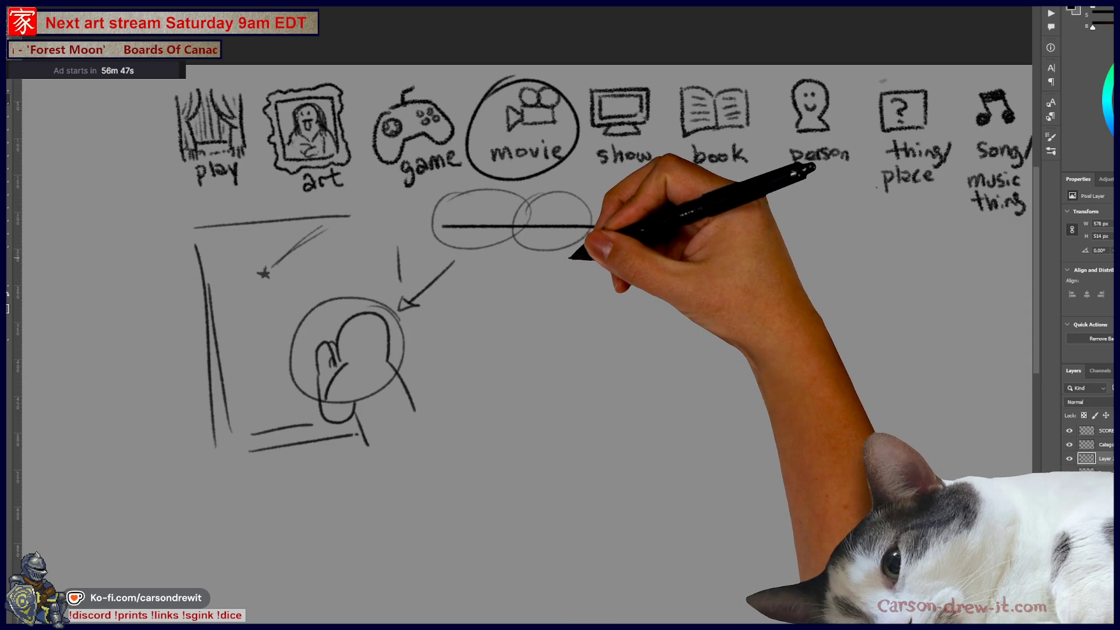
mouse_move(570, 258)
mouse_down()
mouse_move(635, 279)
mouse_move(574, 306)
mouse_move(655, 321)
mouse_up()
Sketch a sailboat with mast, hull, deck line and wavy waterline, undoing the first two strokes
mouse_move(578, 339)
mouse_down()
mouse_move(580, 351)
mouse_move(769, 322)
mouse_move(769, 311)
mouse_up()
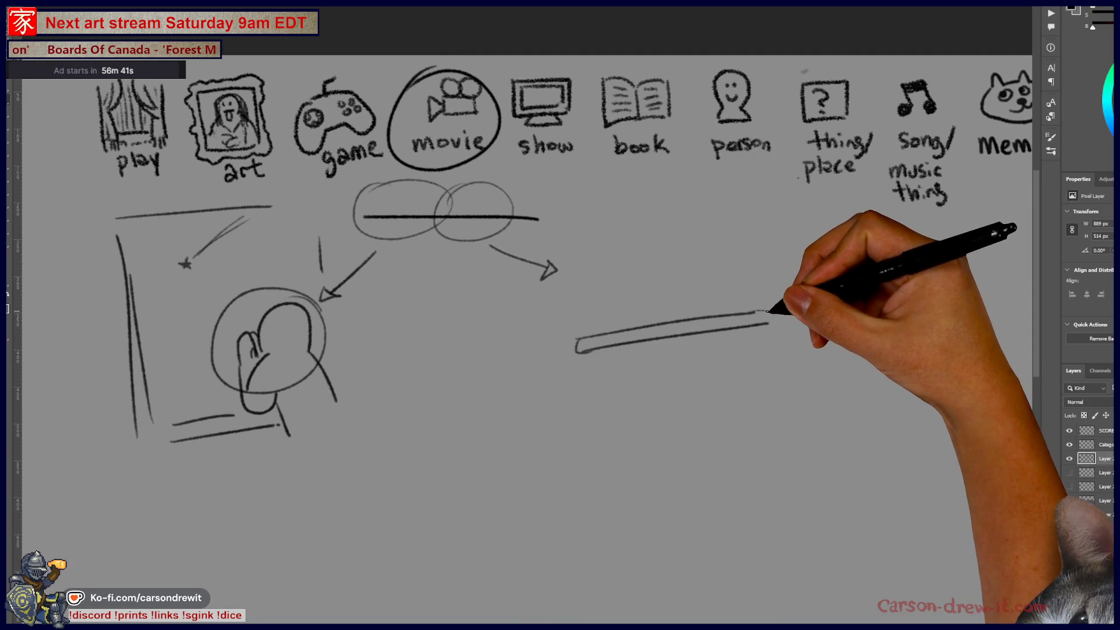
drag(665, 200, 680, 302)
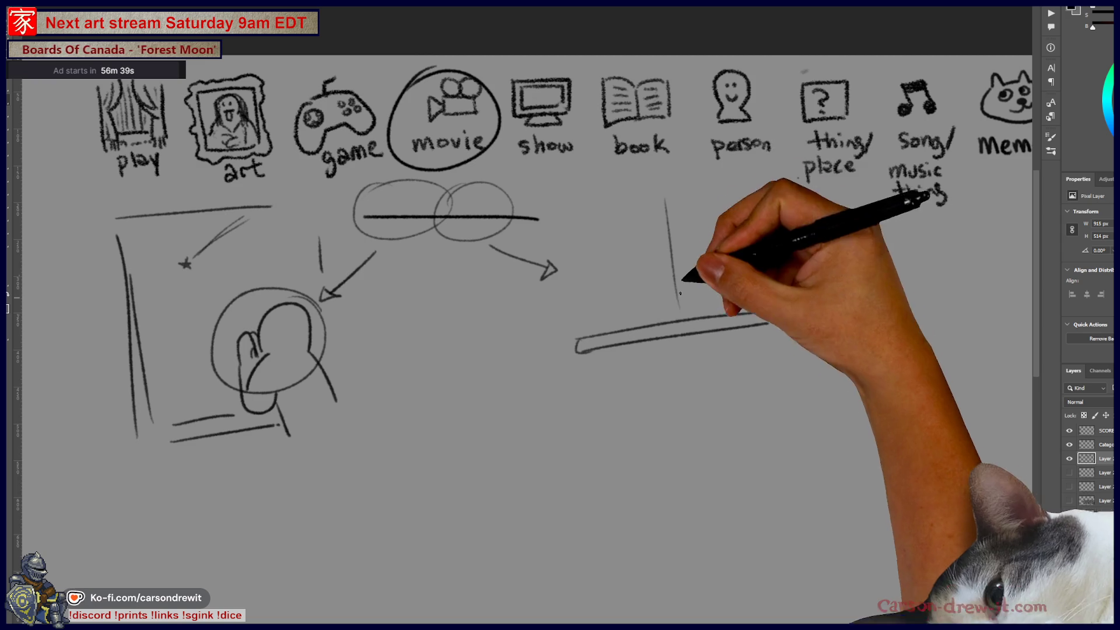
key(ctrl+z)
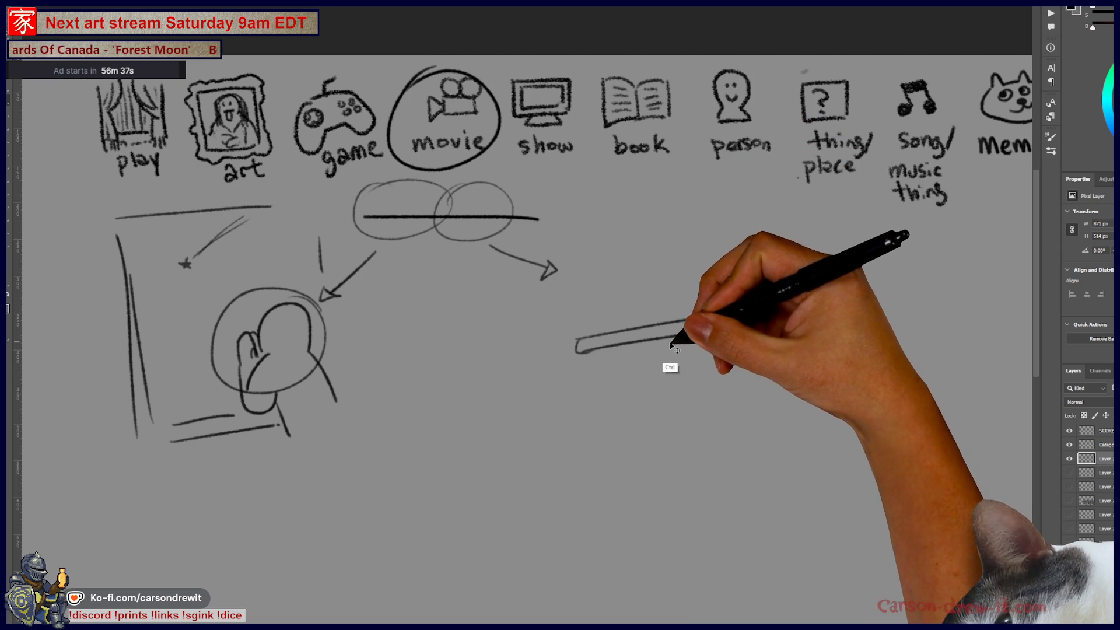
key(ctrl+z)
mouse_move(653, 199)
mouse_down()
mouse_move(663, 373)
mouse_move(676, 333)
mouse_up()
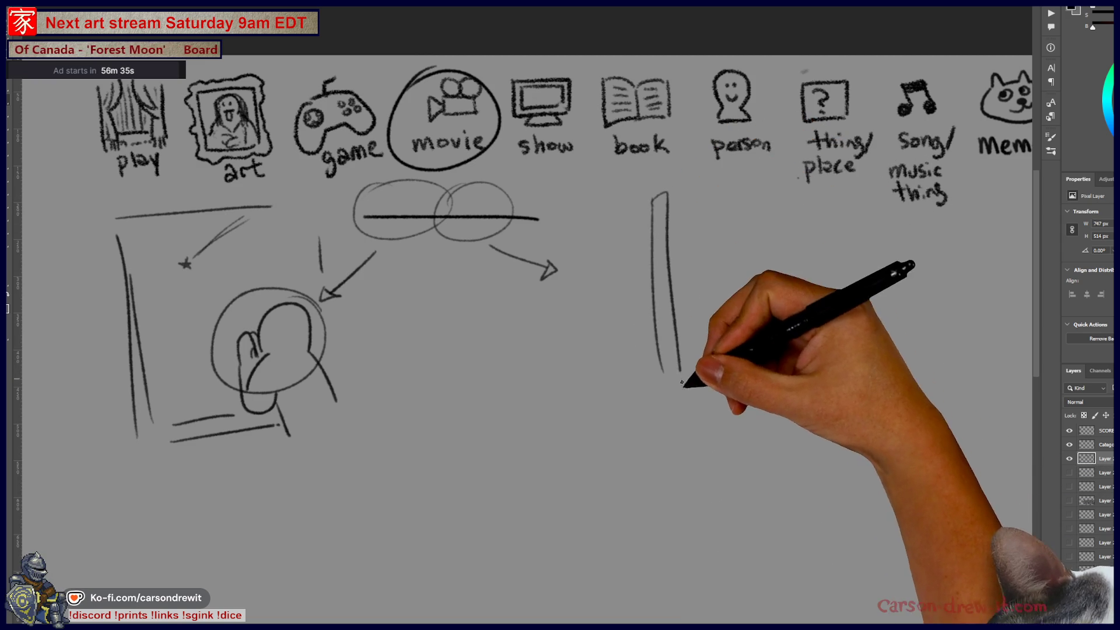
mouse_move(561, 400)
mouse_down()
mouse_move(655, 395)
mouse_move(588, 443)
mouse_move(628, 435)
mouse_up()
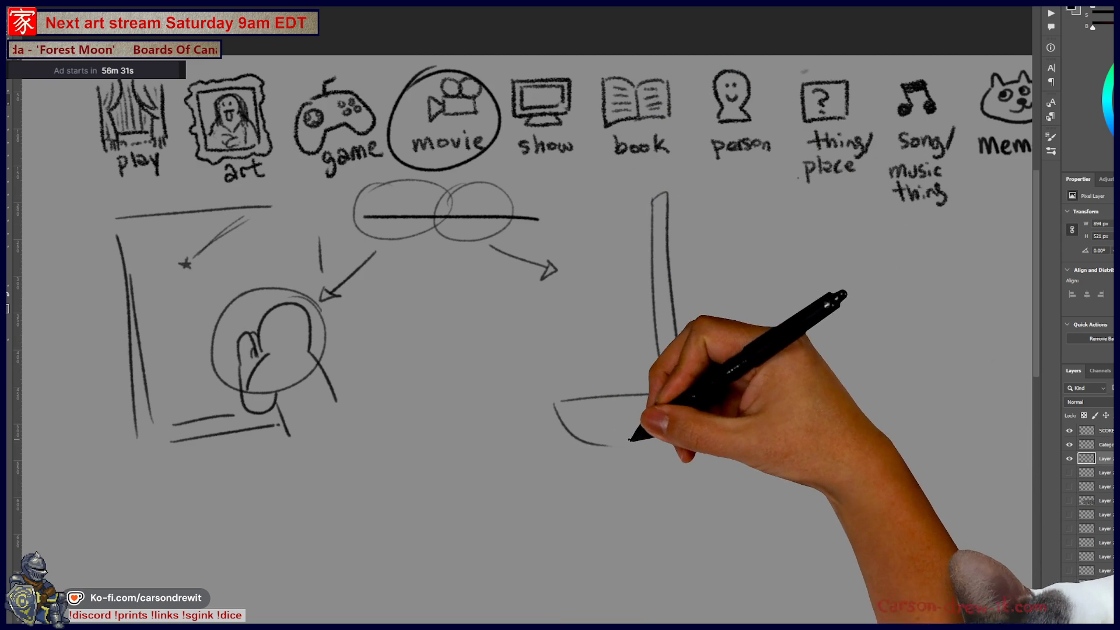
drag(675, 333, 682, 385)
drag(598, 444, 726, 438)
drag(657, 395, 766, 389)
drag(770, 398, 731, 437)
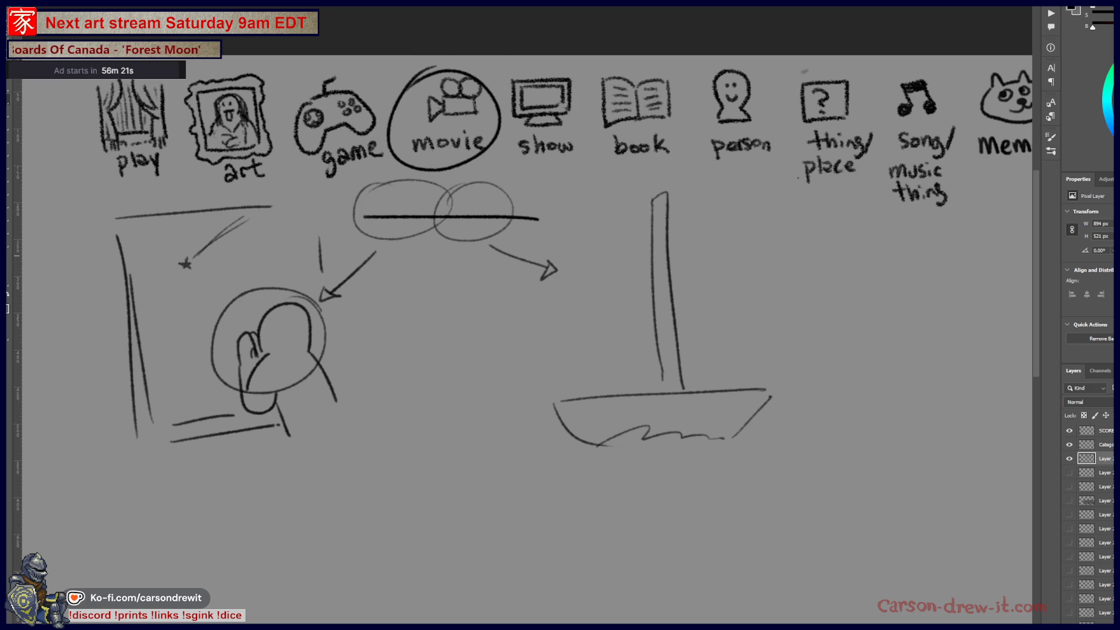
Hide the sketch layer with the circle around 'movie', leaving only the category icons
click(1070, 459)
click(1069, 460)
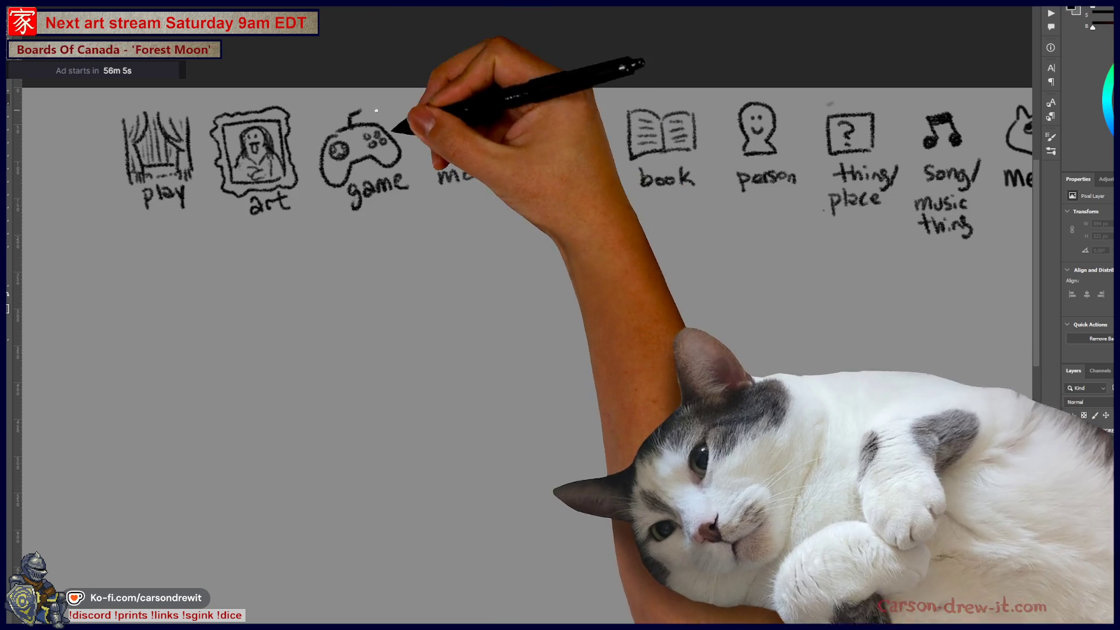
Draw two word blanks below the icons and sketch a new figure's head with dotted eyes
drag(352, 253, 572, 250)
mouse_move(616, 381)
mouse_down()
mouse_move(679, 287)
mouse_move(681, 306)
mouse_up()
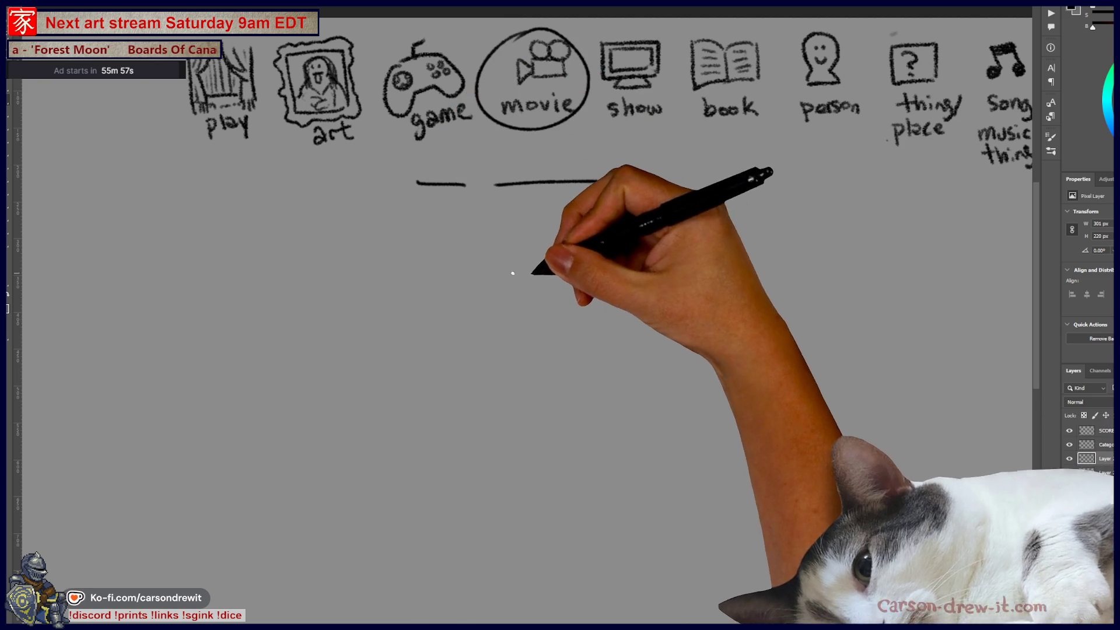
mouse_move(579, 226)
mouse_down()
mouse_move(573, 270)
mouse_move(607, 239)
mouse_move(609, 273)
mouse_move(578, 273)
mouse_move(595, 262)
mouse_move(576, 354)
mouse_up()
click(580, 245)
click(598, 246)
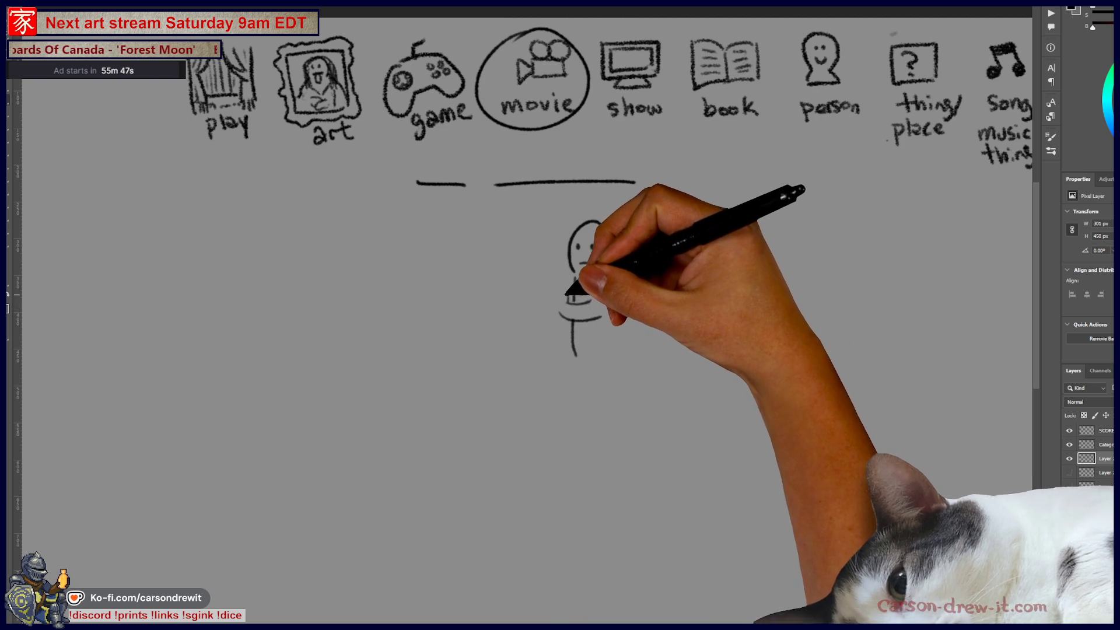
Add the figure's arm, the round snack it holds, and its legs and feet
mouse_move(561, 306)
mouse_down()
mouse_move(546, 301)
mouse_move(564, 265)
mouse_up()
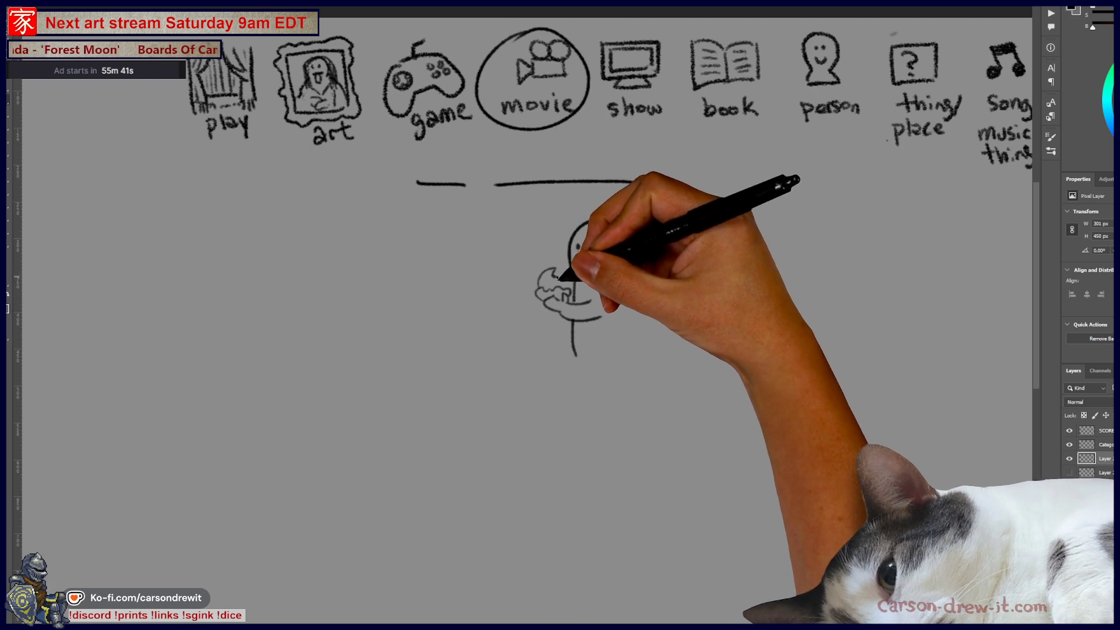
mouse_move(567, 284)
mouse_down()
mouse_move(562, 268)
mouse_move(595, 280)
mouse_move(620, 354)
mouse_move(592, 404)
mouse_up()
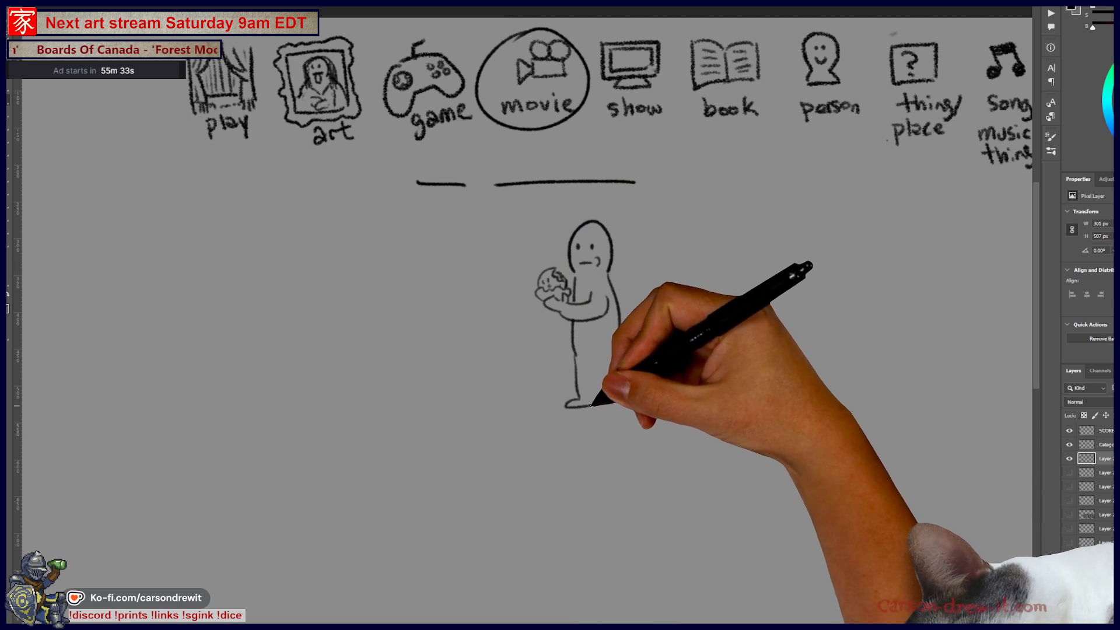
mouse_move(600, 363)
mouse_down()
mouse_move(612, 399)
mouse_move(595, 406)
mouse_up()
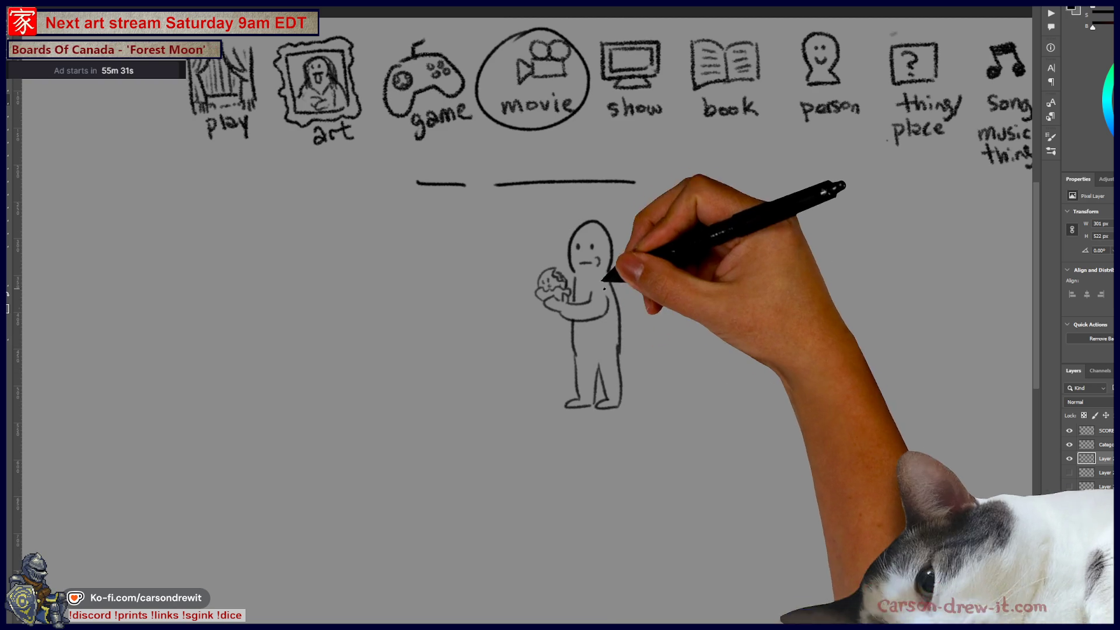
drag(573, 315, 478, 346)
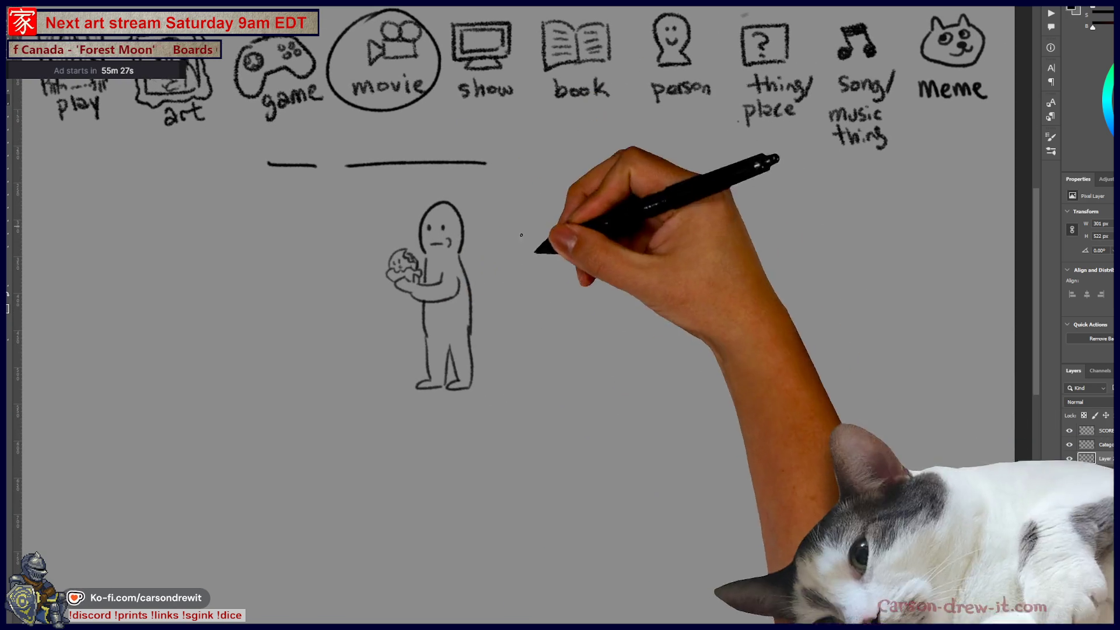
Sketch a second figure's frowning face and messy hair with a round food item below it
mouse_move(726, 334)
mouse_down()
mouse_move(758, 278)
mouse_move(779, 306)
mouse_move(733, 334)
mouse_move(758, 325)
mouse_move(785, 337)
mouse_up()
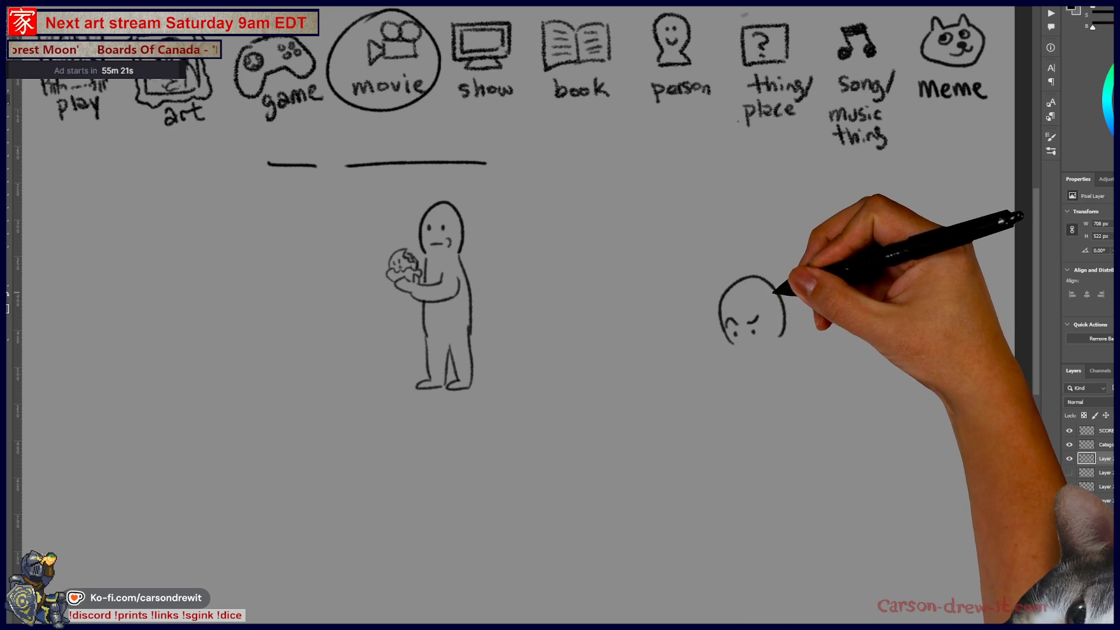
mouse_move(775, 294)
mouse_down()
mouse_move(779, 306)
mouse_move(794, 289)
mouse_move(803, 346)
mouse_up()
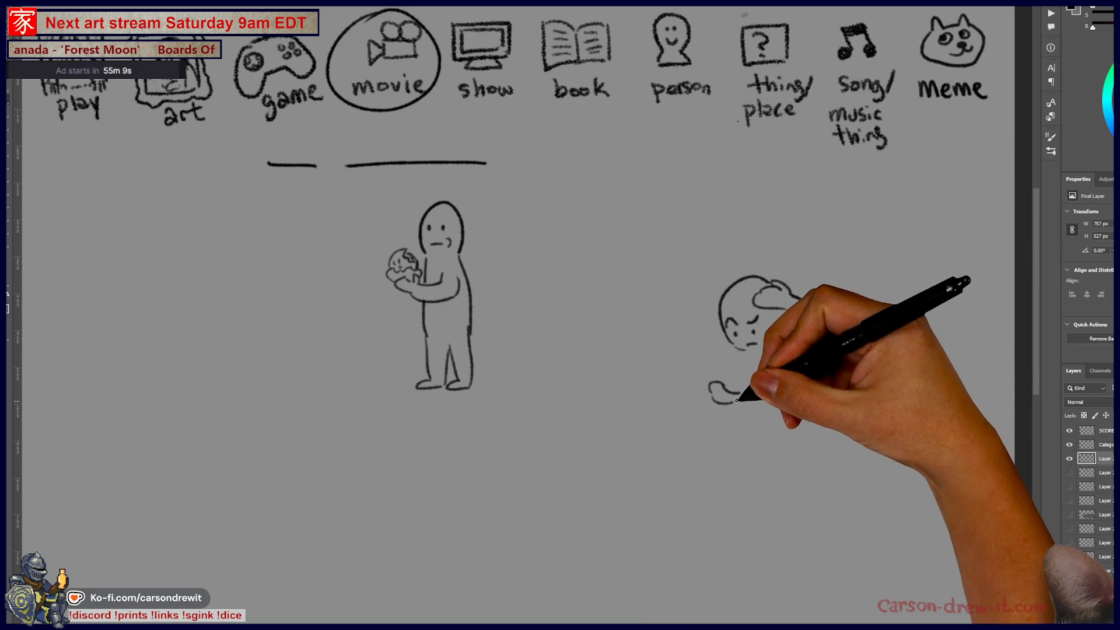
drag(700, 396, 696, 410)
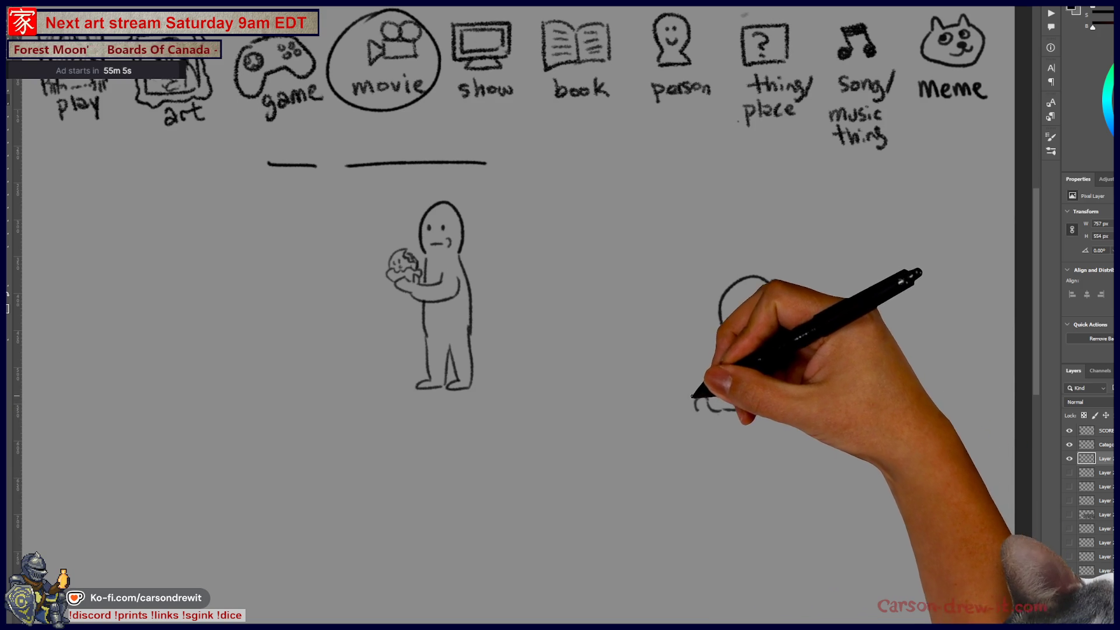
drag(696, 405, 742, 361)
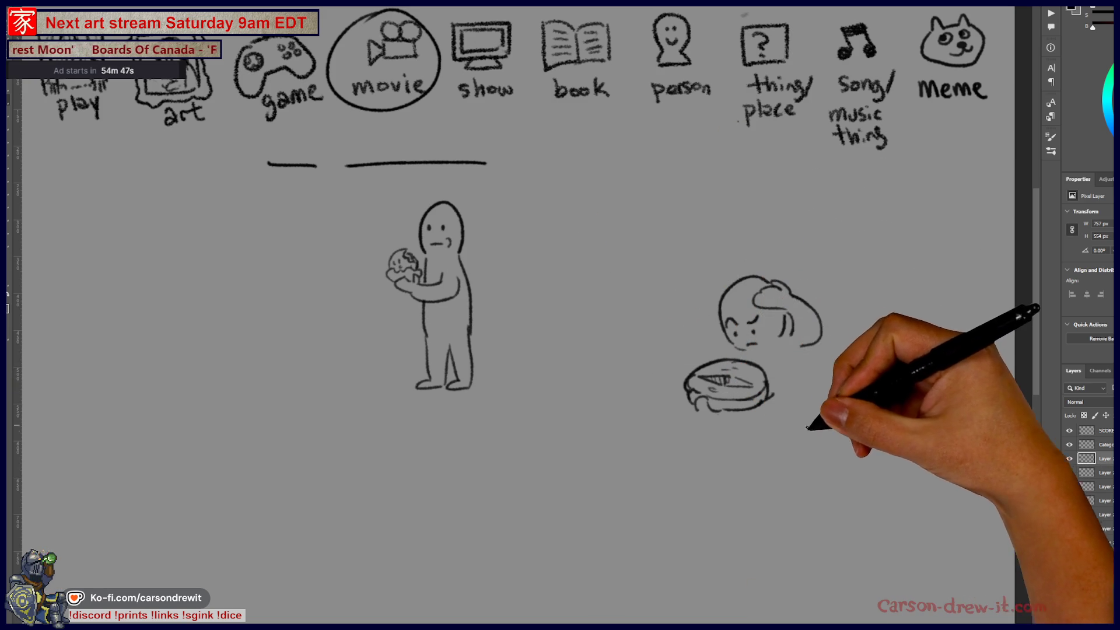
drag(770, 284, 814, 324)
mouse_move(733, 328)
mouse_down()
mouse_move(757, 333)
mouse_move(745, 358)
mouse_up()
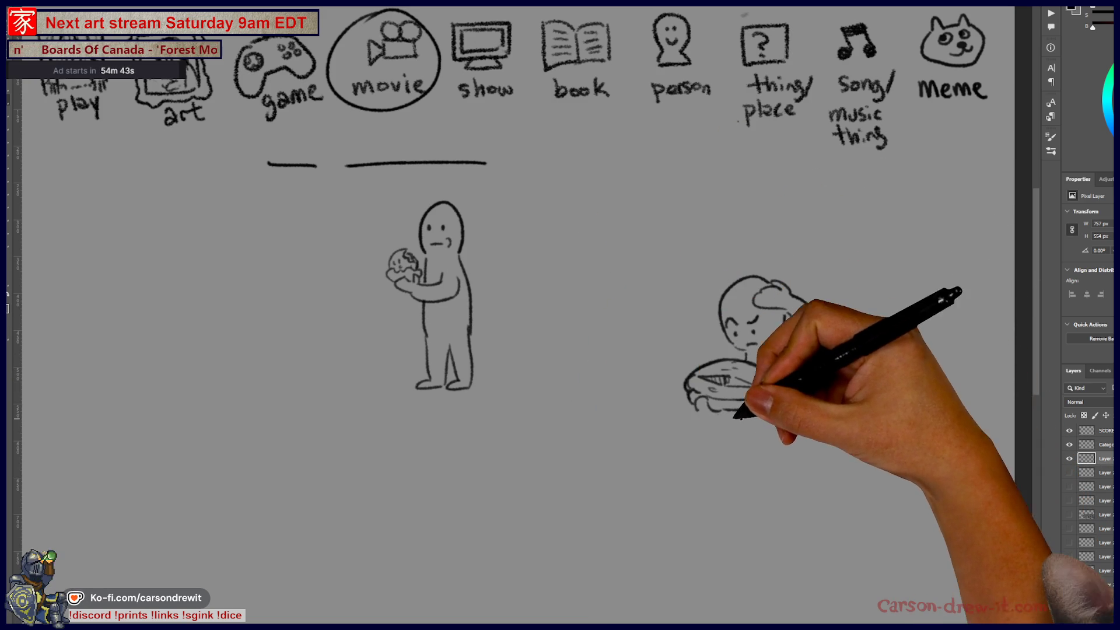
Add drips under the food item, more hair outline, and the second figure's body and legs
mouse_move(716, 413)
mouse_down()
mouse_move(749, 412)
mouse_move(752, 453)
mouse_move(780, 463)
mouse_move(809, 445)
mouse_up()
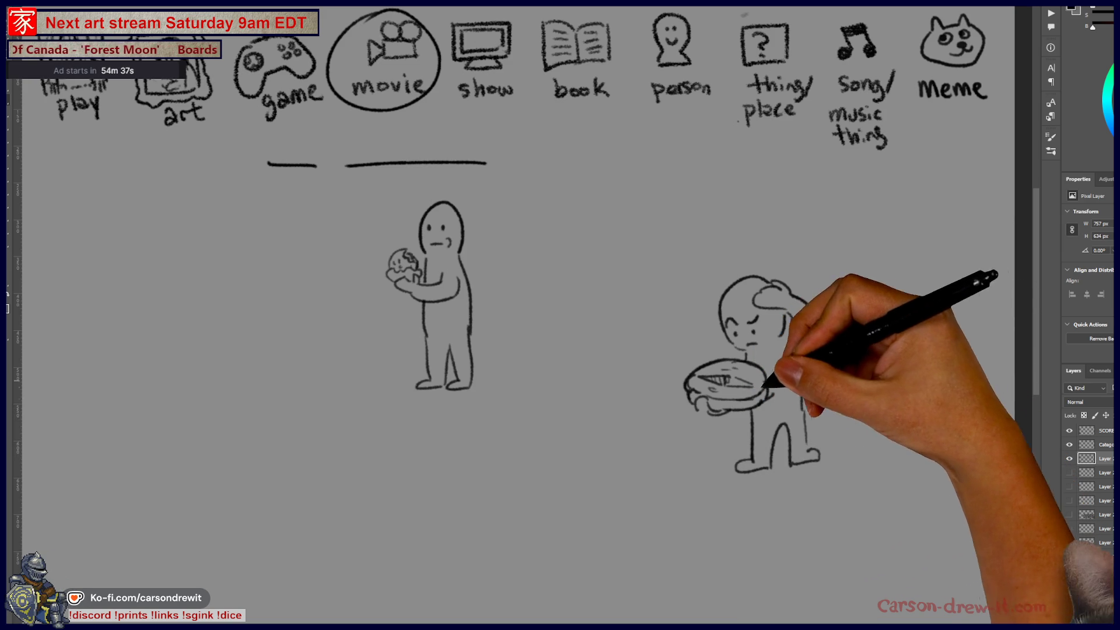
drag(787, 288, 818, 337)
mouse_move(736, 505)
mouse_down()
mouse_move(740, 429)
mouse_move(816, 444)
mouse_up()
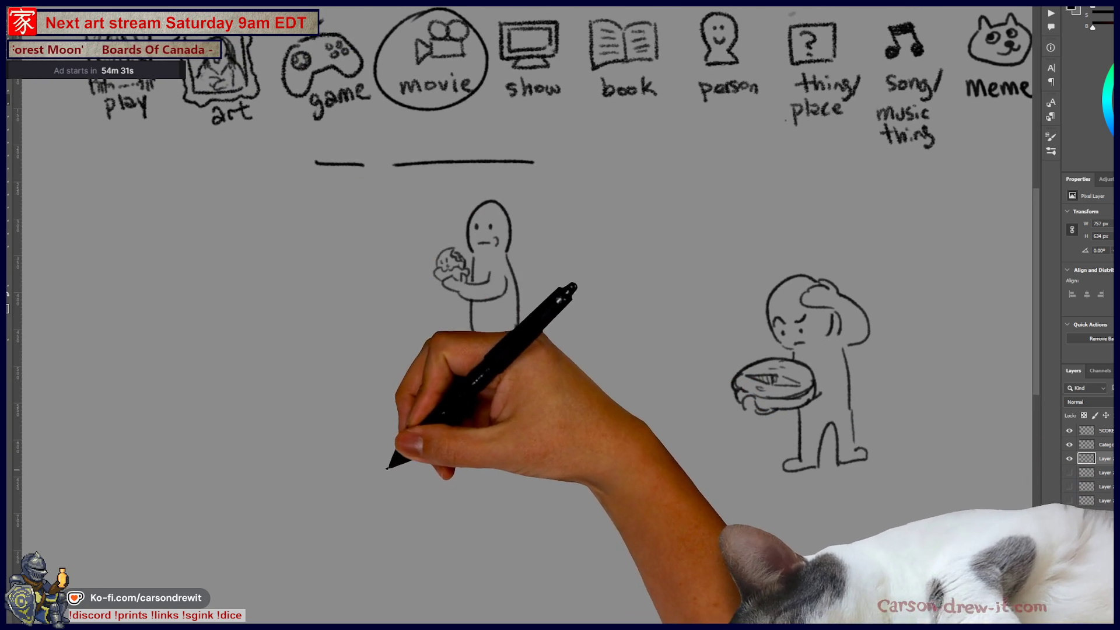
Start a third figure at lower left, undoing two false starts, and draw its hat brim
drag(378, 474, 332, 495)
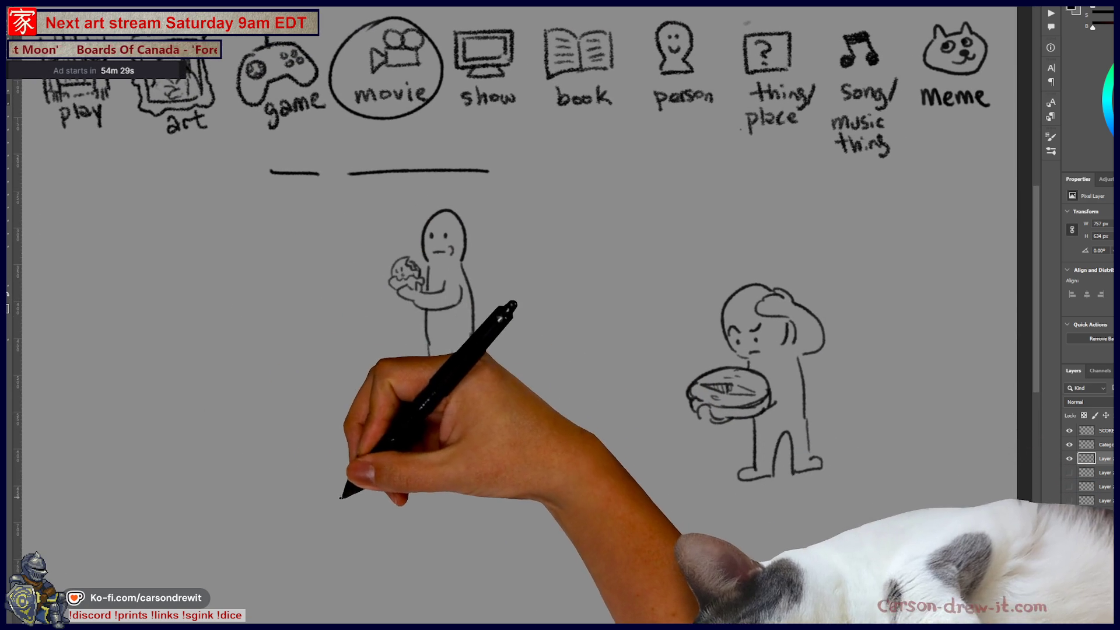
drag(254, 462, 333, 448)
key(ctrl+z)
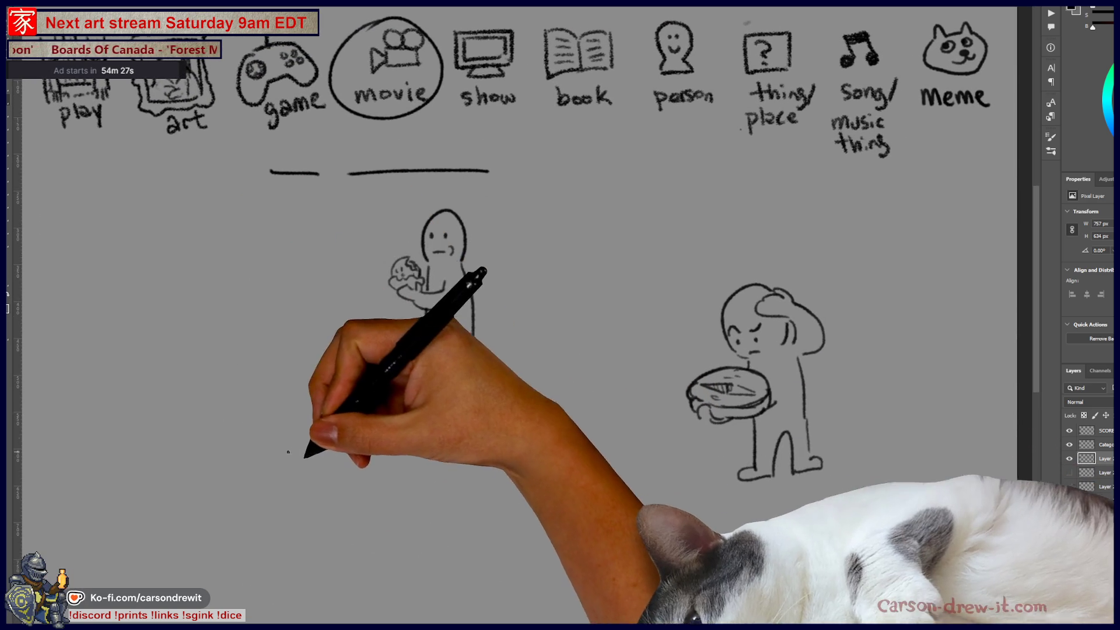
drag(231, 486, 268, 463)
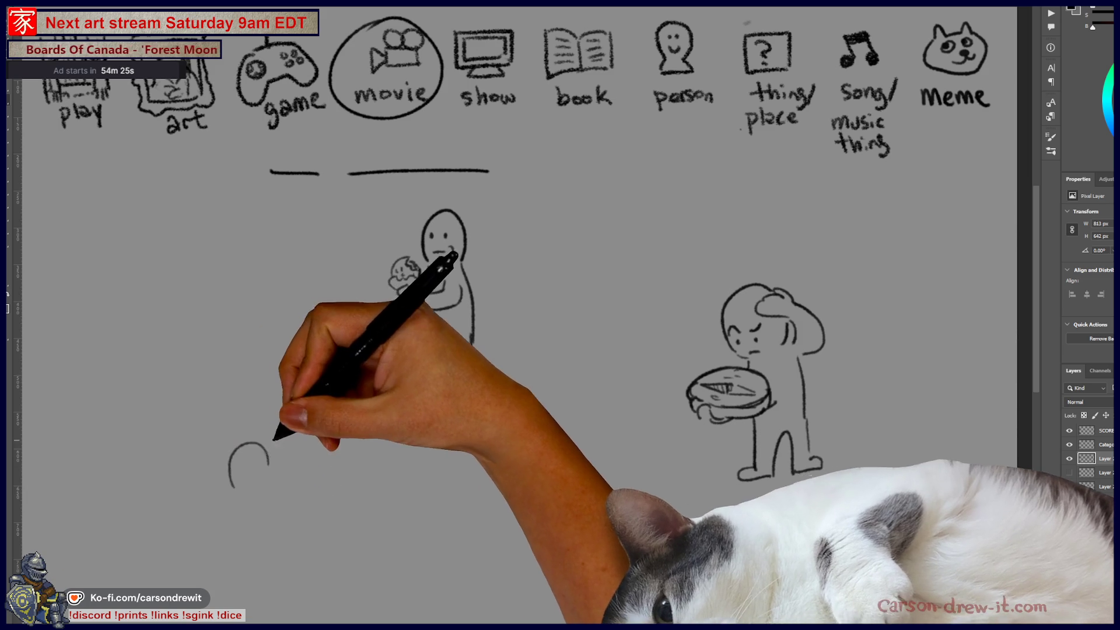
key(ctrl+z)
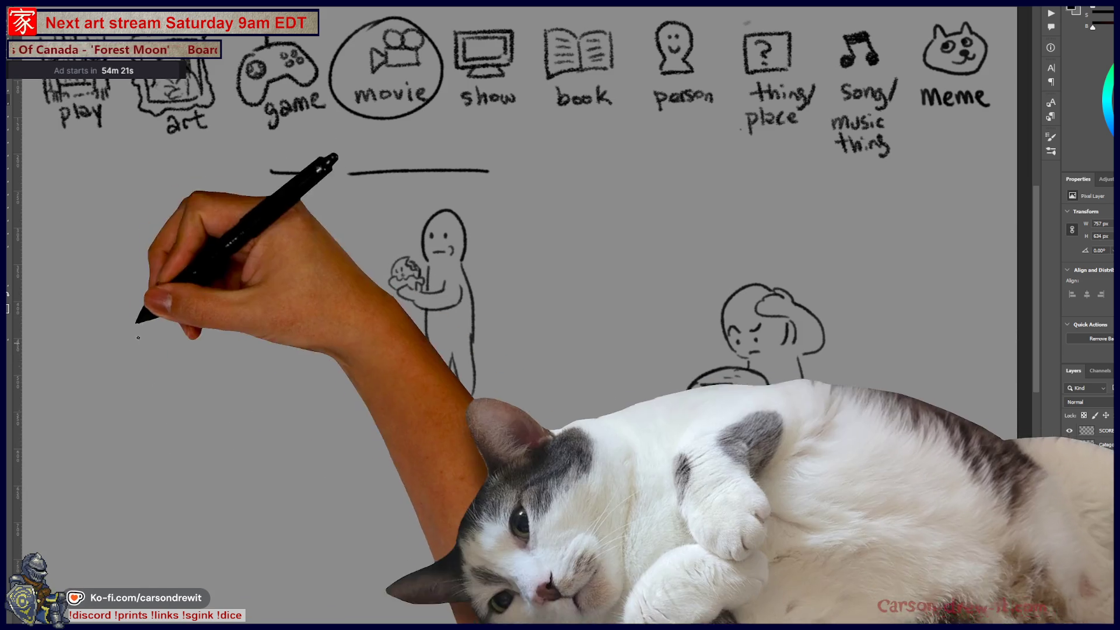
mouse_move(138, 471)
mouse_down()
mouse_move(244, 480)
mouse_move(204, 400)
mouse_move(137, 381)
mouse_move(158, 477)
mouse_move(180, 473)
mouse_move(210, 491)
mouse_move(186, 499)
mouse_move(195, 529)
mouse_move(147, 577)
mouse_up()
Draw the hatted figure's body and a glass dome over a plate beside it
mouse_move(212, 529)
mouse_down()
mouse_move(213, 545)
mouse_move(385, 547)
mouse_move(248, 559)
mouse_move(350, 562)
mouse_move(350, 546)
mouse_up()
mouse_move(233, 553)
mouse_down()
mouse_move(297, 502)
mouse_move(386, 550)
mouse_up()
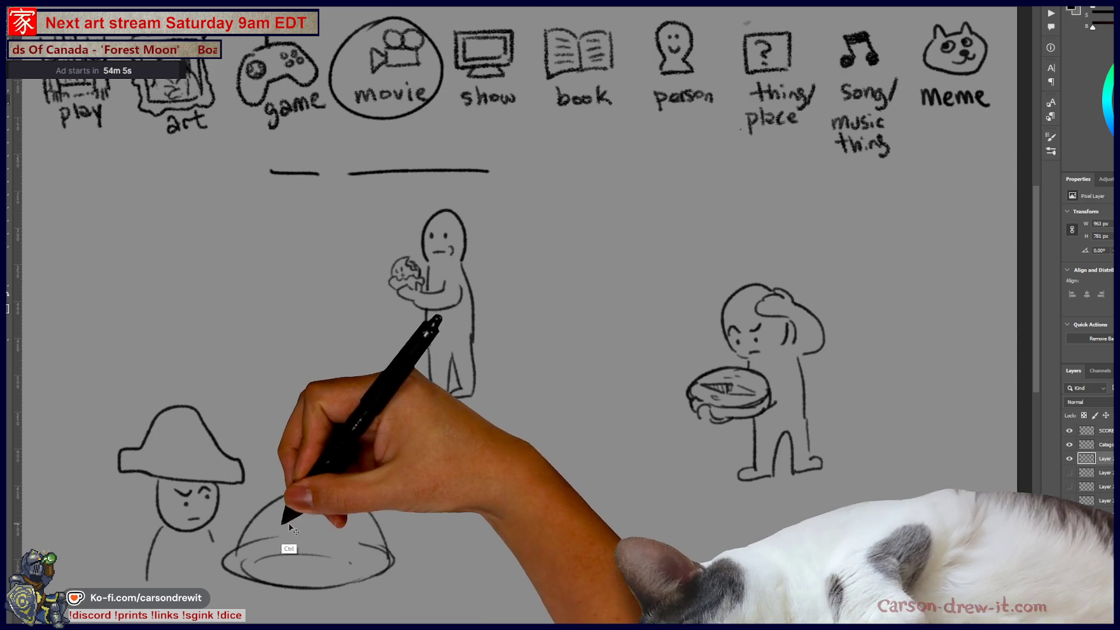
drag(302, 525, 297, 570)
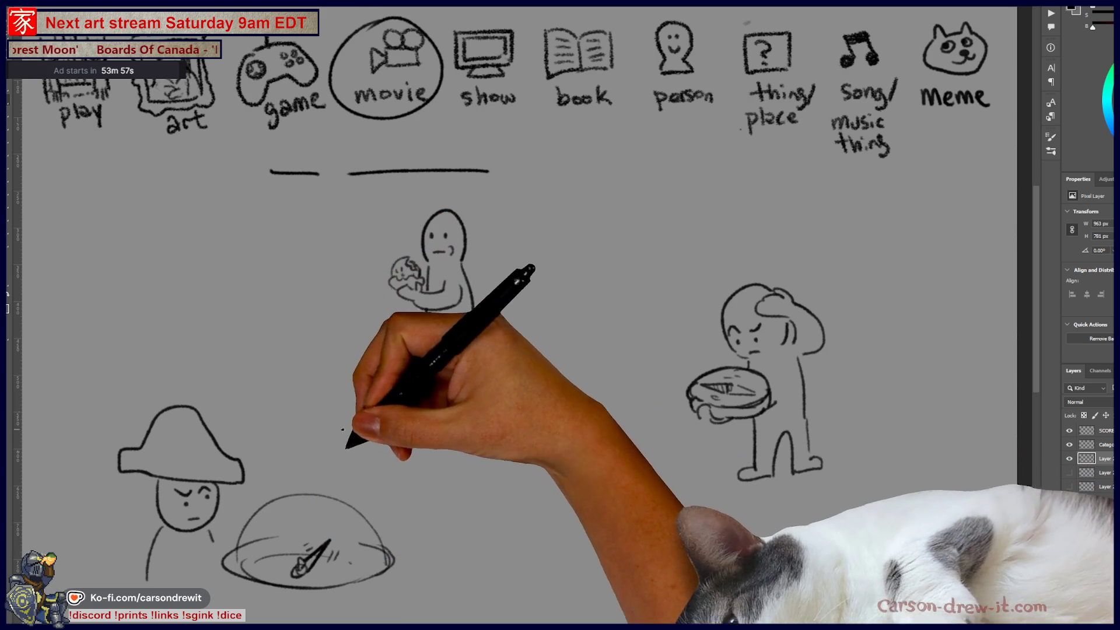
Draw dotted arrows from the dome and the food-holding figure toward the middle figure, then start a head at left
drag(346, 518, 419, 424)
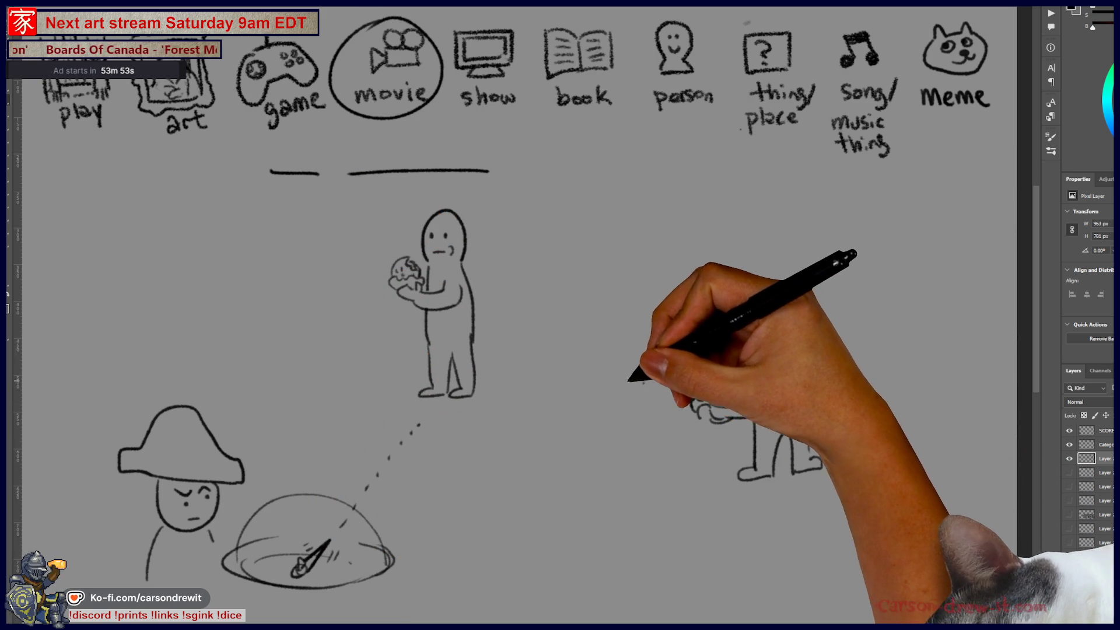
drag(517, 371, 499, 374)
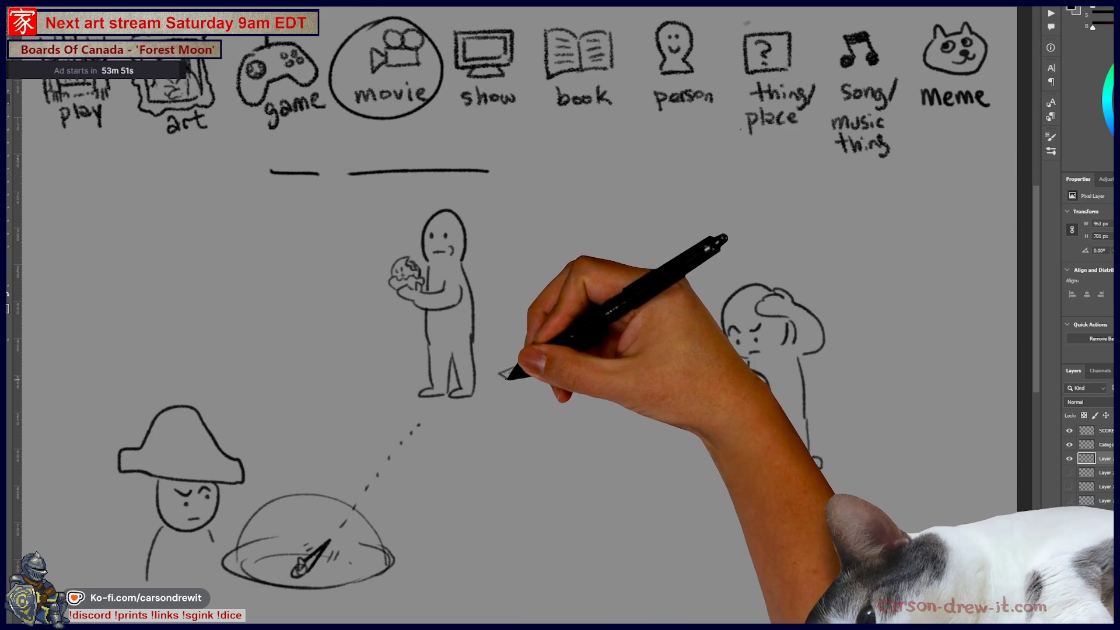
drag(419, 412, 432, 422)
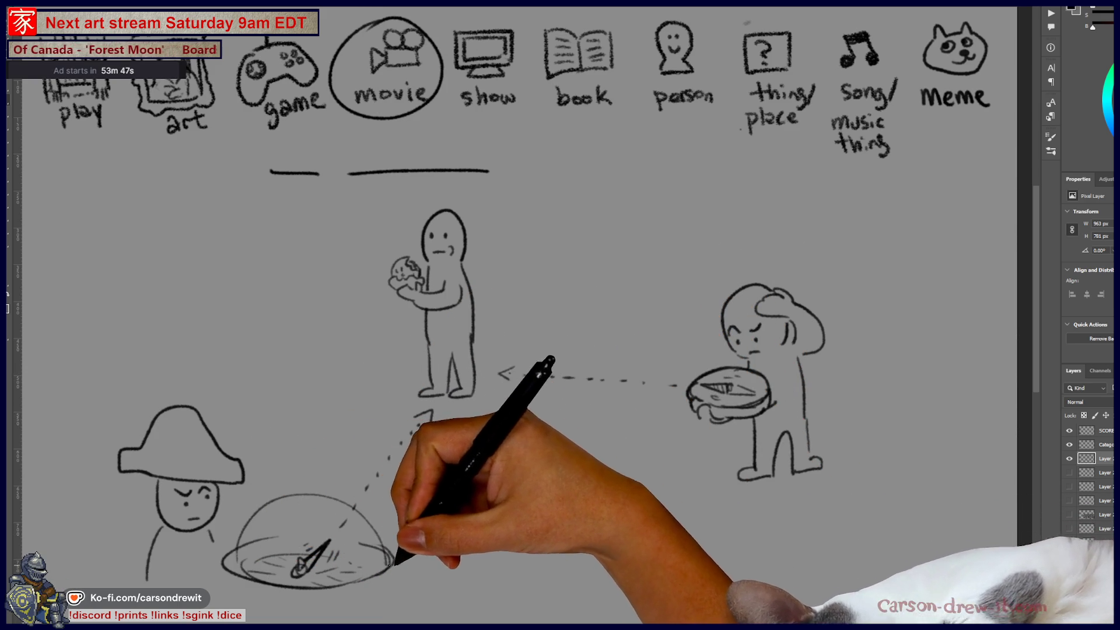
mouse_move(512, 529)
mouse_down()
mouse_move(641, 530)
mouse_move(655, 571)
mouse_up()
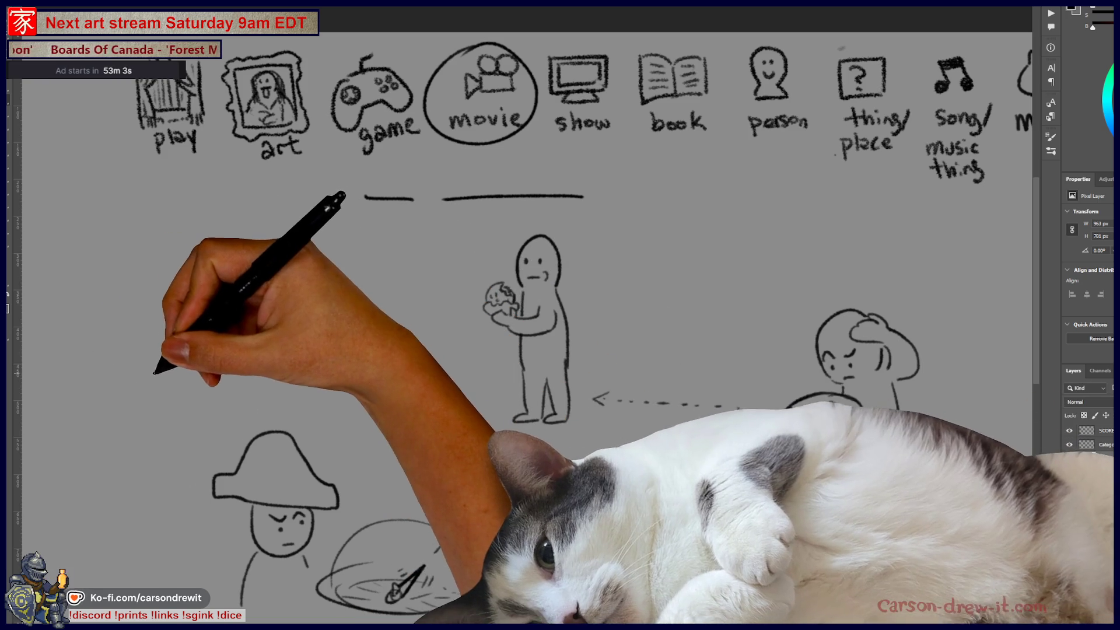
drag(137, 378, 185, 378)
Redraw a fourth figure at left with hair, neck and body, holding a camera-like device
key(ctrl+z)
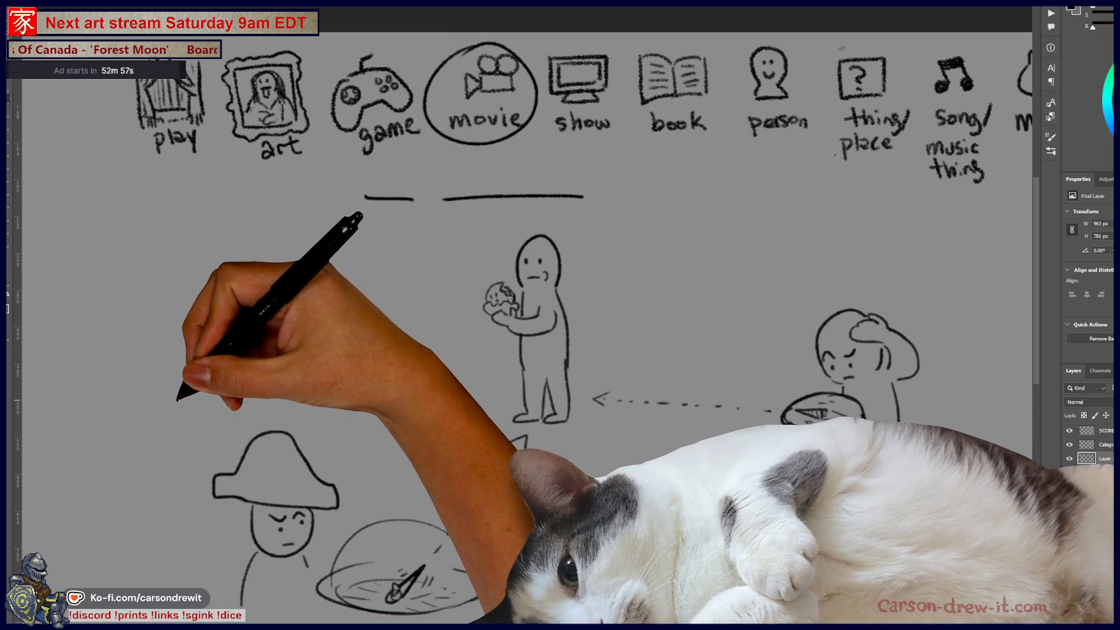
drag(107, 366, 151, 361)
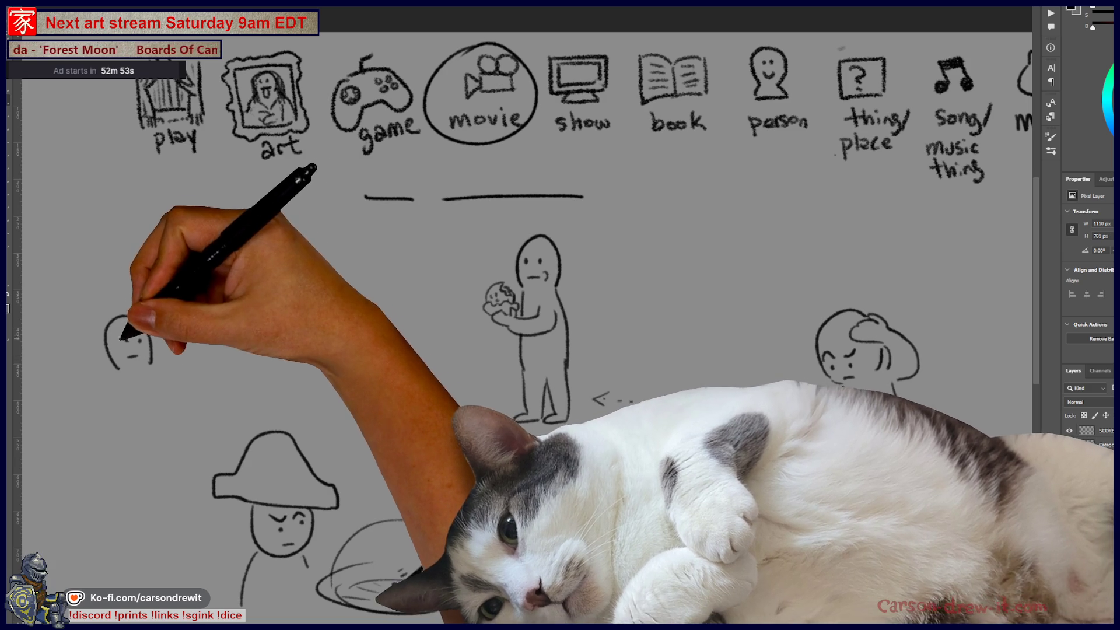
drag(113, 328, 145, 324)
mouse_move(137, 369)
mouse_down()
mouse_move(122, 403)
mouse_move(146, 431)
mouse_move(127, 412)
mouse_move(201, 385)
mouse_move(199, 363)
mouse_up()
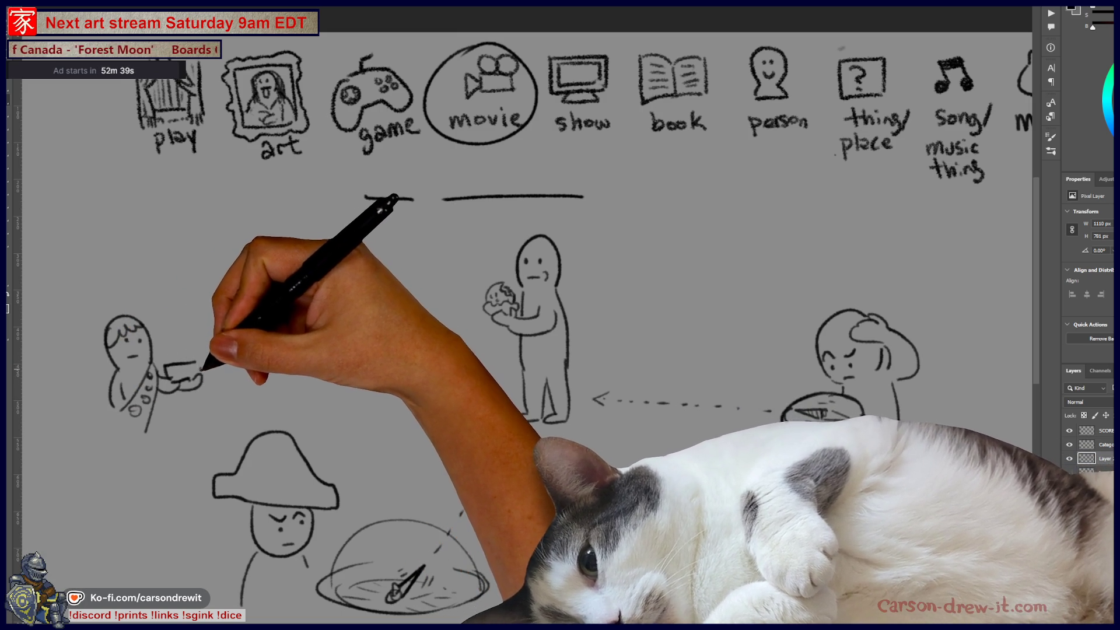
drag(207, 350, 203, 372)
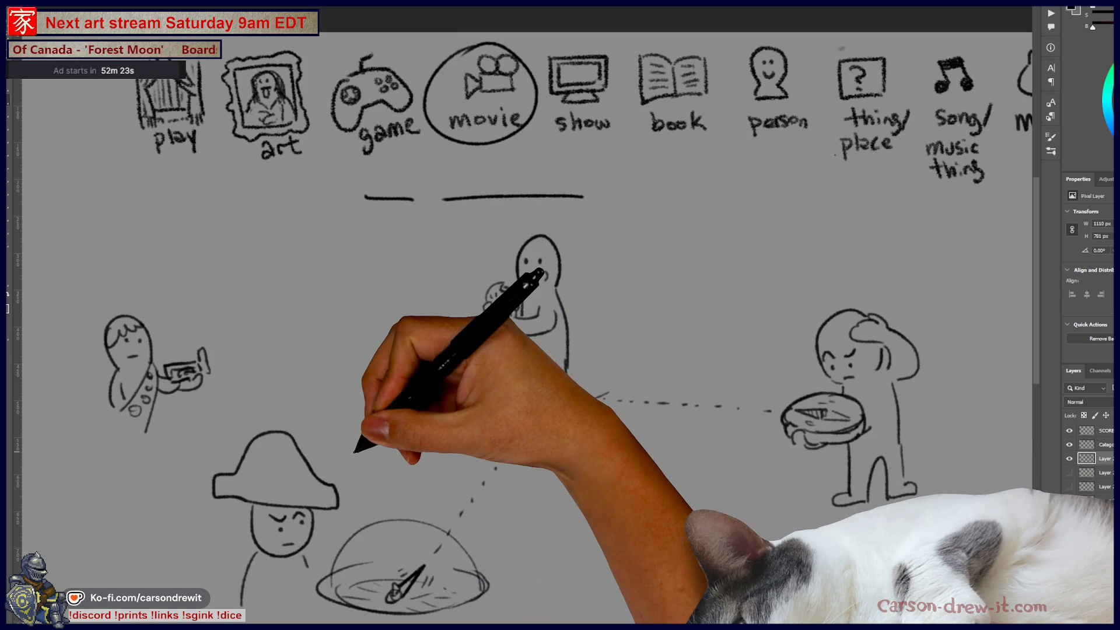
Finish the arrowhead at the middle figure and run a dotted line from the left figure's device
drag(594, 399, 606, 405)
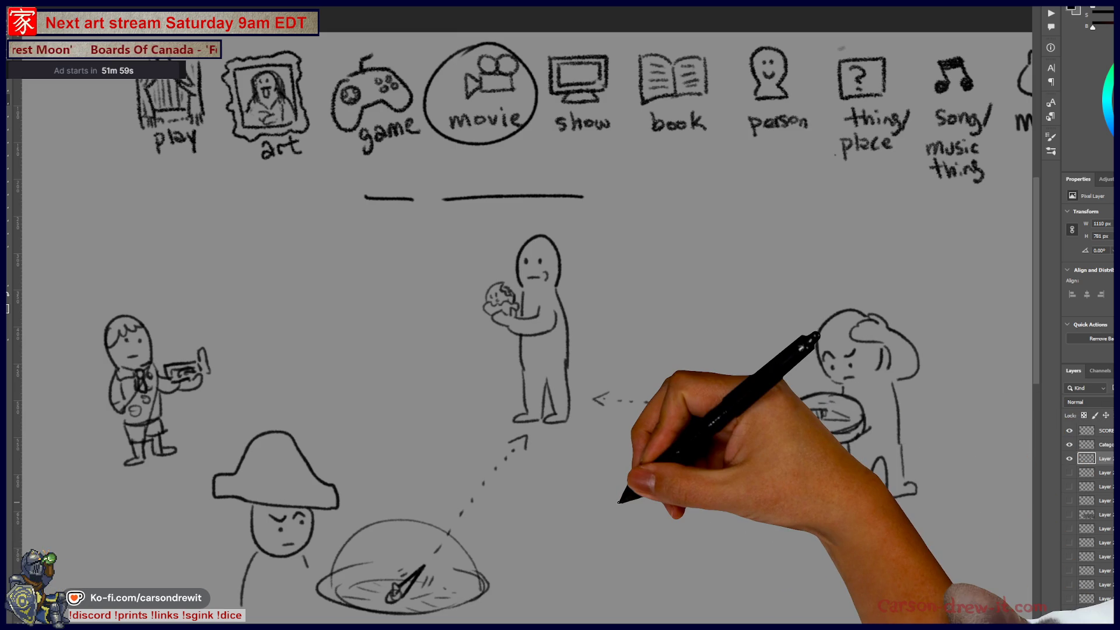
drag(225, 369, 490, 344)
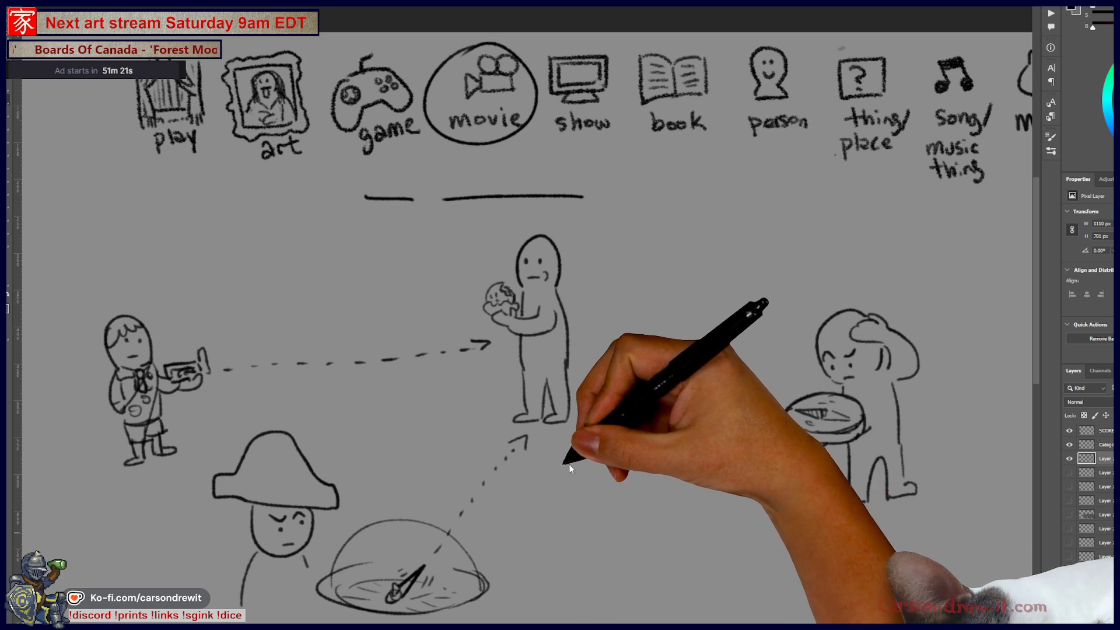
Pan the board to reveal the tally marks at left and the lower drawings
mouse_move(650, 481)
mouse_down()
mouse_move(758, 482)
mouse_move(732, 477)
mouse_up()
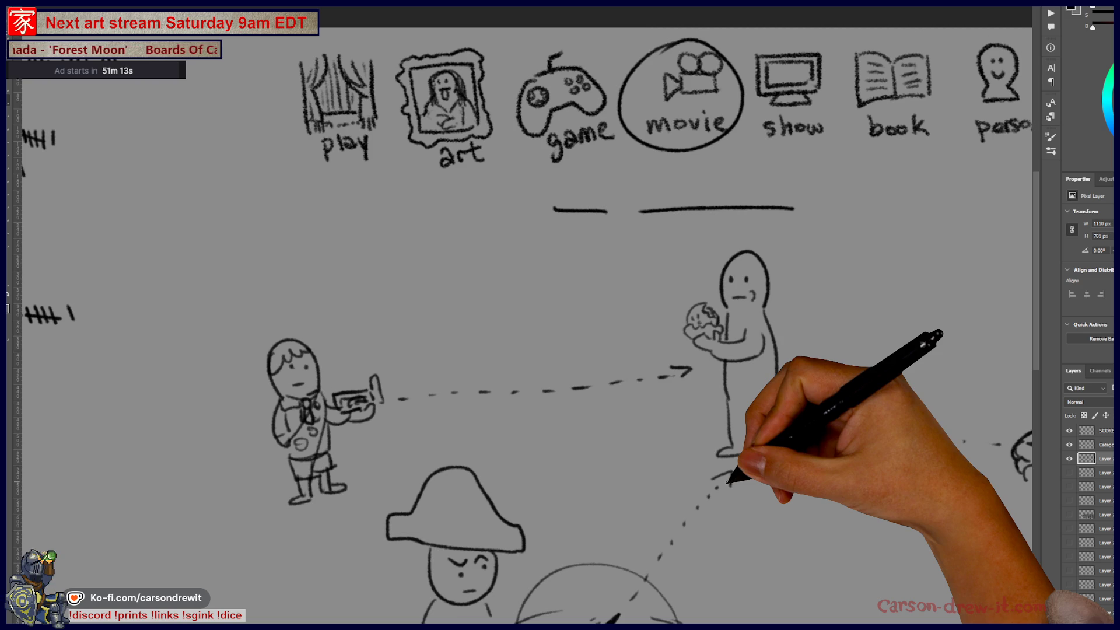
drag(675, 445, 680, 395)
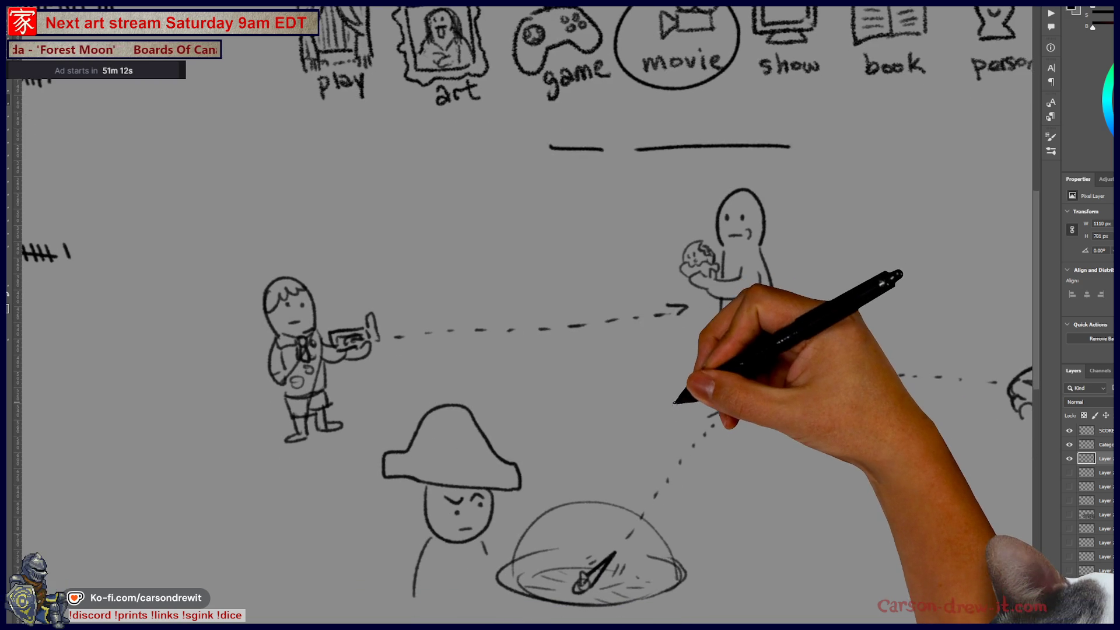
Preview the boat scene, hairy figure and other old sketch layers, then hide them all and fit the scoreboard on screen
click(1070, 474)
click(1070, 473)
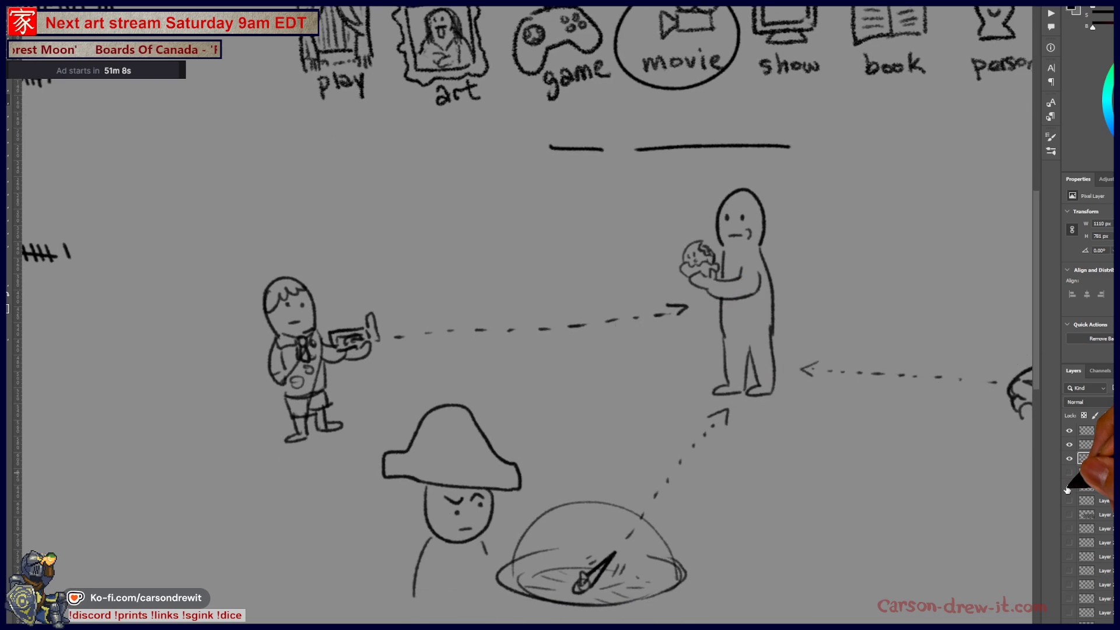
click(1069, 483)
click(1069, 458)
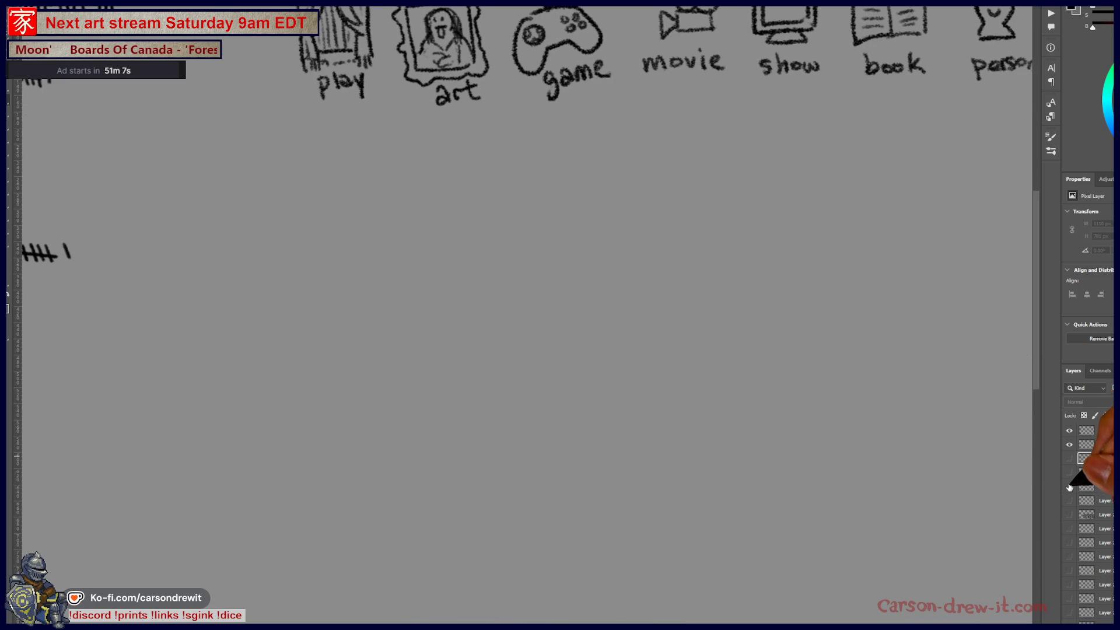
click(1069, 487)
click(1070, 502)
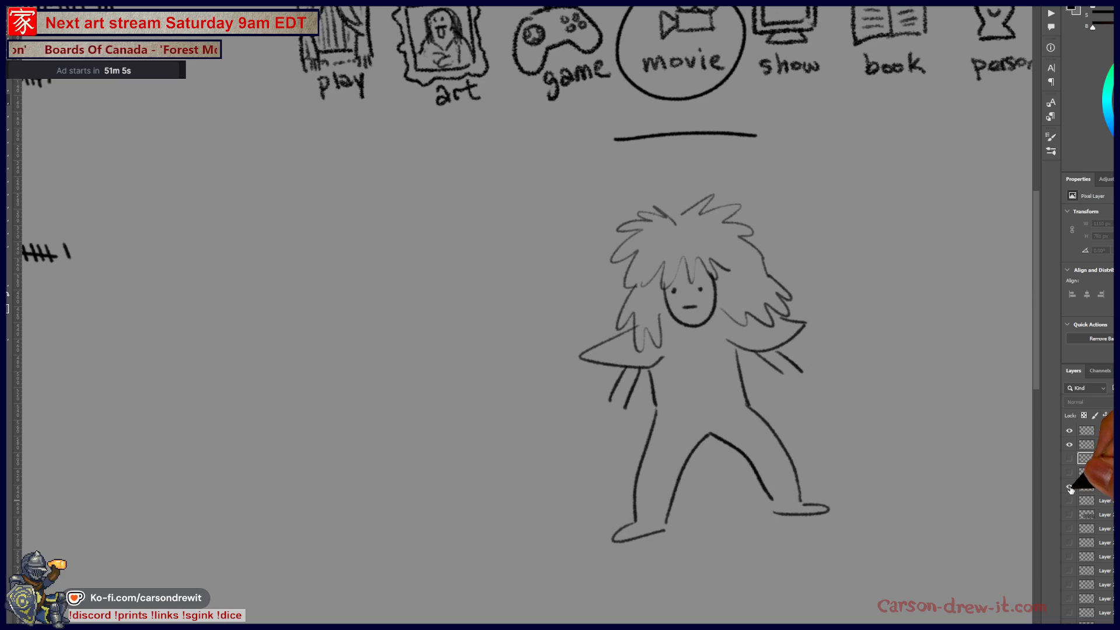
click(1069, 487)
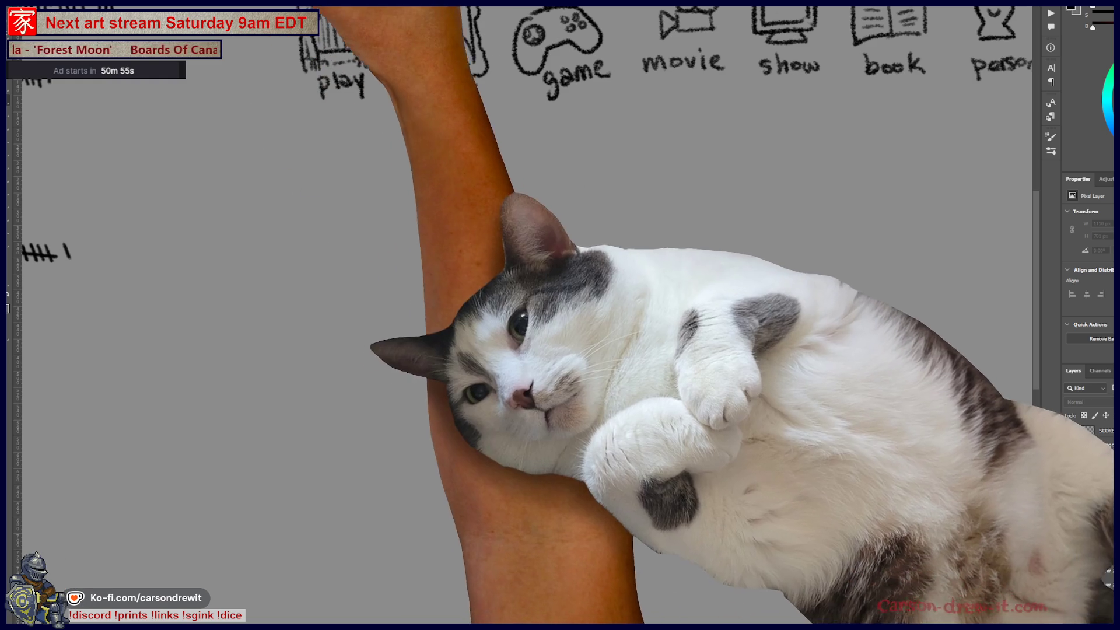
key(ctrl+0)
scroll(240, 341, up, 5)
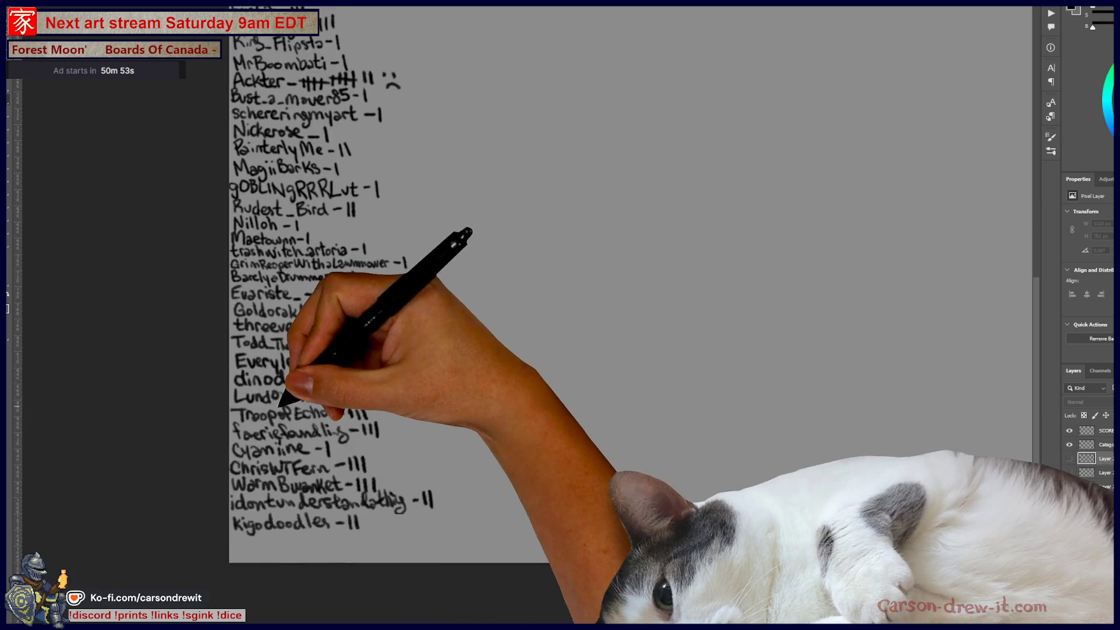
Write a new player entry with one tally below the last name in the SCORES list
drag(430, 465, 468, 449)
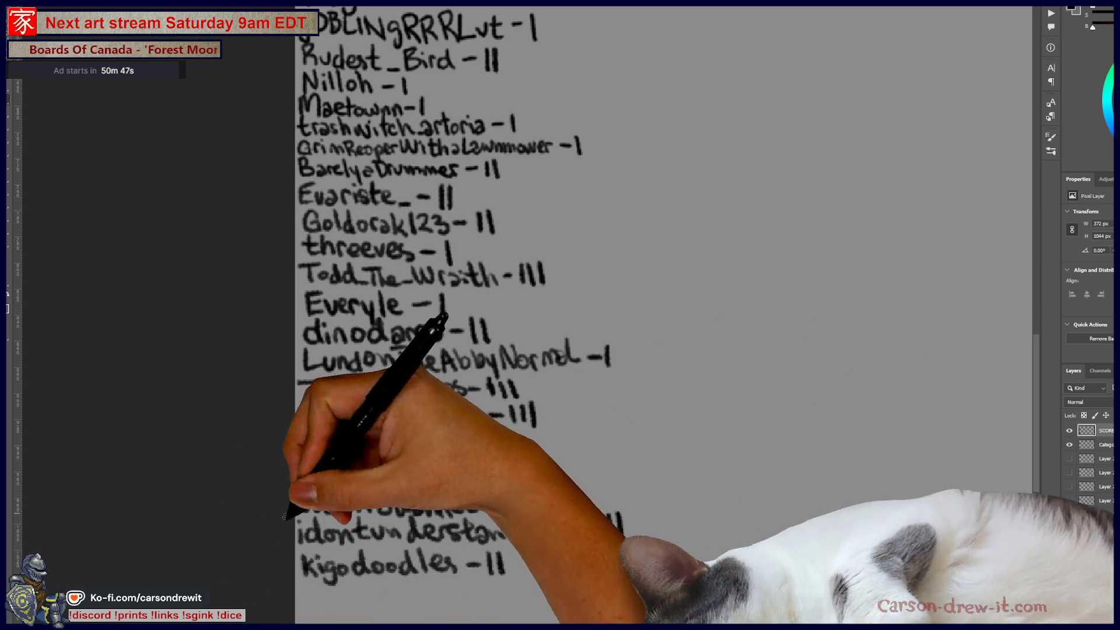
mouse_move(302, 599)
mouse_down()
mouse_move(358, 582)
mouse_move(400, 583)
mouse_move(401, 599)
mouse_move(488, 586)
mouse_move(495, 598)
mouse_move(555, 591)
mouse_move(566, 602)
mouse_up()
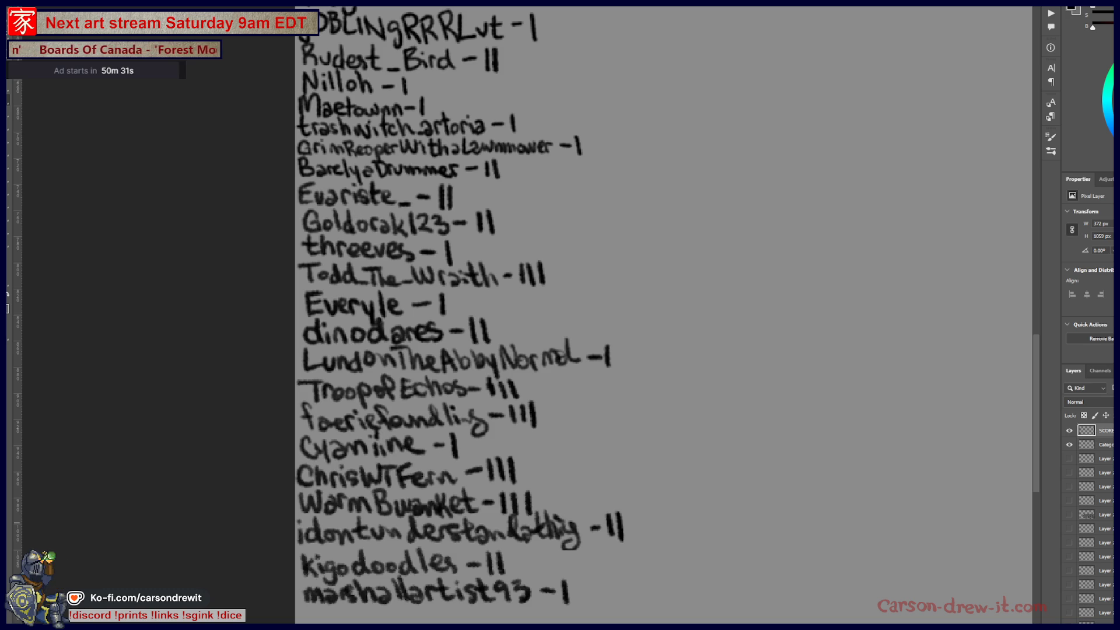
scroll(925, 417, up, 2)
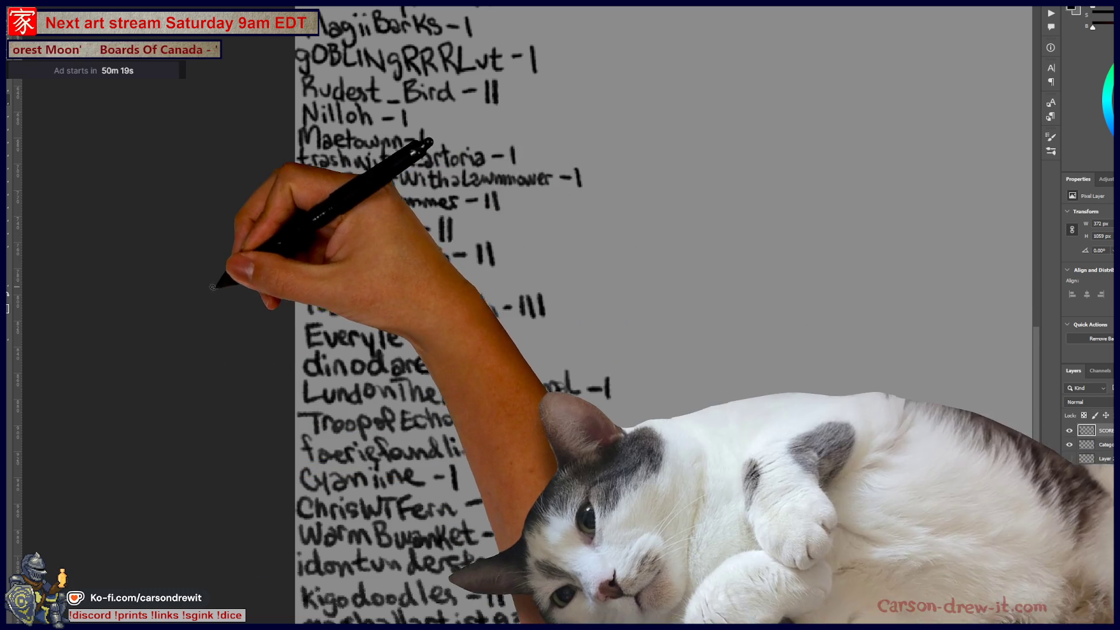
Add a fourth tally to a lower player and another tally to the top player's run
mouse_move(473, 302)
mouse_down()
mouse_move(479, 546)
mouse_move(500, 300)
mouse_up()
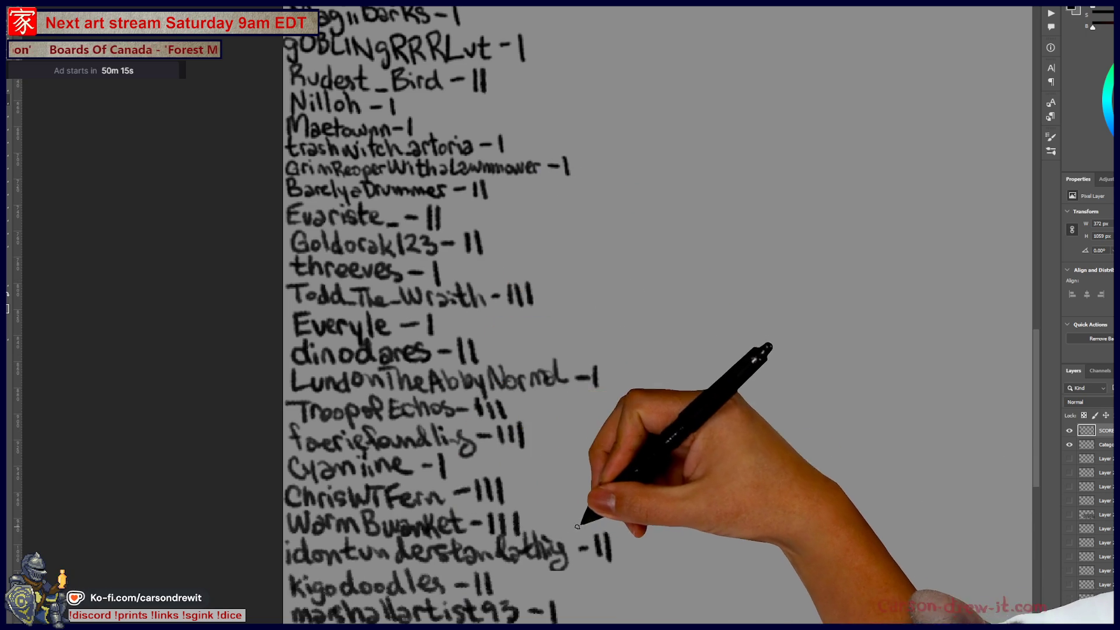
drag(528, 511, 530, 534)
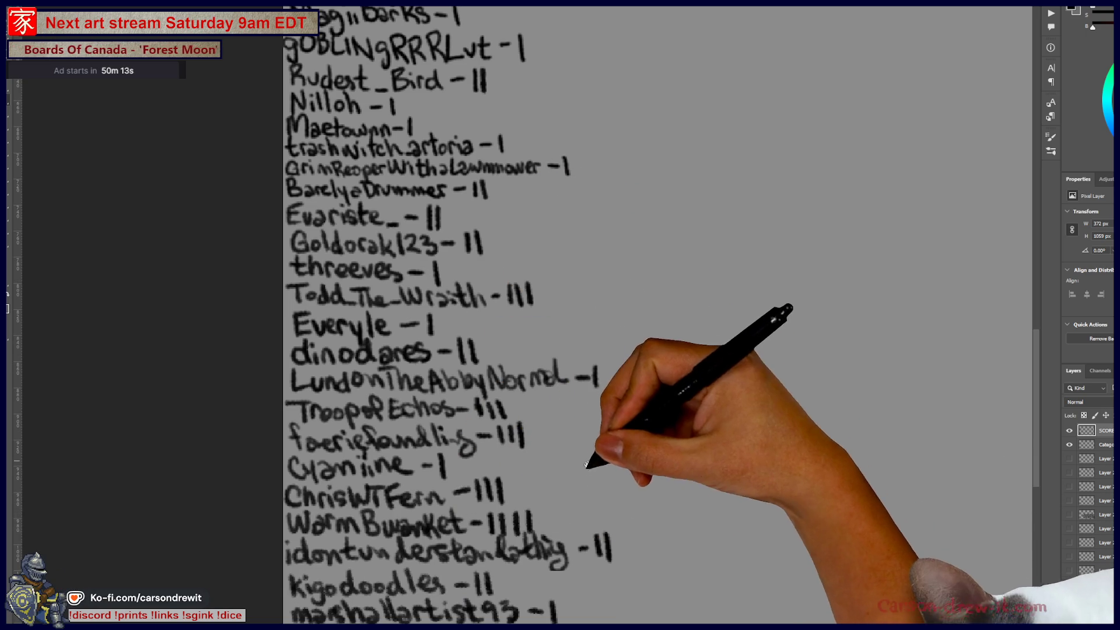
mouse_move(648, 79)
mouse_down()
mouse_move(646, 363)
mouse_move(630, 473)
mouse_move(645, 580)
mouse_up()
mouse_move(631, 438)
mouse_down()
mouse_move(595, 615)
mouse_move(573, 615)
mouse_up()
drag(691, 191, 692, 213)
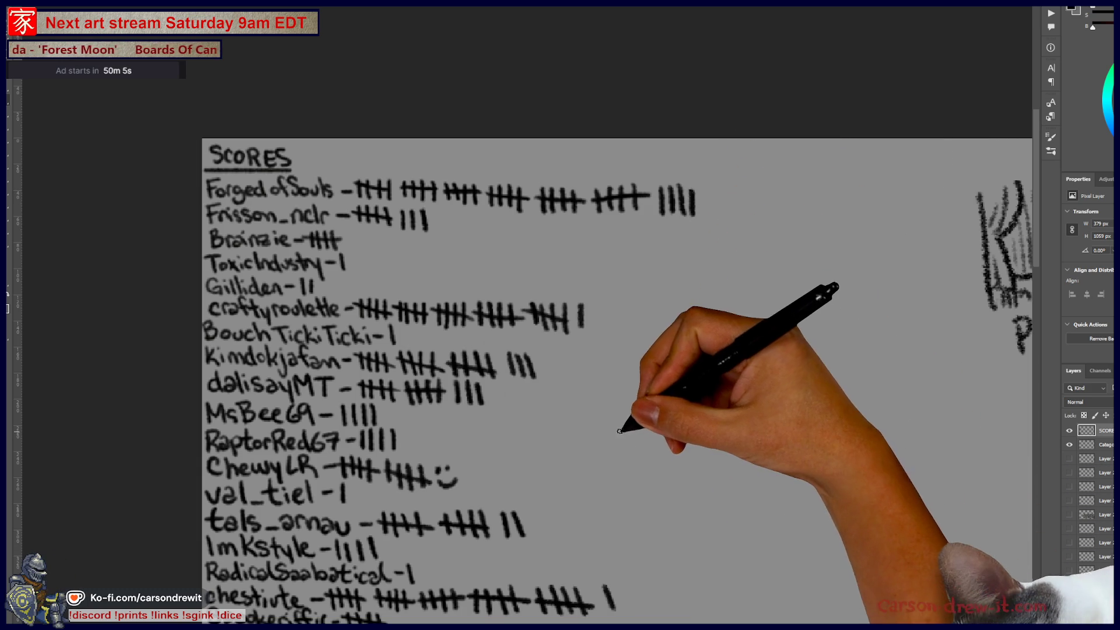
scroll(626, 435, down, 2)
Pan to bring the art sketch into view beside the scores list
drag(617, 450, 487, 370)
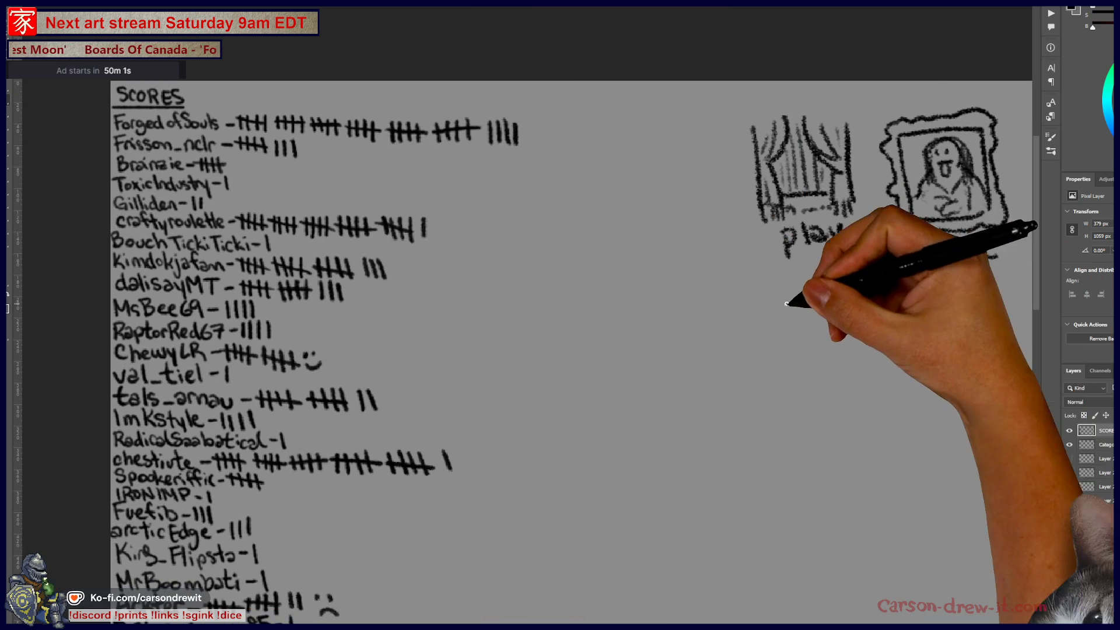
scroll(564, 345, down, 1)
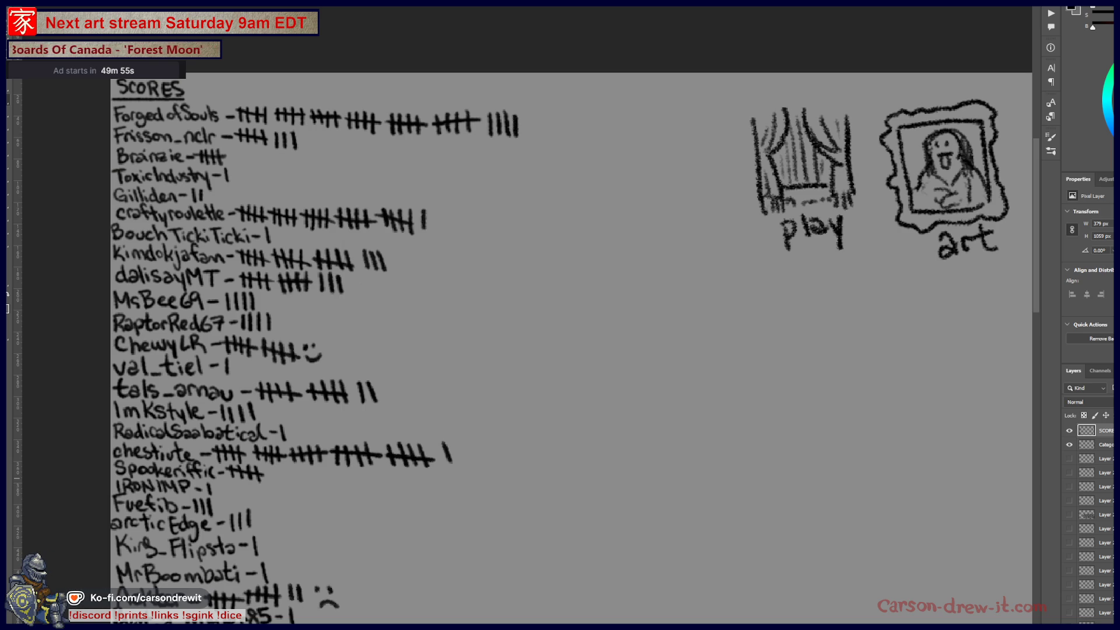
scroll(955, 538, down, 2)
scroll(832, 498, down, 4)
scroll(826, 487, down, 3)
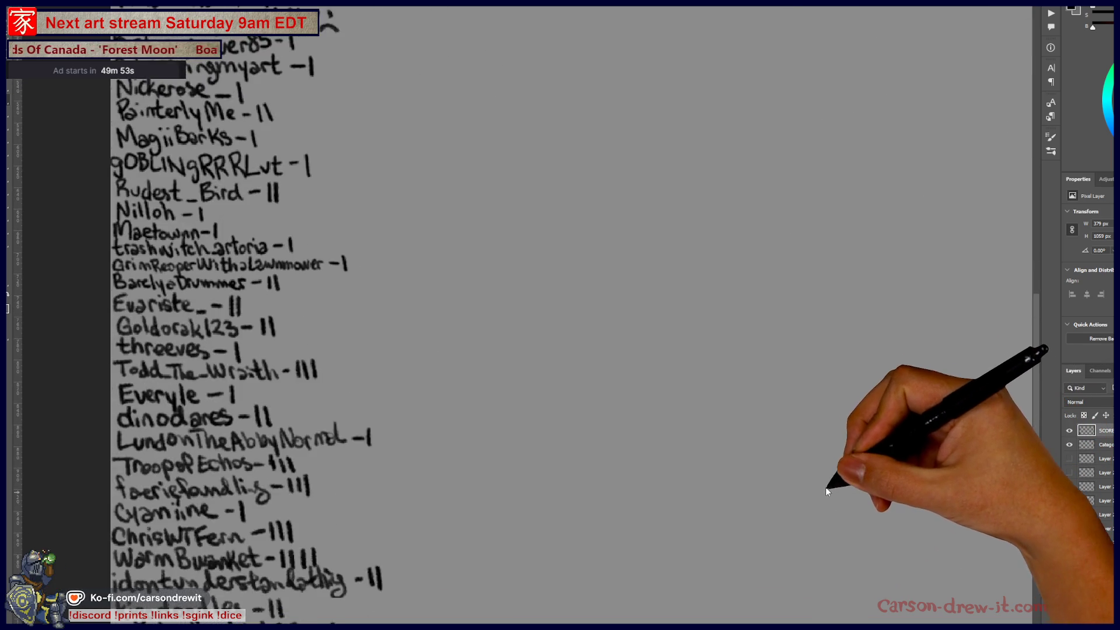
scroll(826, 487, down, 3)
scroll(805, 494, up, 2)
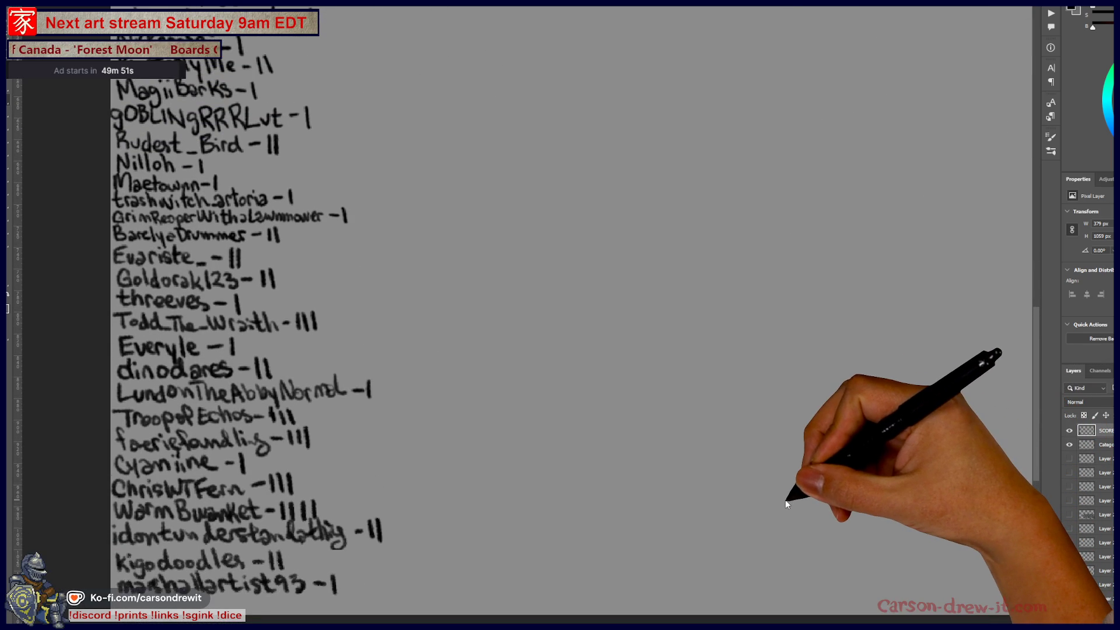
scroll(785, 500, up, 1)
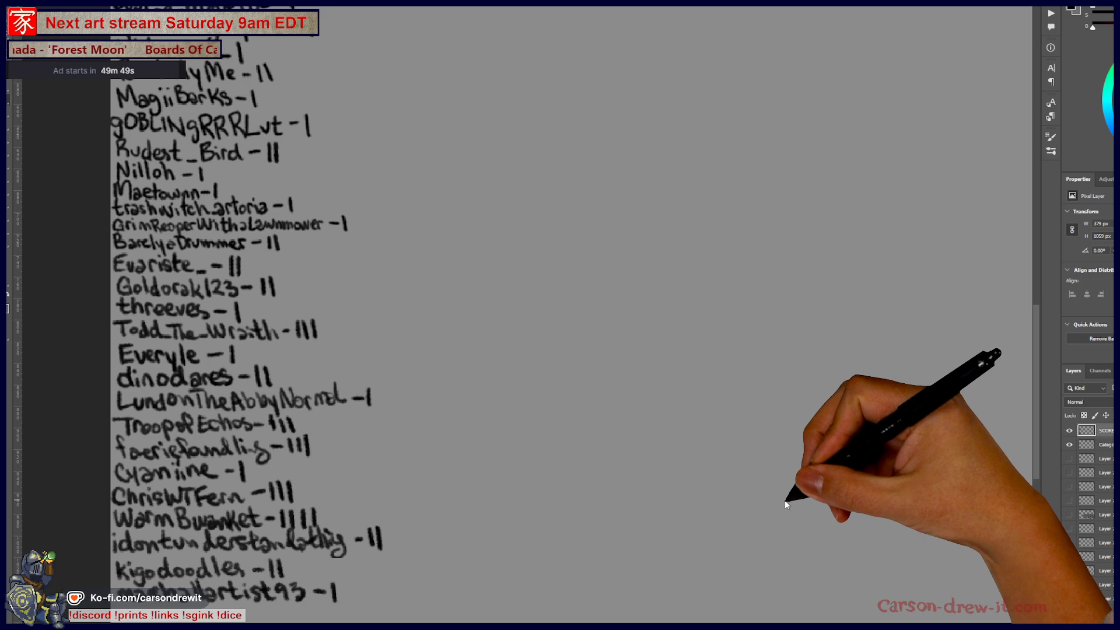
scroll(785, 500, up, 1)
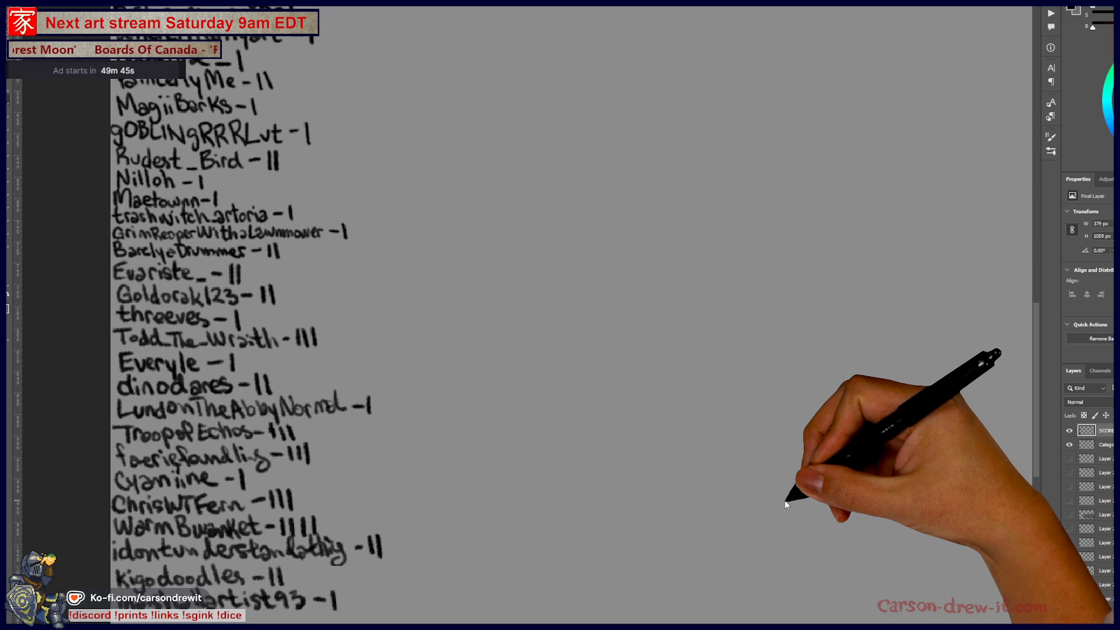
scroll(785, 500, up, 5)
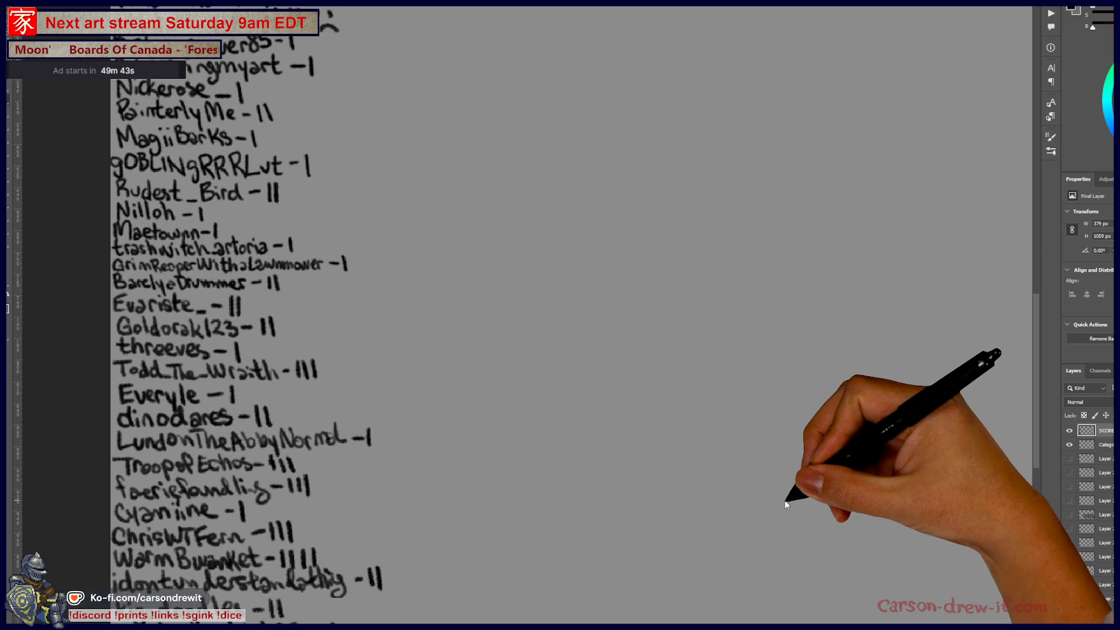
scroll(784, 500, up, 1)
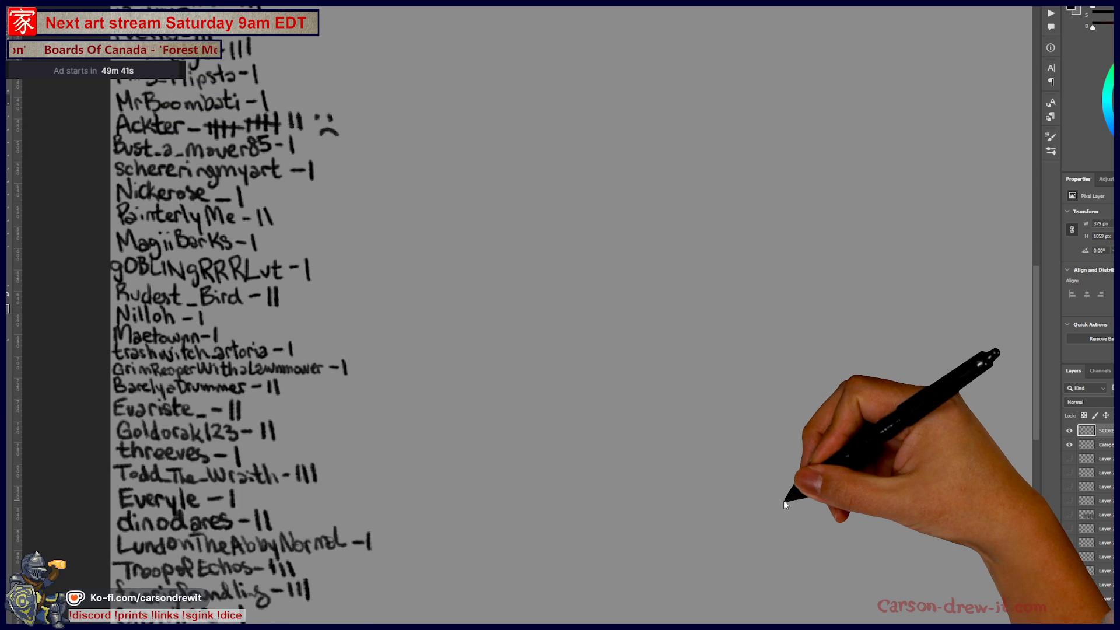
scroll(783, 500, up, 2)
scroll(783, 500, up, 1)
scroll(782, 499, up, 2)
scroll(784, 504, up, 2)
scroll(785, 507, up, 2)
scroll(787, 510, up, 2)
scroll(786, 510, up, 3)
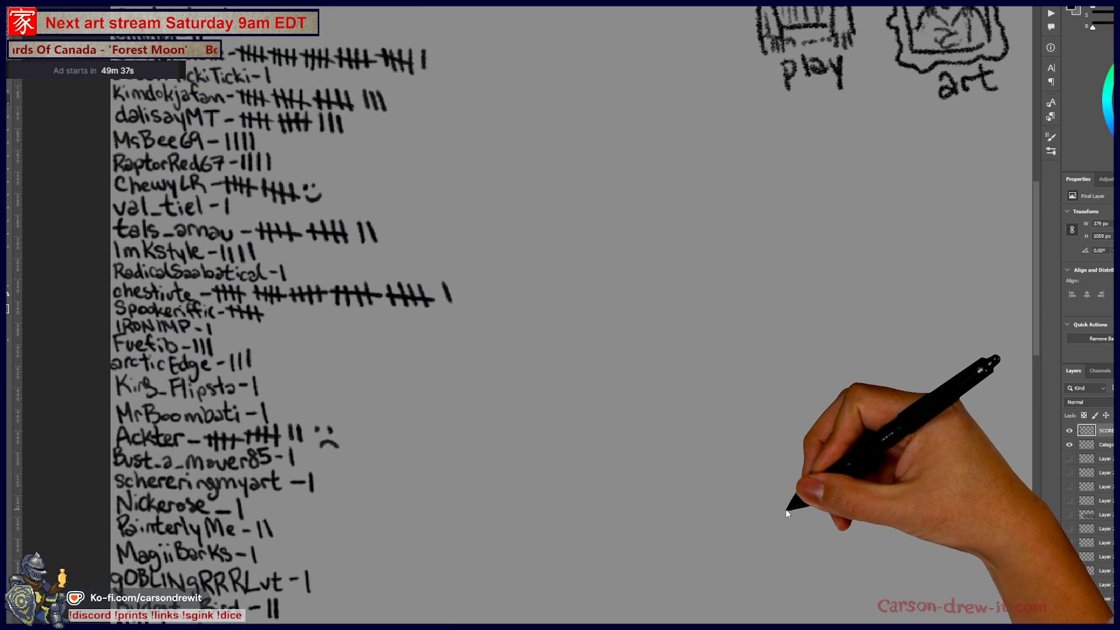
scroll(787, 510, down, 5)
scroll(777, 508, down, 3)
scroll(779, 512, down, 3)
scroll(777, 516, down, 3)
scroll(777, 512, up, 1)
scroll(776, 512, up, 1)
scroll(776, 512, up, 1)
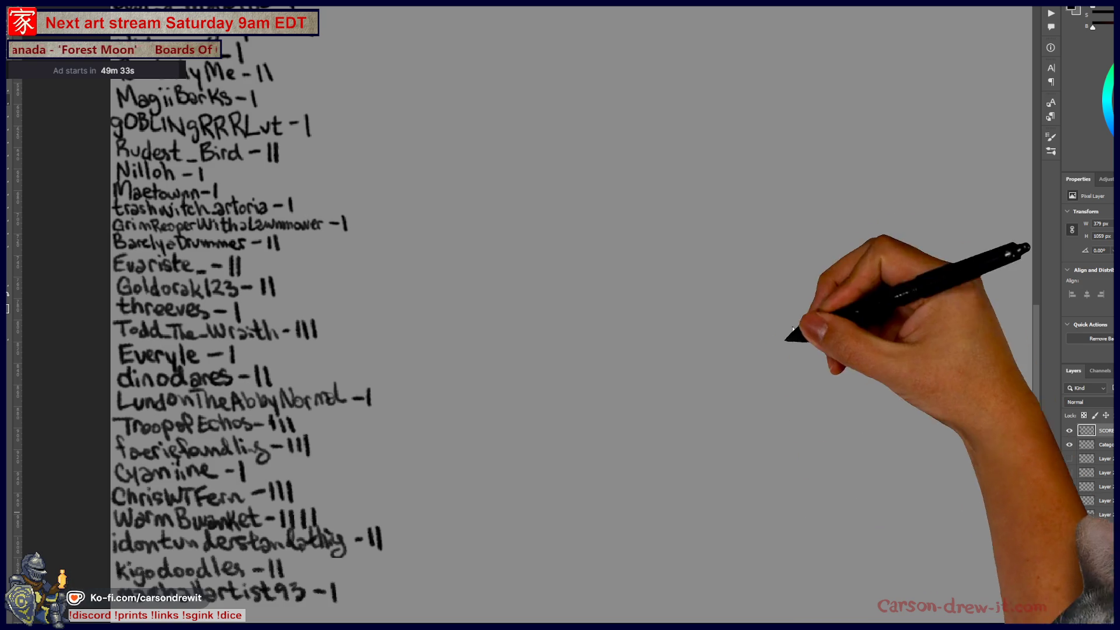
scroll(641, 338, down, 3)
scroll(701, 263, up, 2)
scroll(712, 221, up, 3)
scroll(613, 307, up, 2)
scroll(569, 263, up, 2)
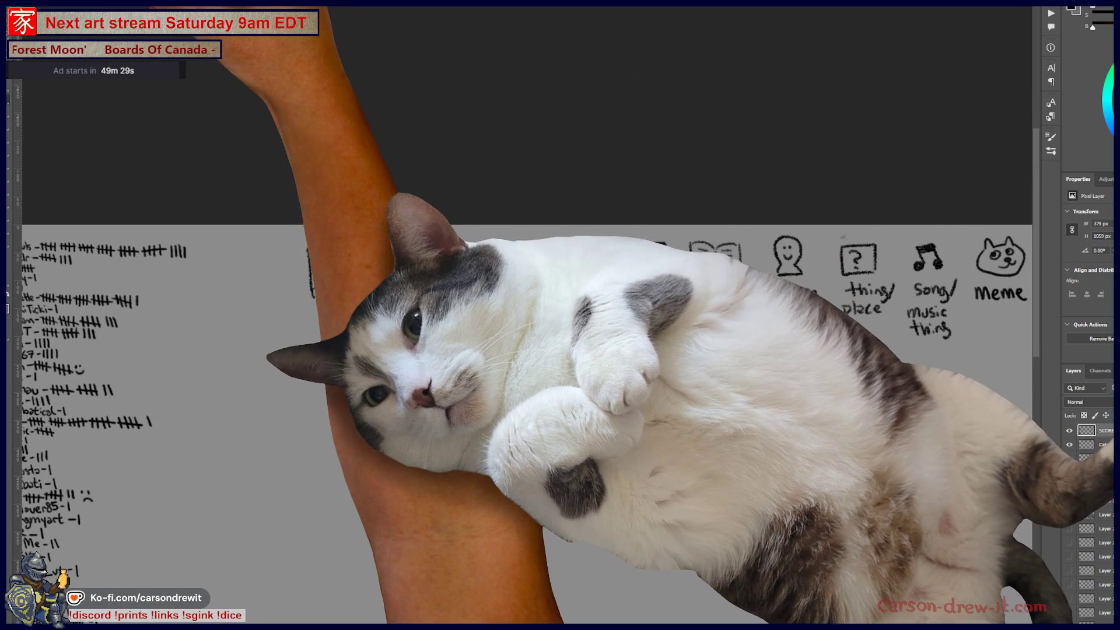
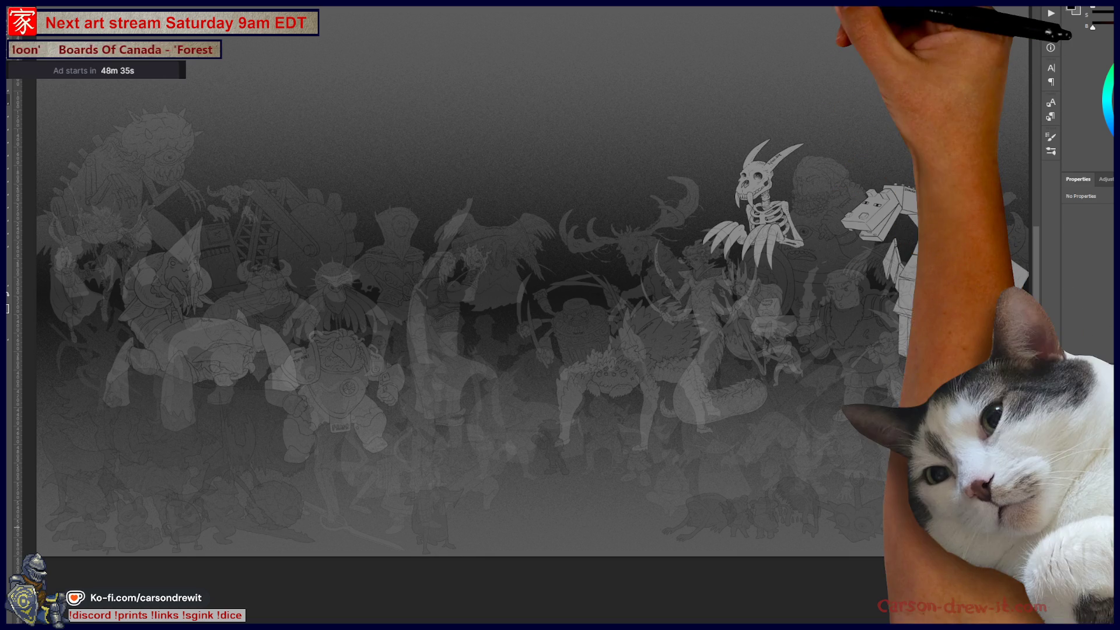
Briefly preview several hidden groups — a warrior, a creature, the top-right warrior — leaving them hidden
key(Delete)
scroll(1089, 525, down, 3)
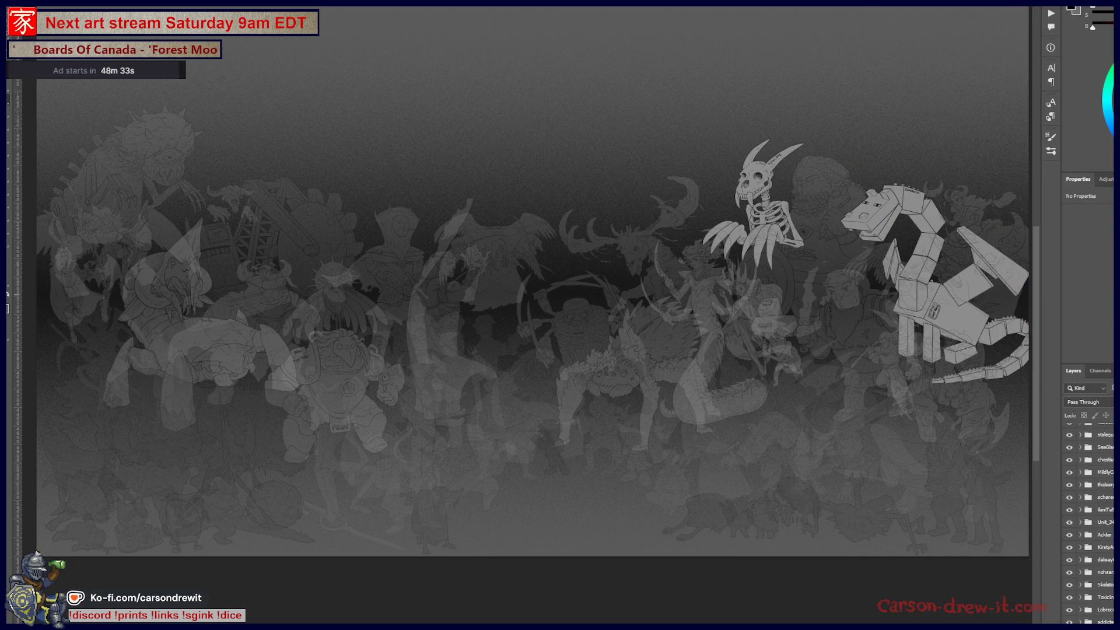
scroll(1089, 525, up, 2)
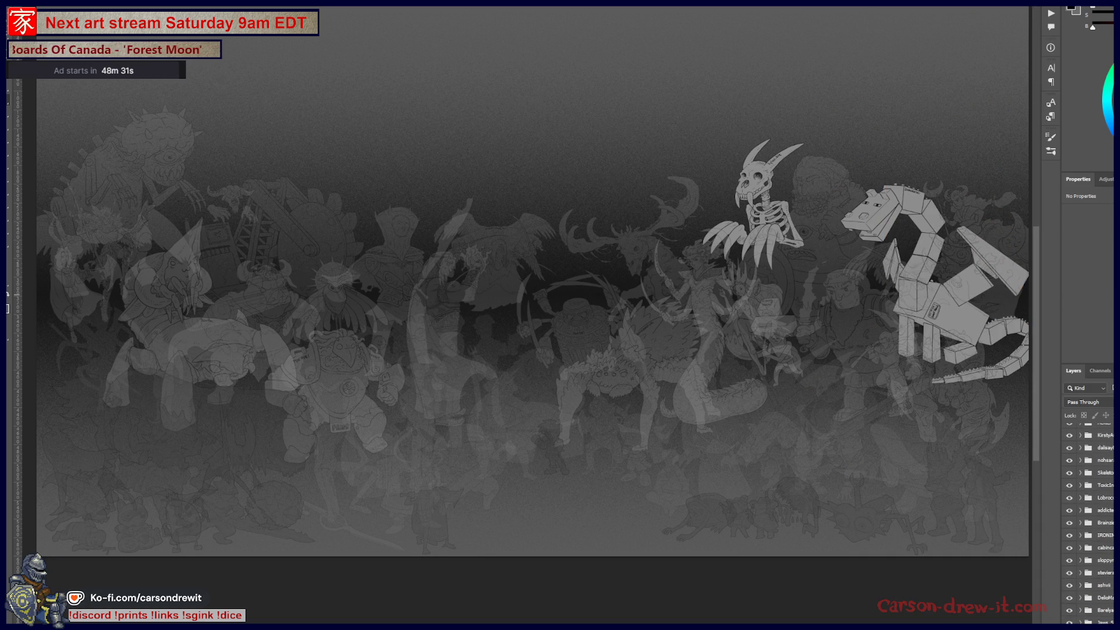
scroll(1089, 525, up, 1)
key(ctrl+z)
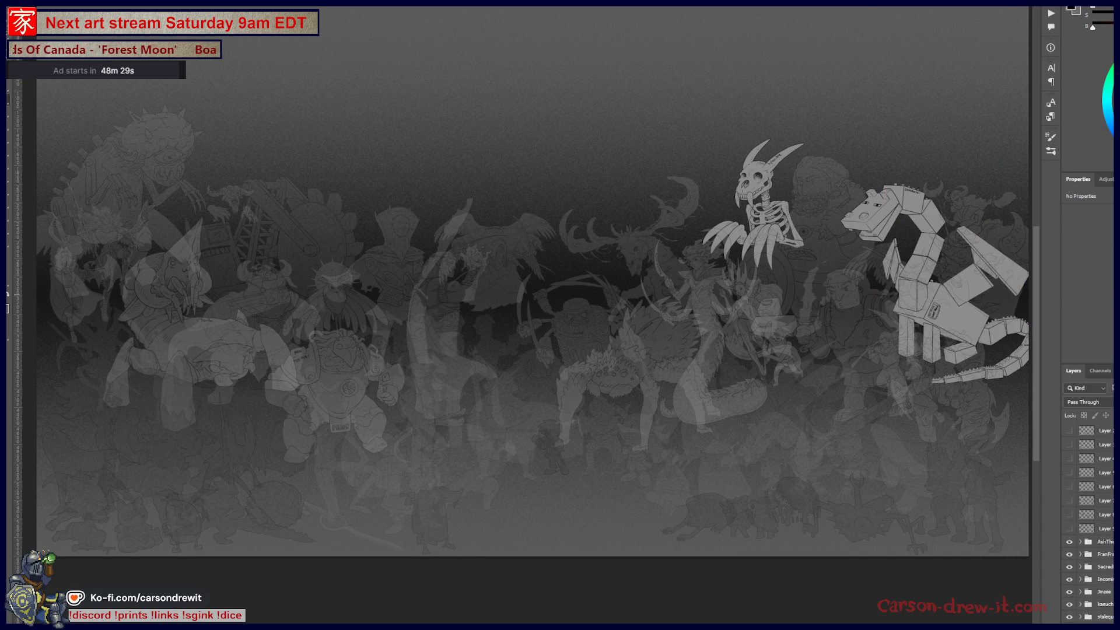
click(1070, 556)
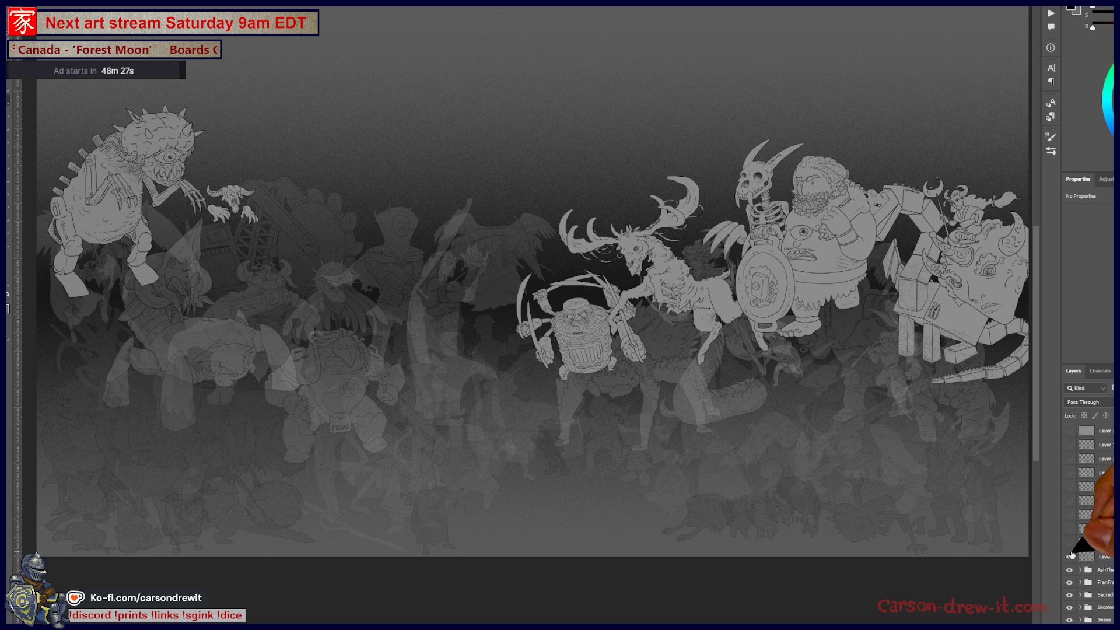
click(1070, 555)
scroll(1086, 525, down, 2)
scroll(1085, 525, down, 1)
scroll(1085, 526, down, 2)
scroll(1110, 494, up, 3)
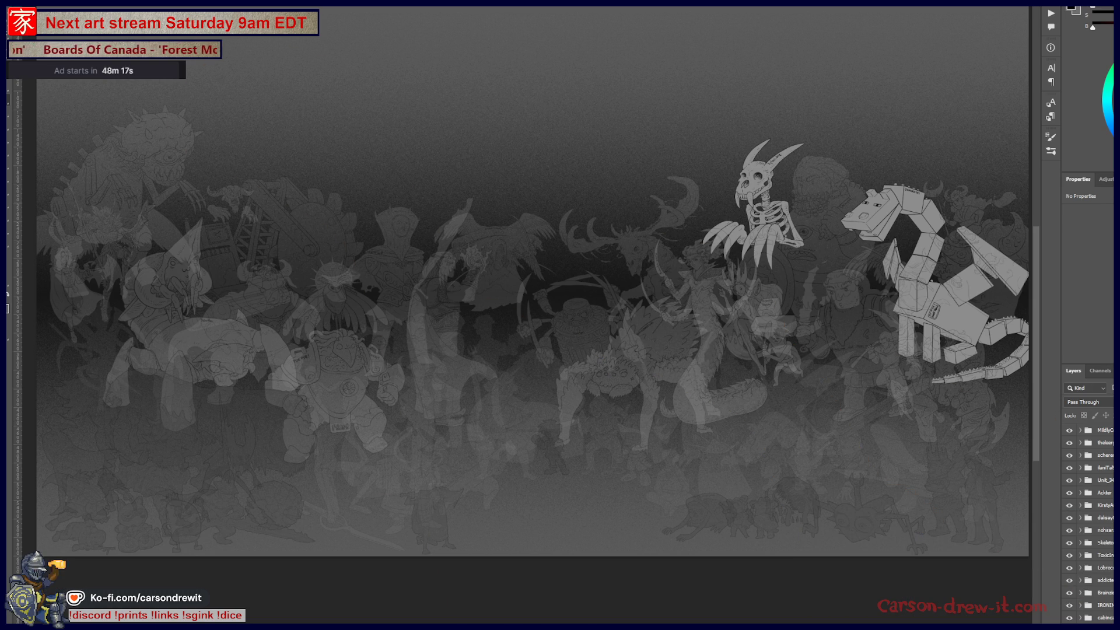
scroll(1089, 525, up, 3)
scroll(1089, 525, up, 3)
scroll(1089, 524, down, 3)
scroll(1090, 525, down, 3)
scroll(1089, 525, down, 3)
scroll(1090, 525, down, 3)
scroll(1090, 525, down, 3)
scroll(1090, 525, down, 3)
scroll(1090, 525, down, 2)
scroll(1089, 516, down, 3)
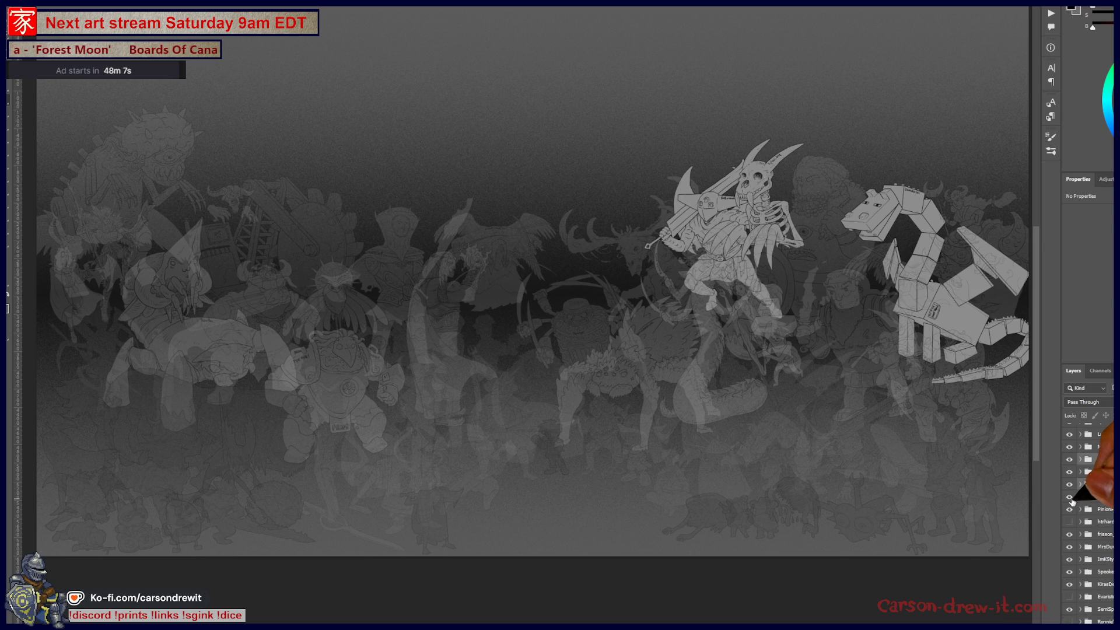
drag(1087, 515, 1085, 486)
click(1070, 525)
scroll(1071, 527, down, 3)
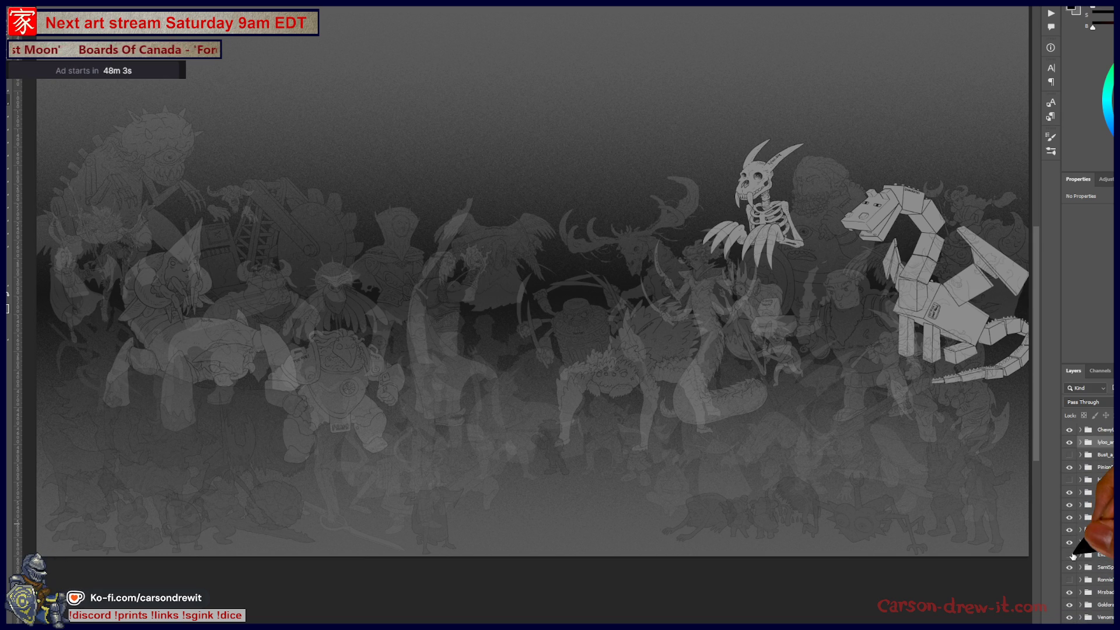
click(1070, 554)
click(1070, 555)
scroll(1071, 555, down, 3)
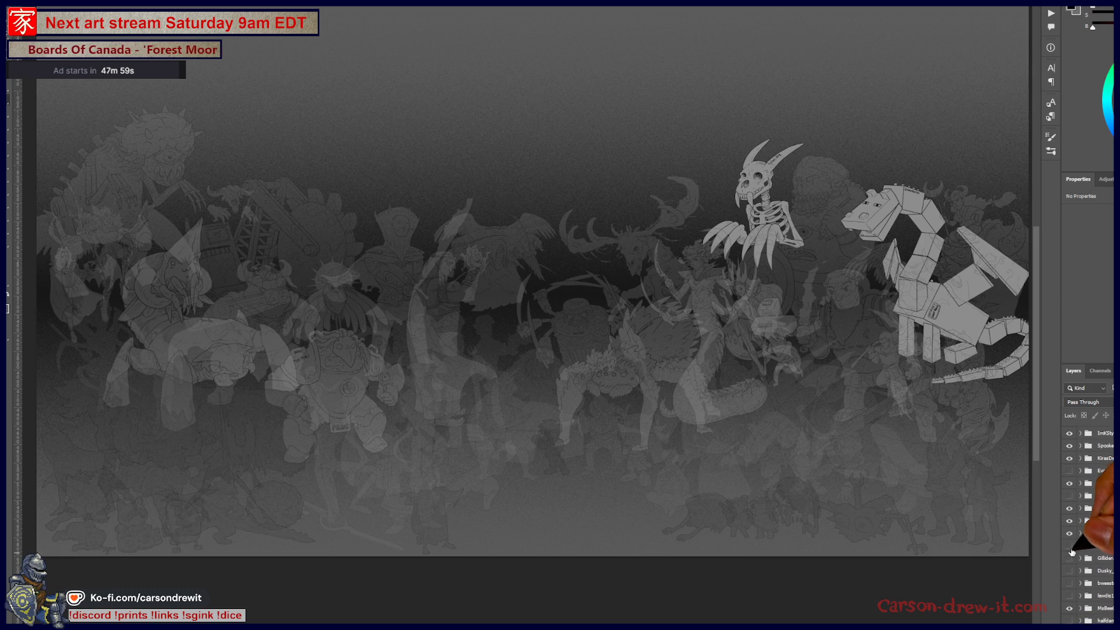
Keep the sword-wielding dinosaur visible after comparing it against the scythe and spear figures
click(1070, 547)
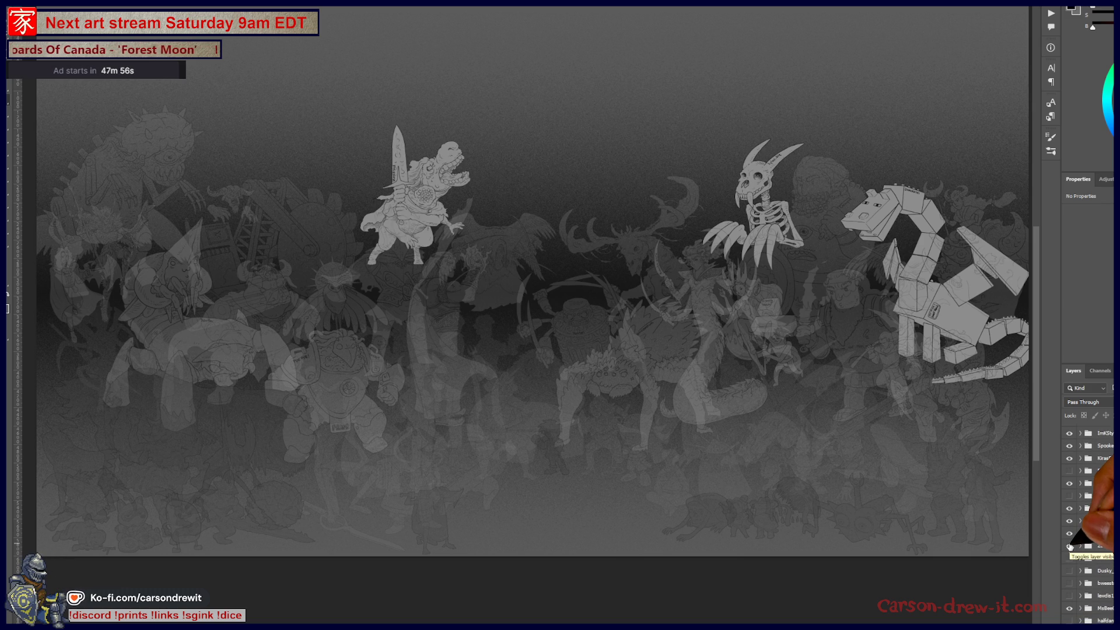
click(1071, 546)
click(1070, 559)
click(1071, 546)
click(1071, 558)
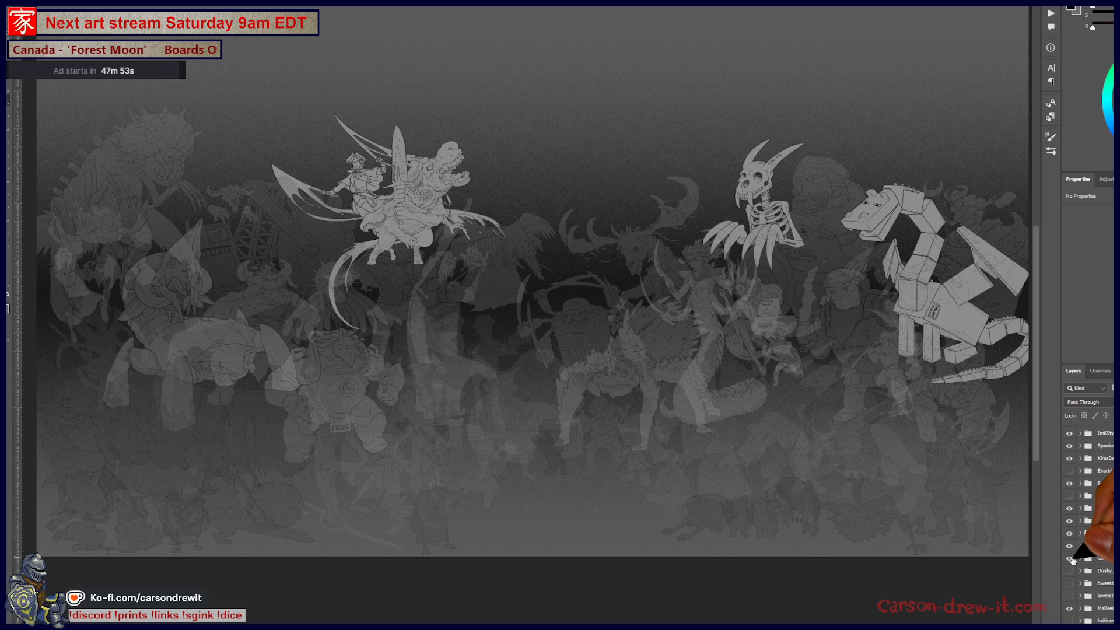
click(1071, 558)
click(1070, 559)
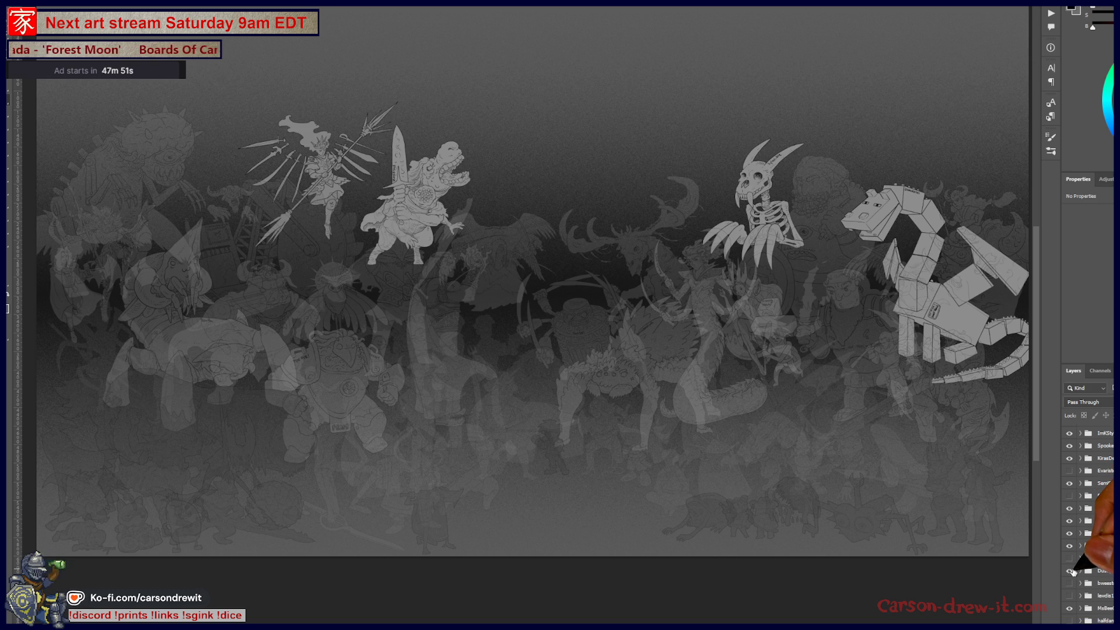
click(1071, 558)
click(1071, 559)
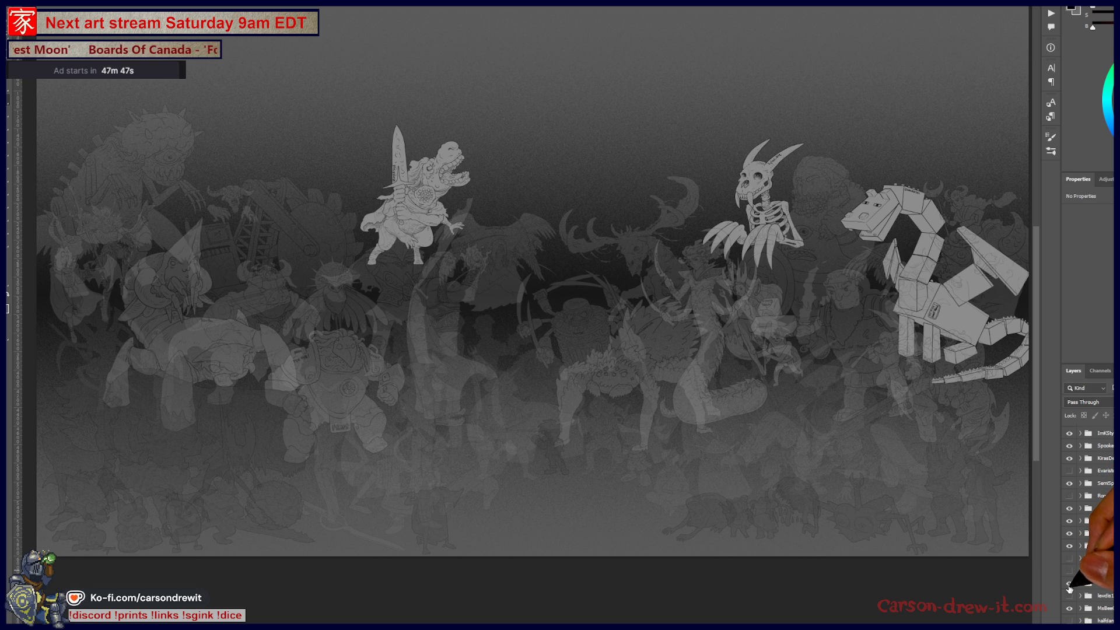
Preview the multi-armed and running figures, then leave the jumping brawler at upper left showing
click(1070, 584)
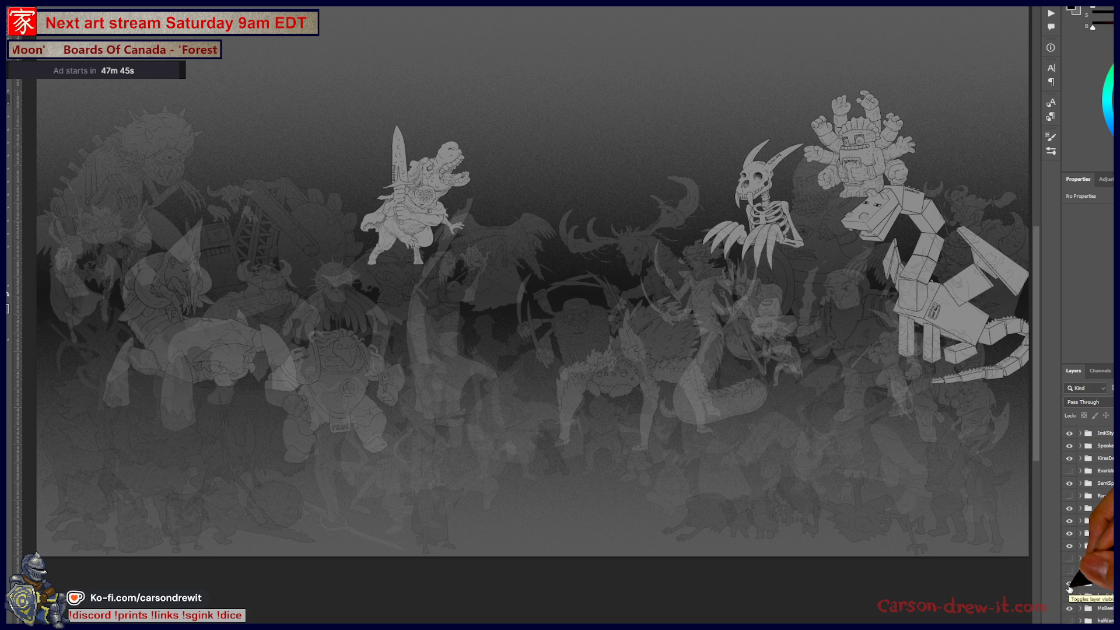
click(1069, 584)
click(1070, 596)
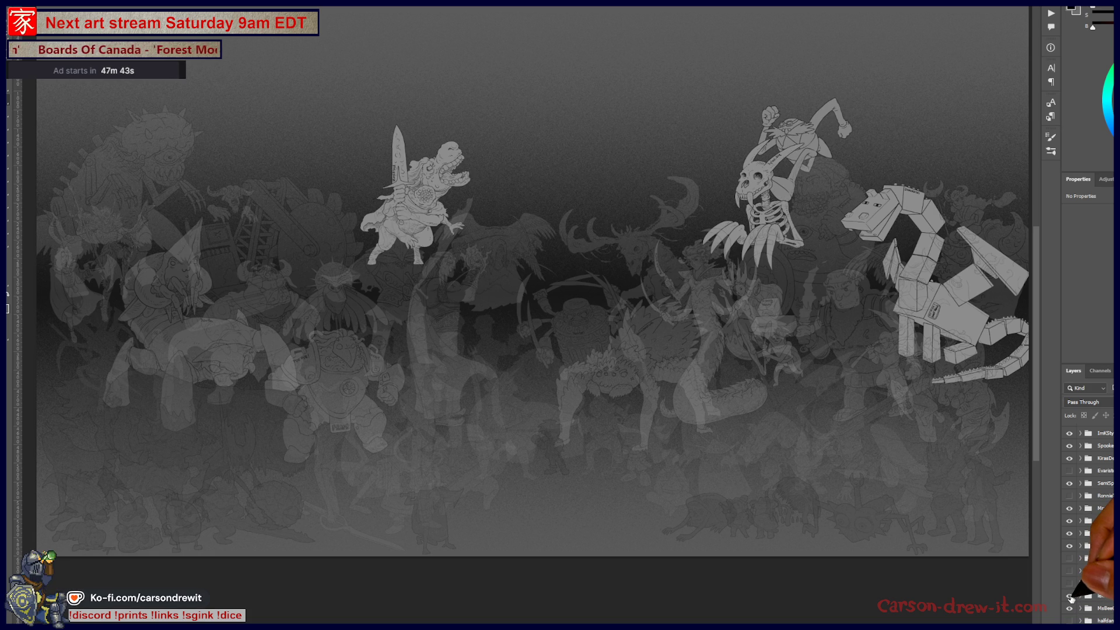
click(1069, 596)
scroll(1070, 577, down, 3)
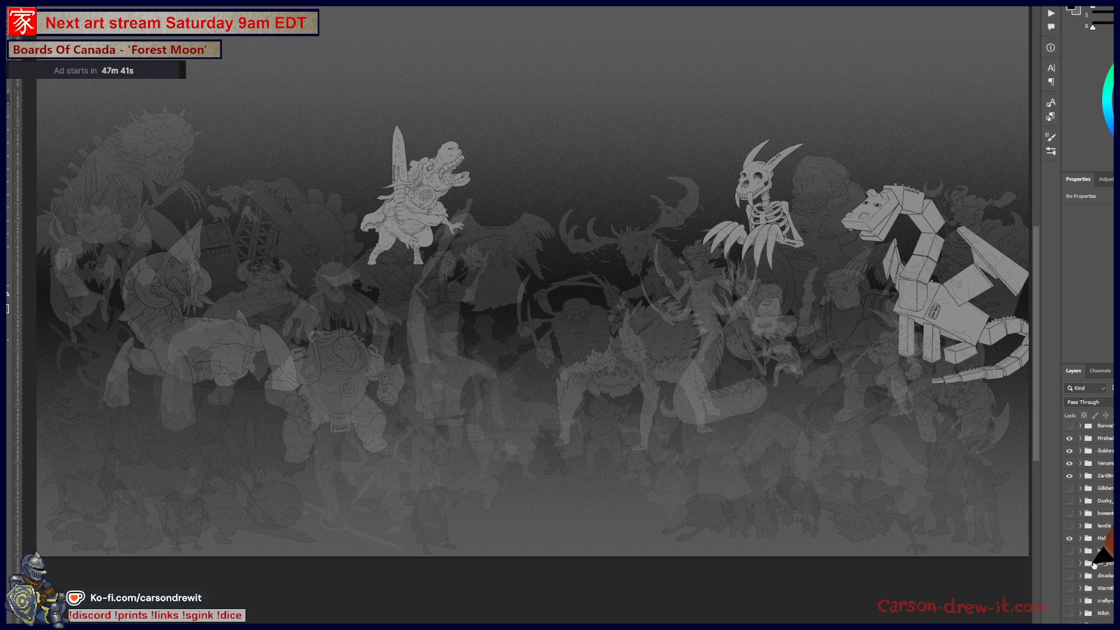
click(1070, 556)
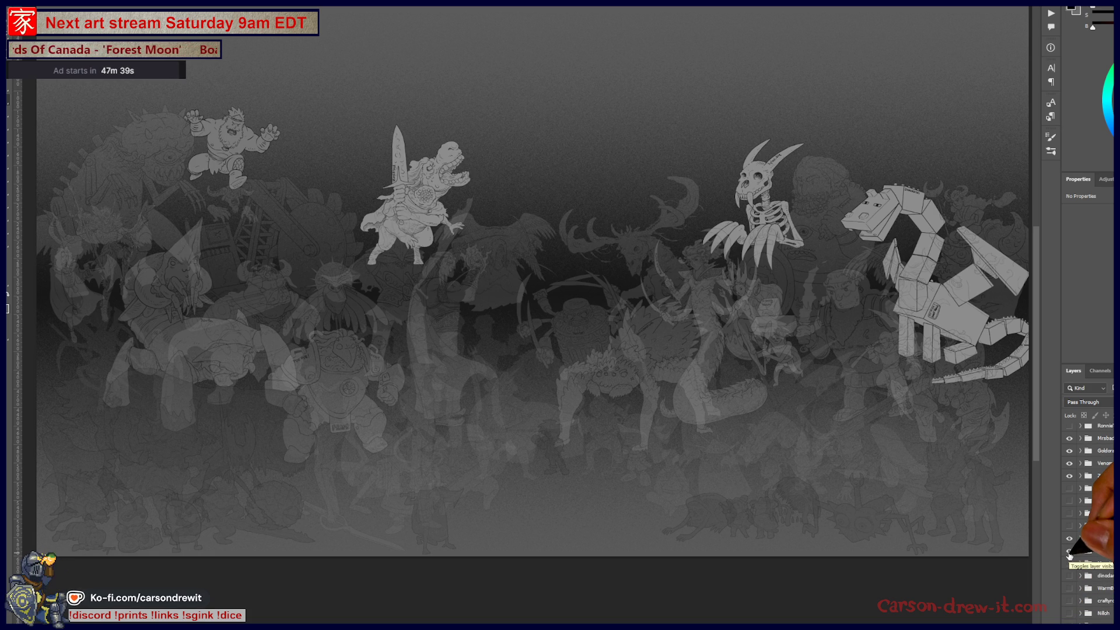
scroll(1069, 543, down, 3)
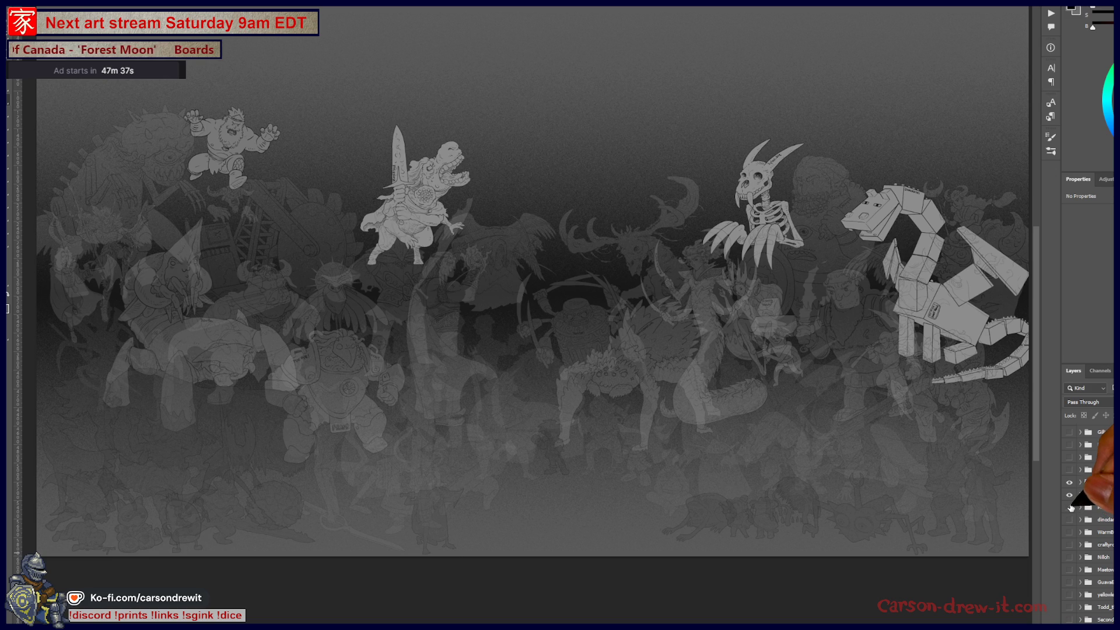
Flash the triangular, robot-like and blocky robot figures on and off, keeping them hidden
click(1069, 507)
click(1070, 508)
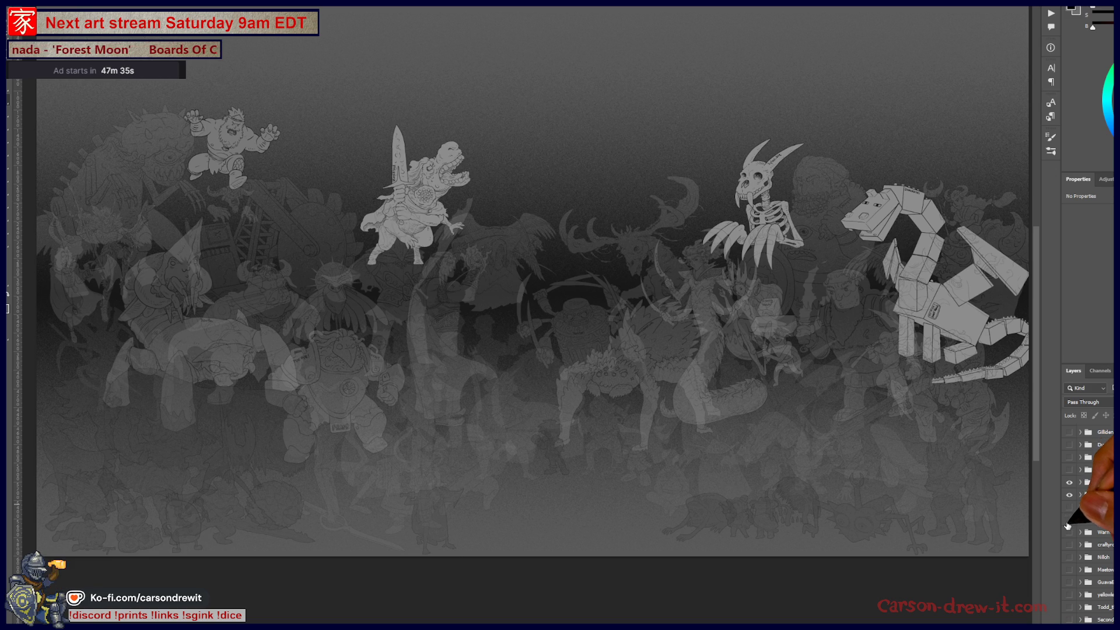
click(1068, 524)
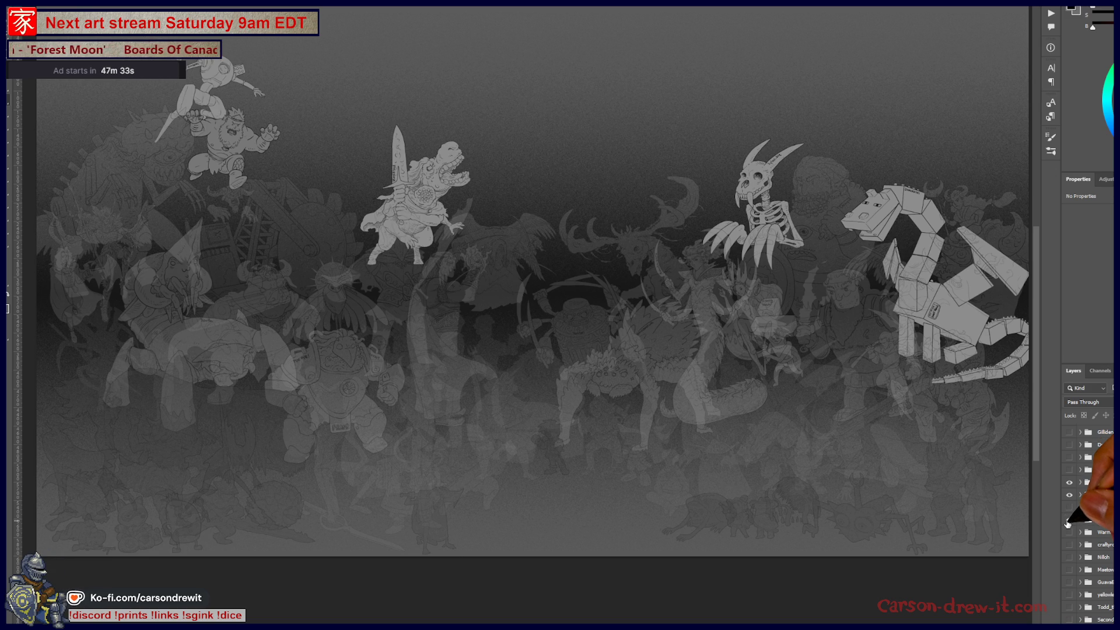
click(1067, 523)
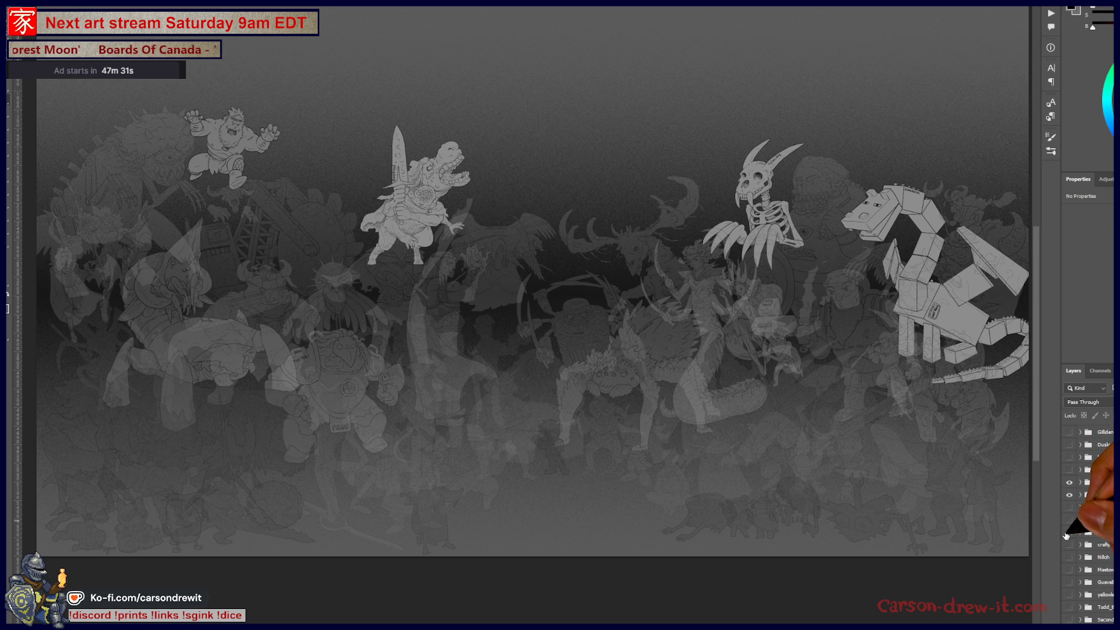
click(1068, 533)
click(1068, 533)
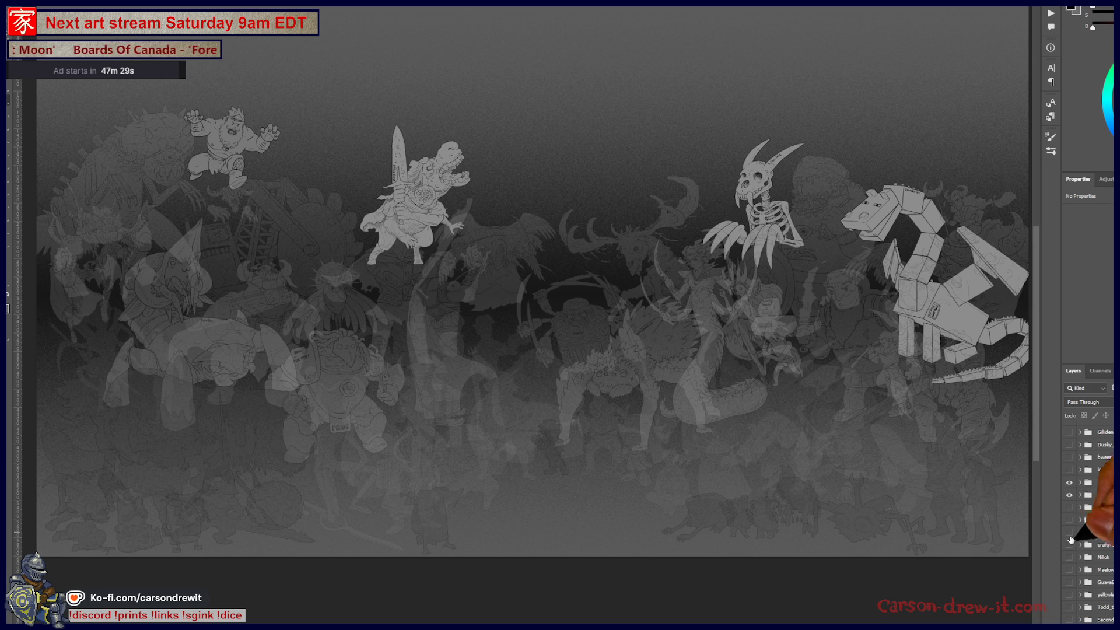
scroll(1087, 550, up, 3)
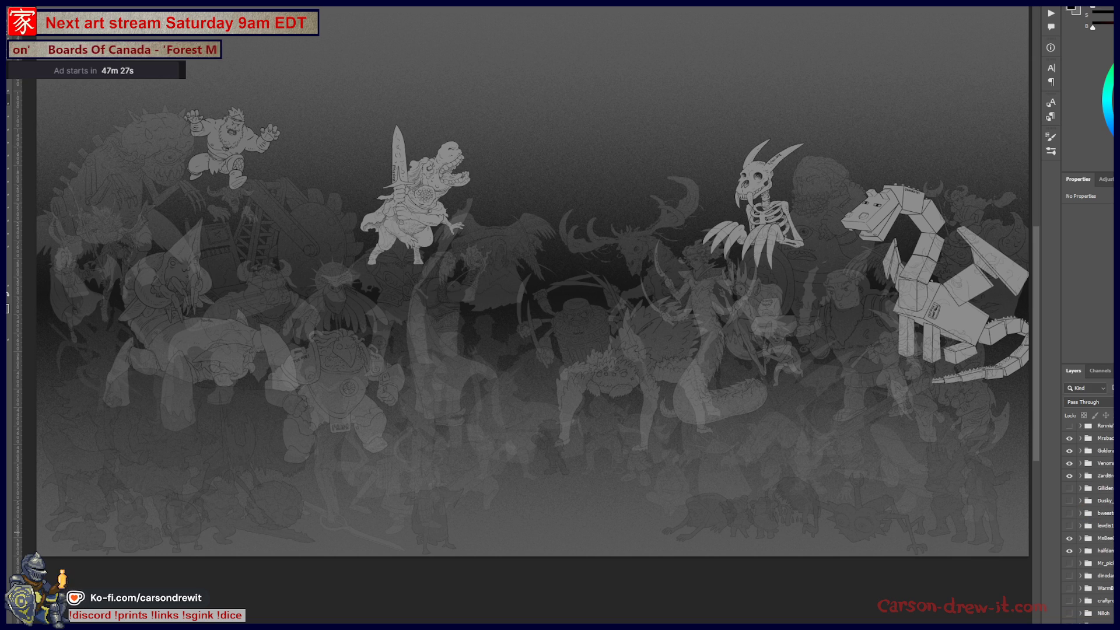
Hide the large top-left creature and the sword dinosaur, previewing the caveman and another group
click(1068, 550)
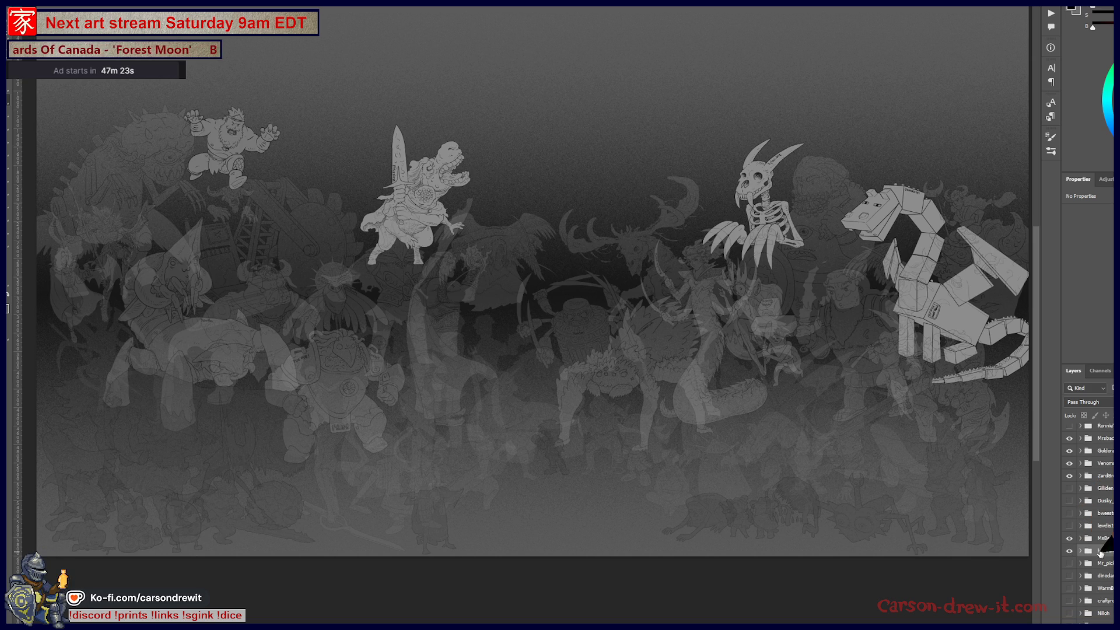
click(1069, 539)
scroll(1086, 525, up, 2)
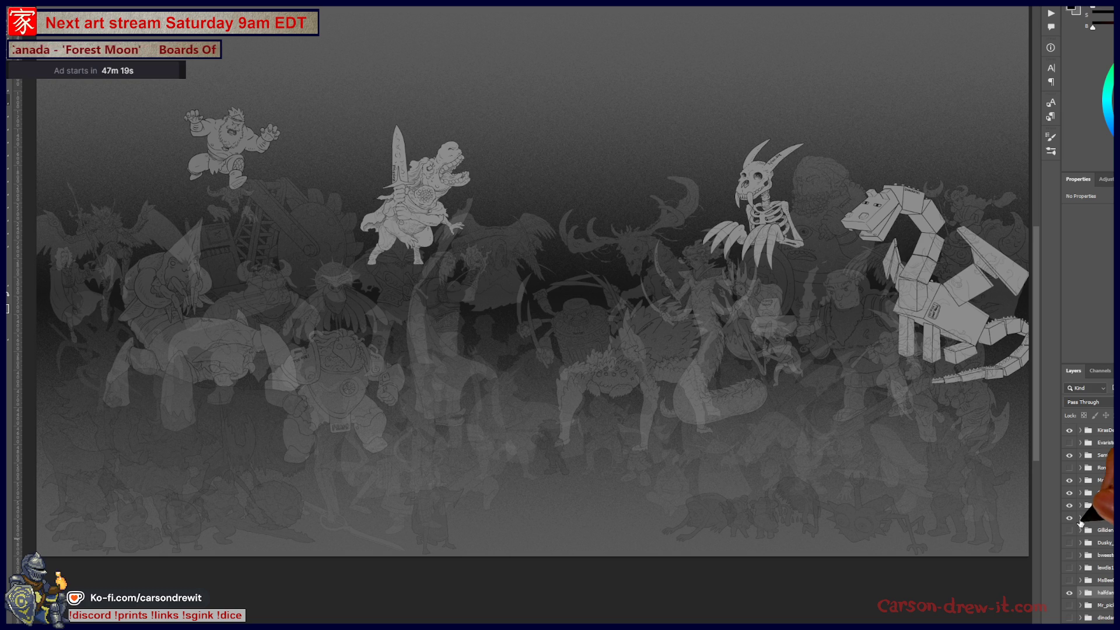
click(1069, 518)
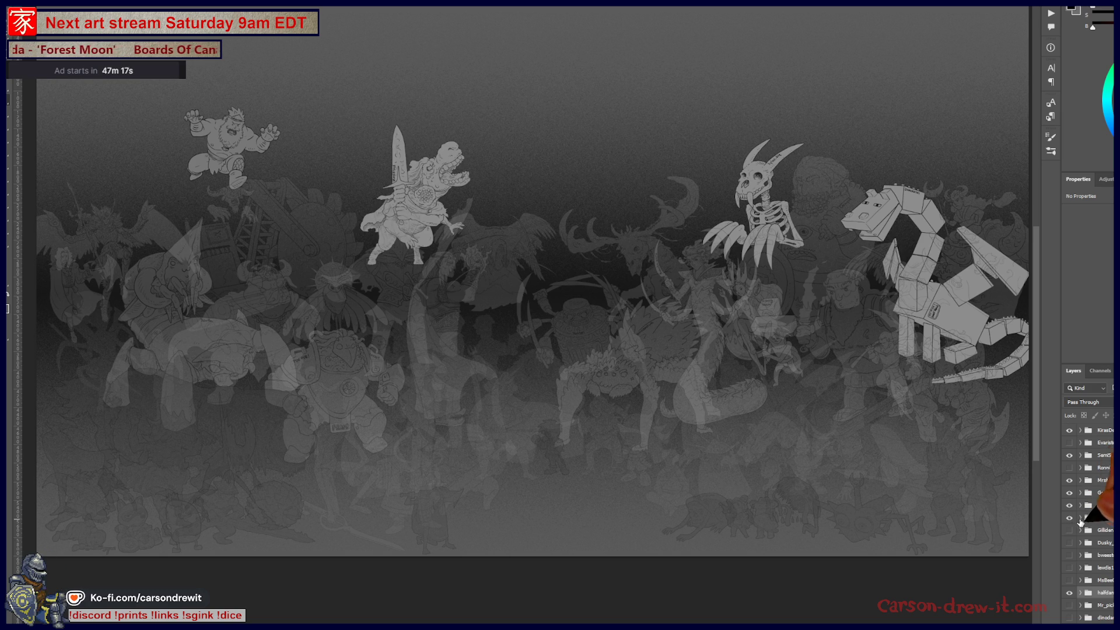
scroll(1089, 525, up, 3)
scroll(1089, 525, up, 3)
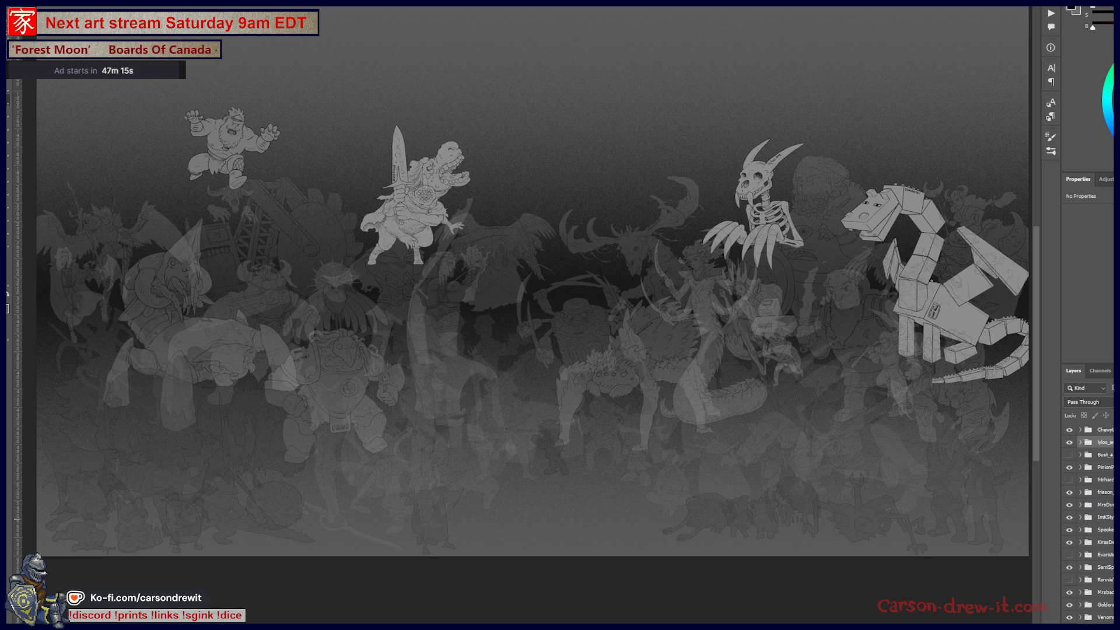
scroll(1090, 525, down, 3)
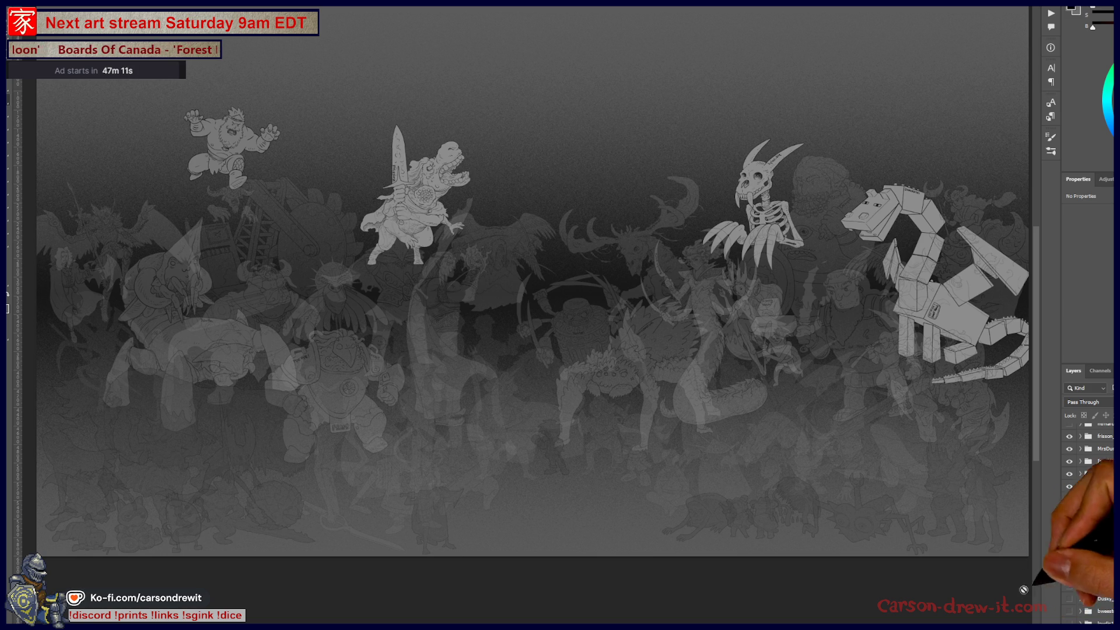
scroll(1081, 503, down, 5)
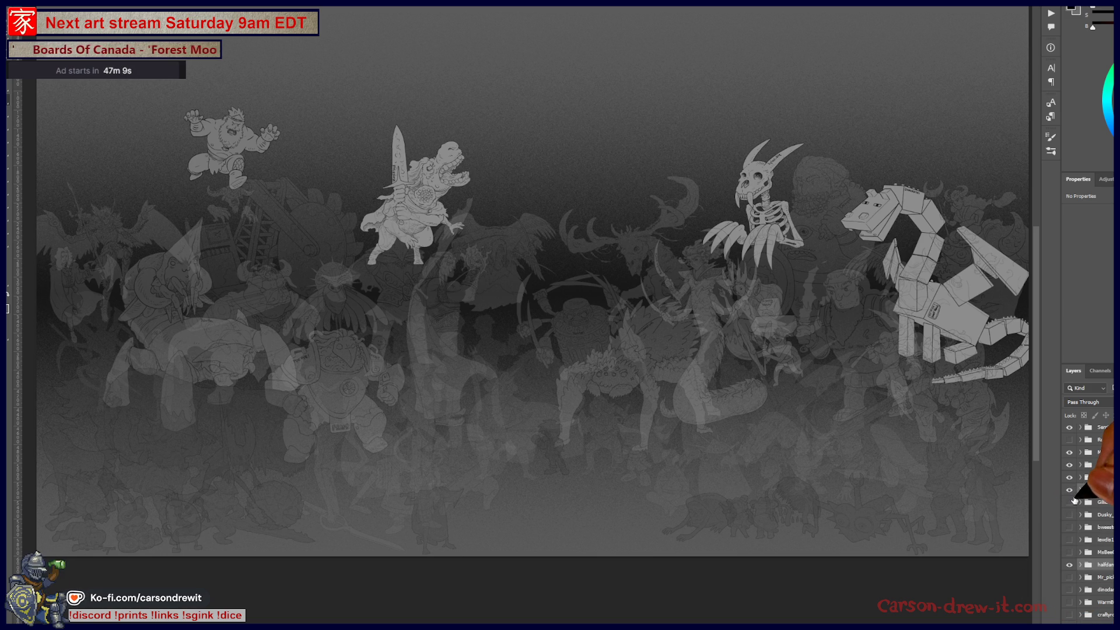
click(1073, 503)
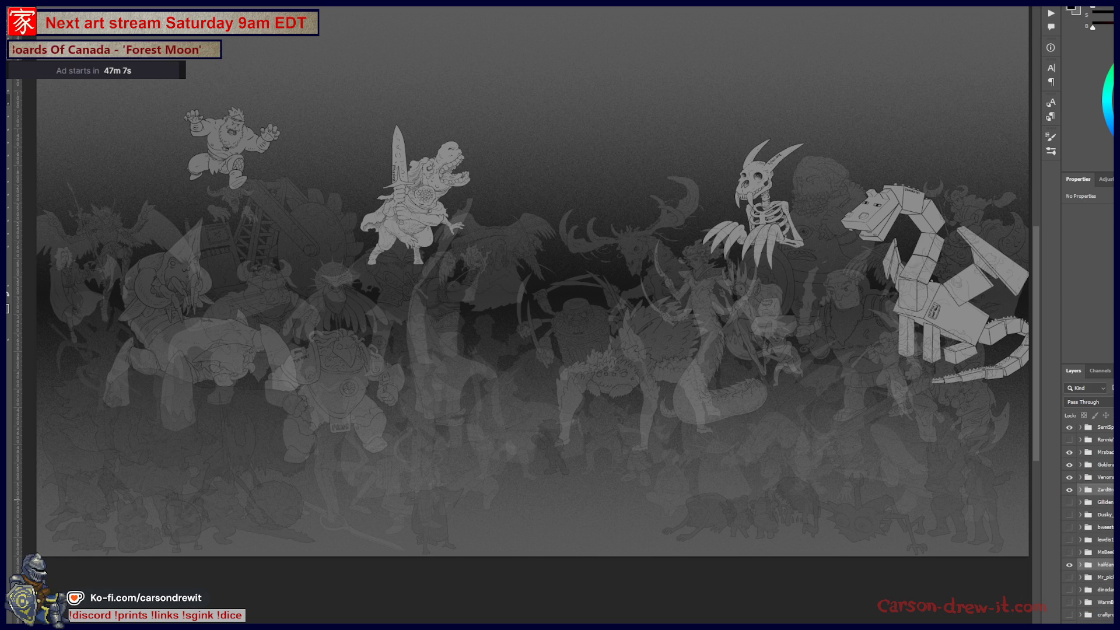
scroll(1074, 502, up, 5)
scroll(1089, 524, up, 5)
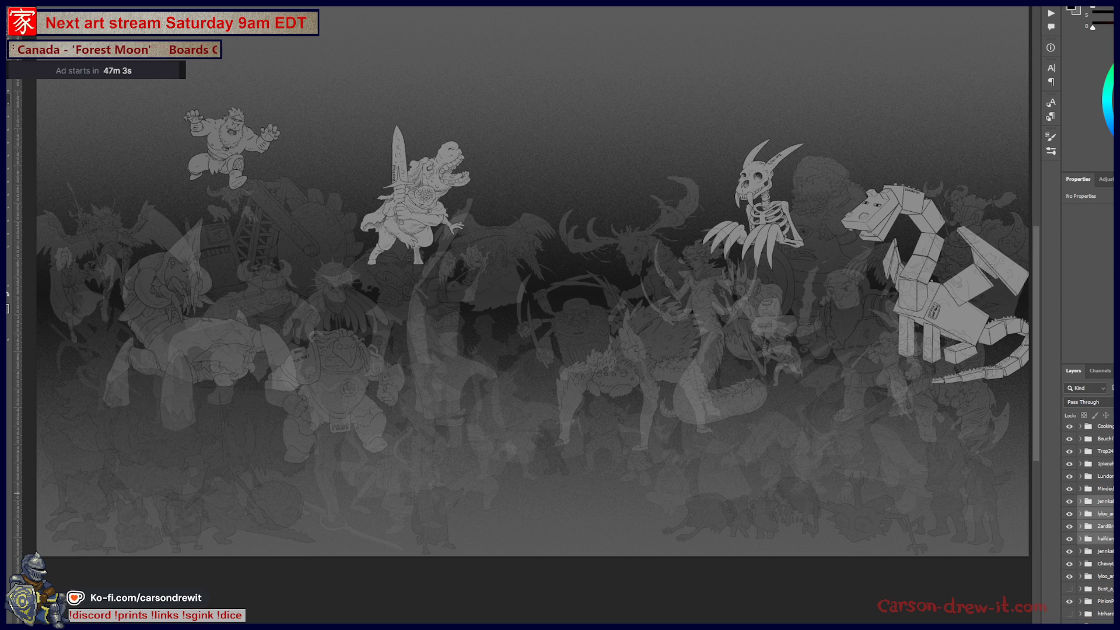
Create a new pixel layer, place it at the very top of the stack and rename it
key(ctrl+alt+e)
drag(1086, 505, 1100, 374)
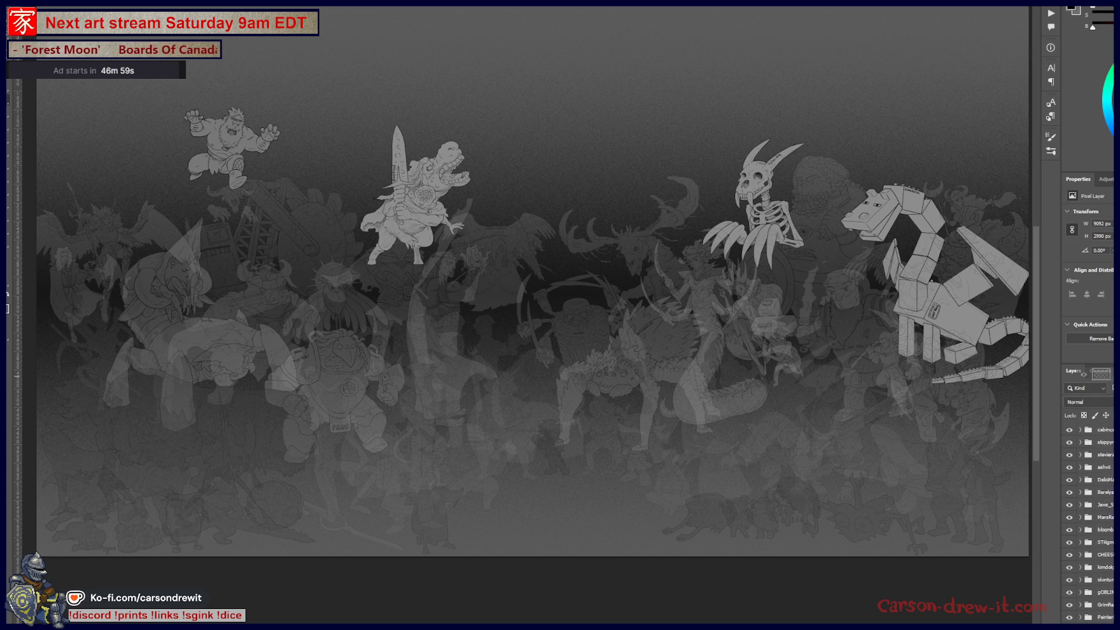
drag(1102, 374, 1101, 373)
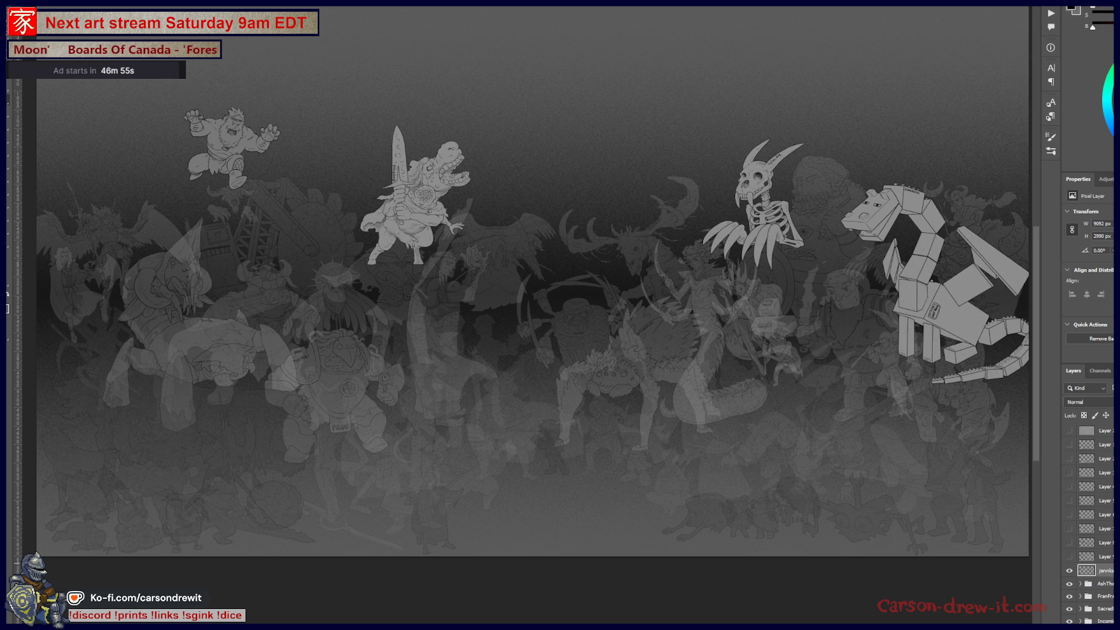
double_click(1105, 570)
text(ayer)
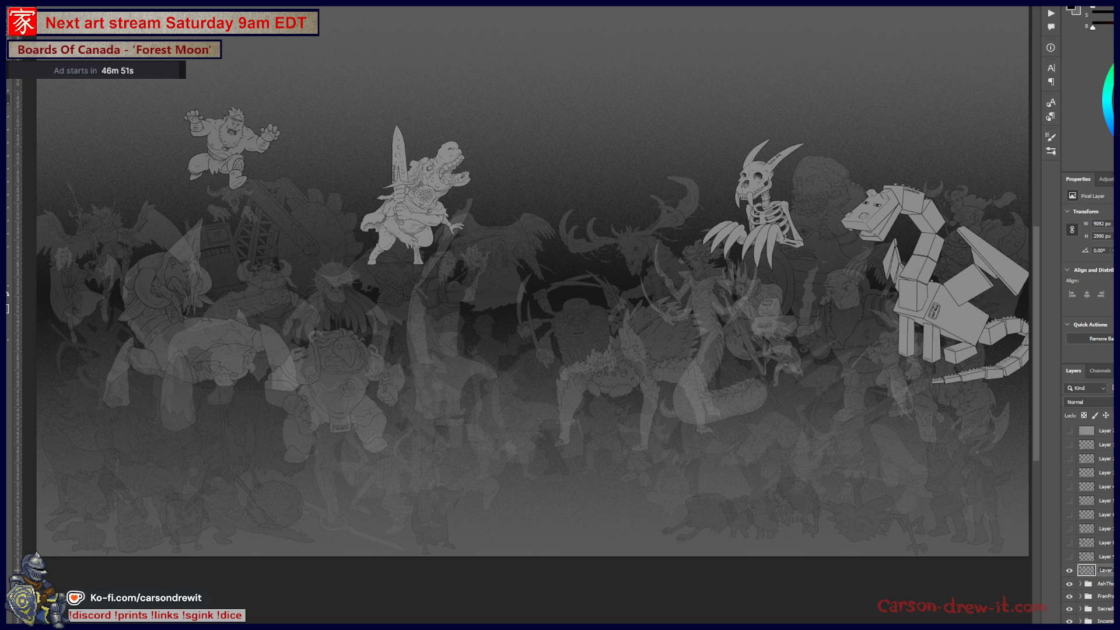
key(Return)
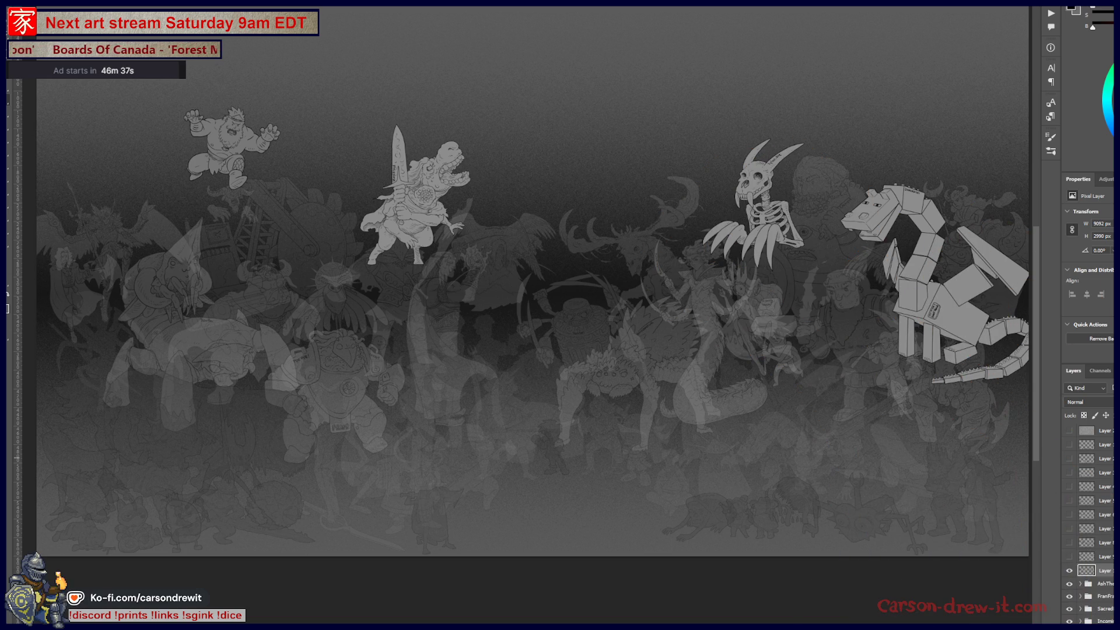
Switch the new layer off and hide the bright foreground character groups
click(1069, 570)
scroll(1089, 526, down, 10)
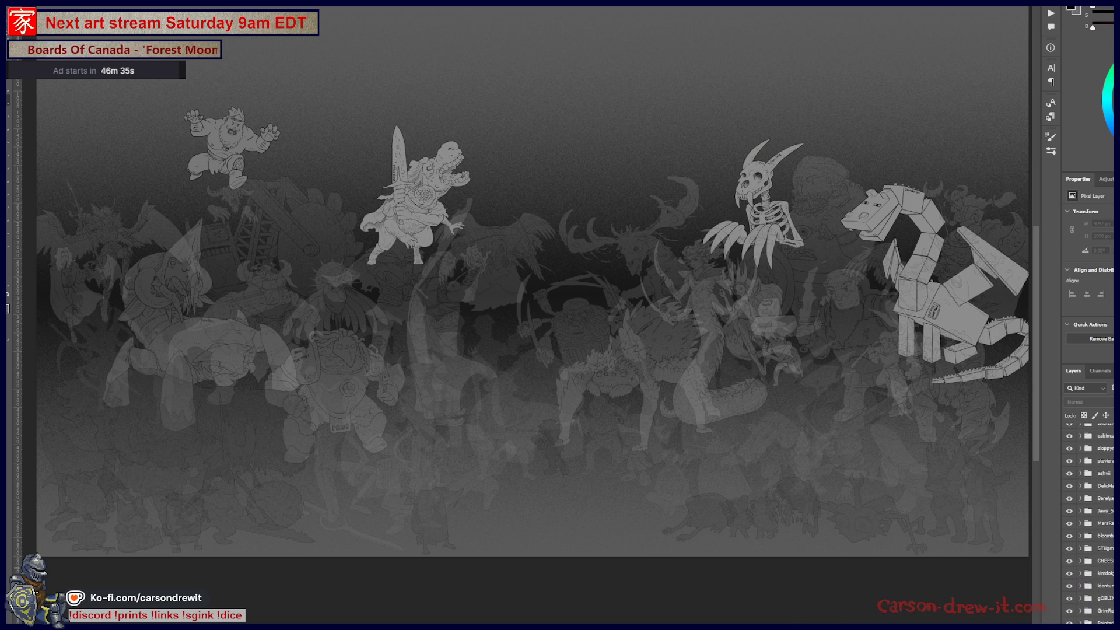
scroll(1090, 524, down, 5)
click(1105, 592)
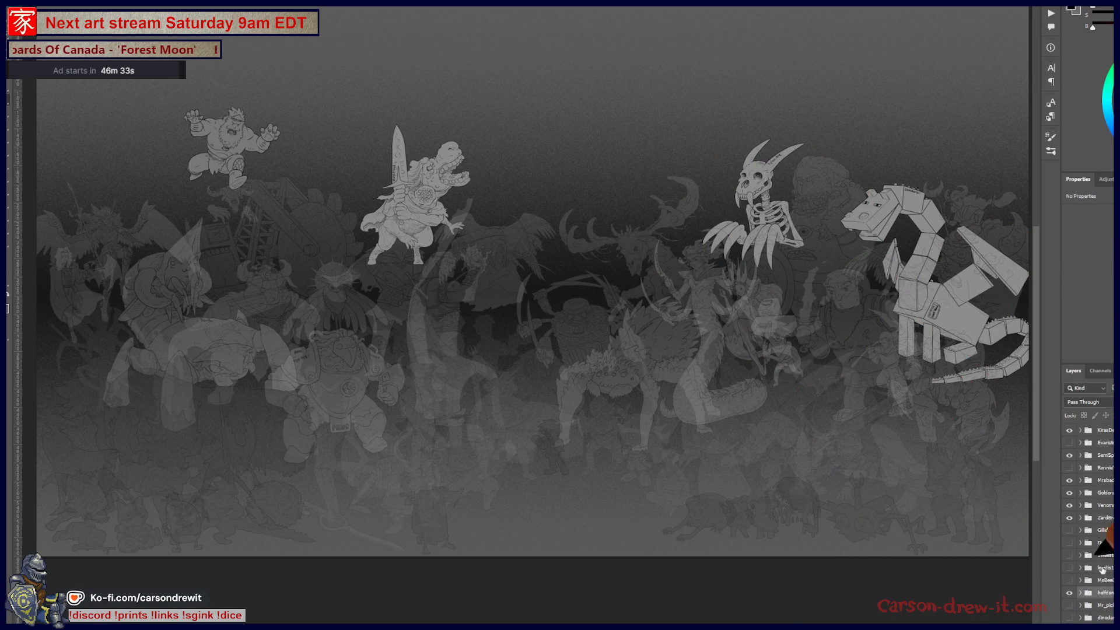
scroll(1105, 525, down, 5)
scroll(1089, 526, up, 5)
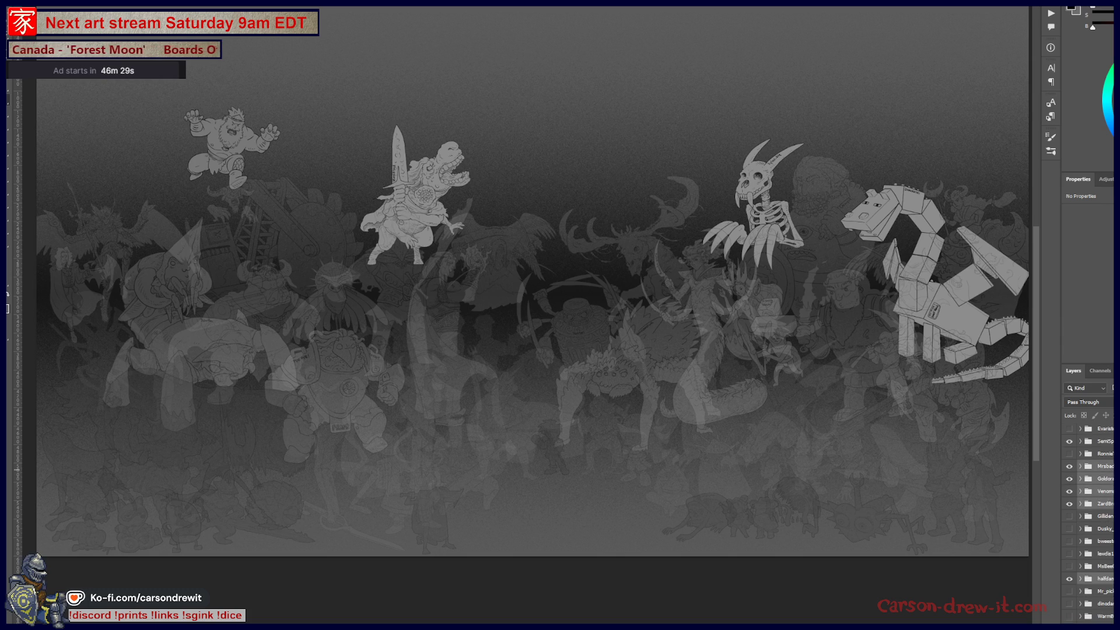
scroll(1110, 508, up, 1)
scroll(1107, 490, up, 3)
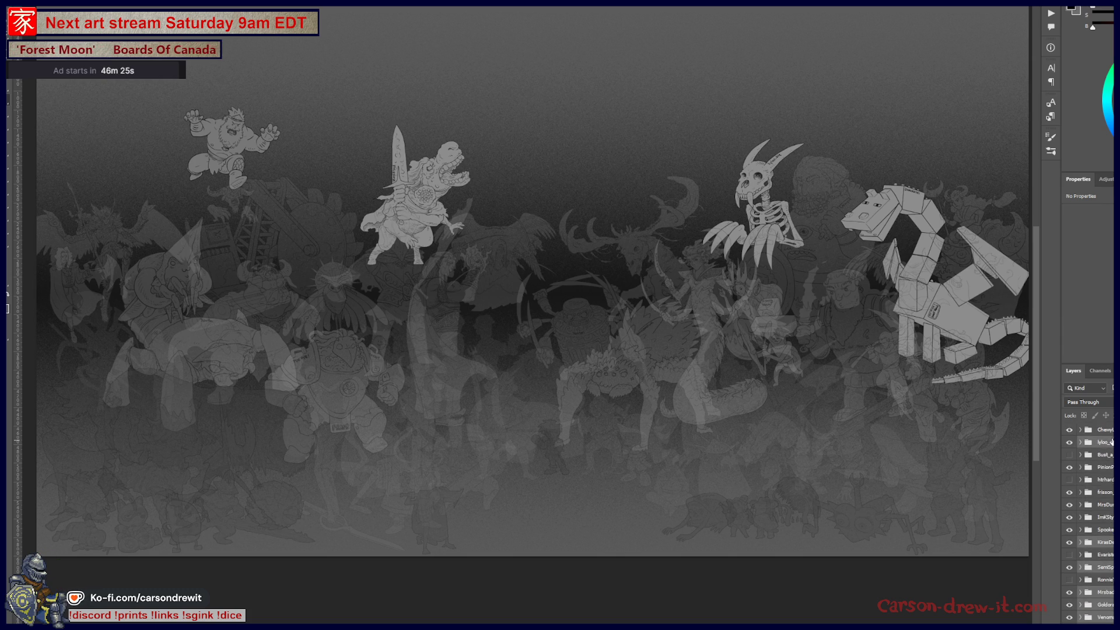
scroll(1110, 449, up, 2)
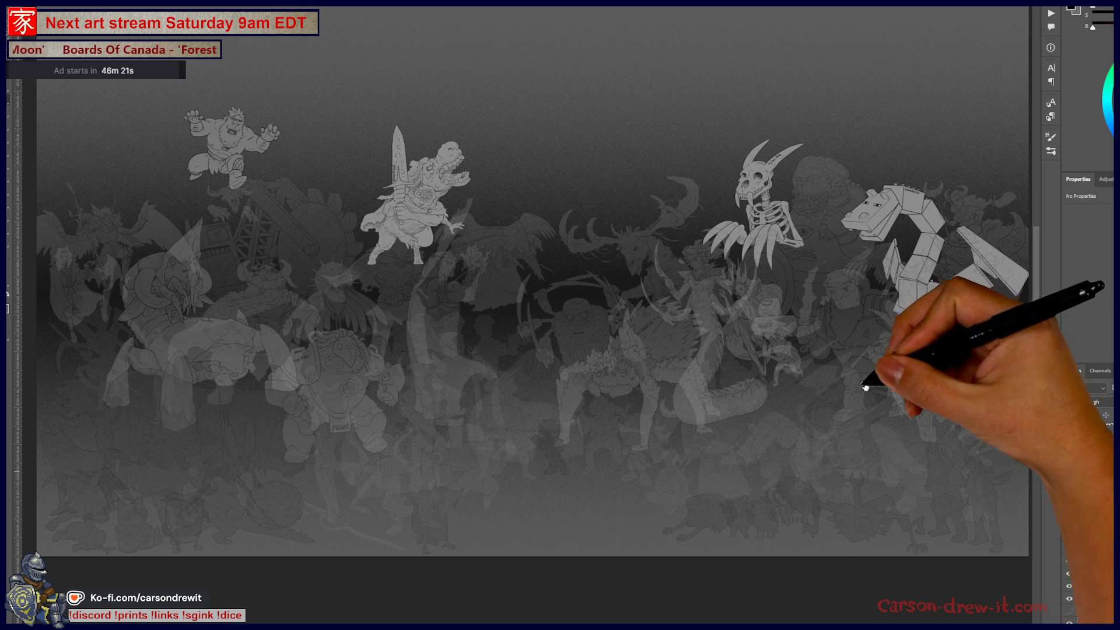
key(ctrl+comma)
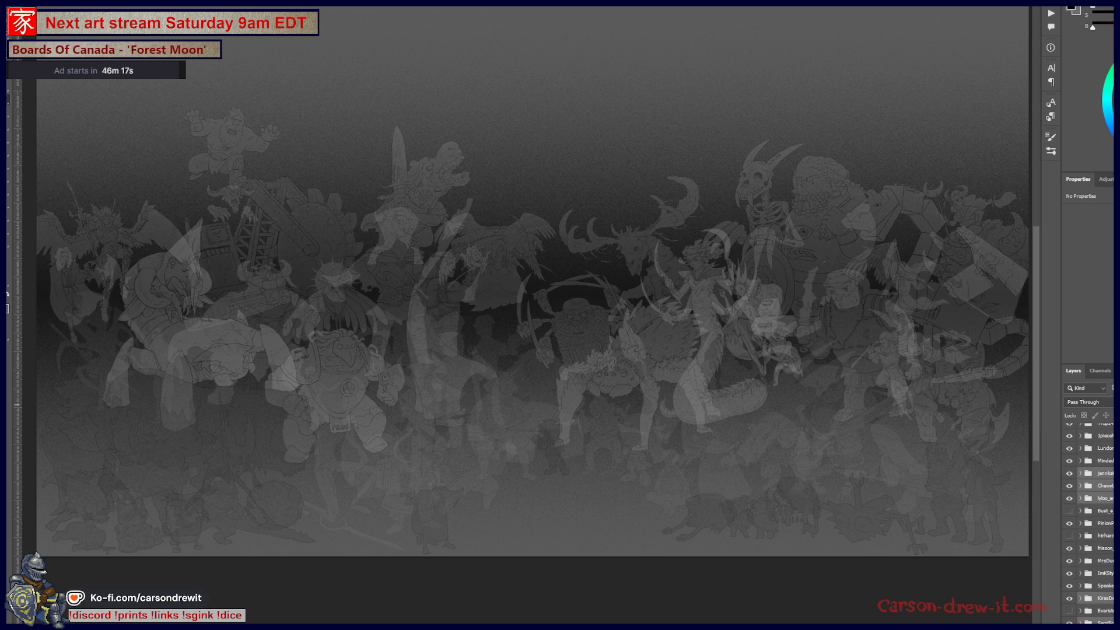
scroll(1089, 516, down, 1)
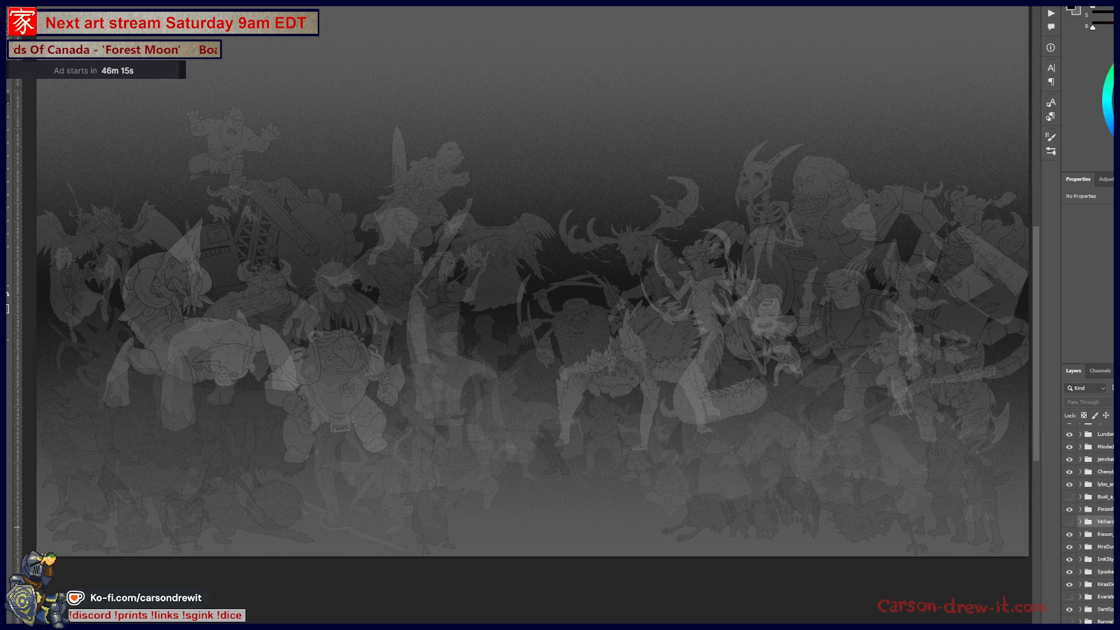
click(1070, 497)
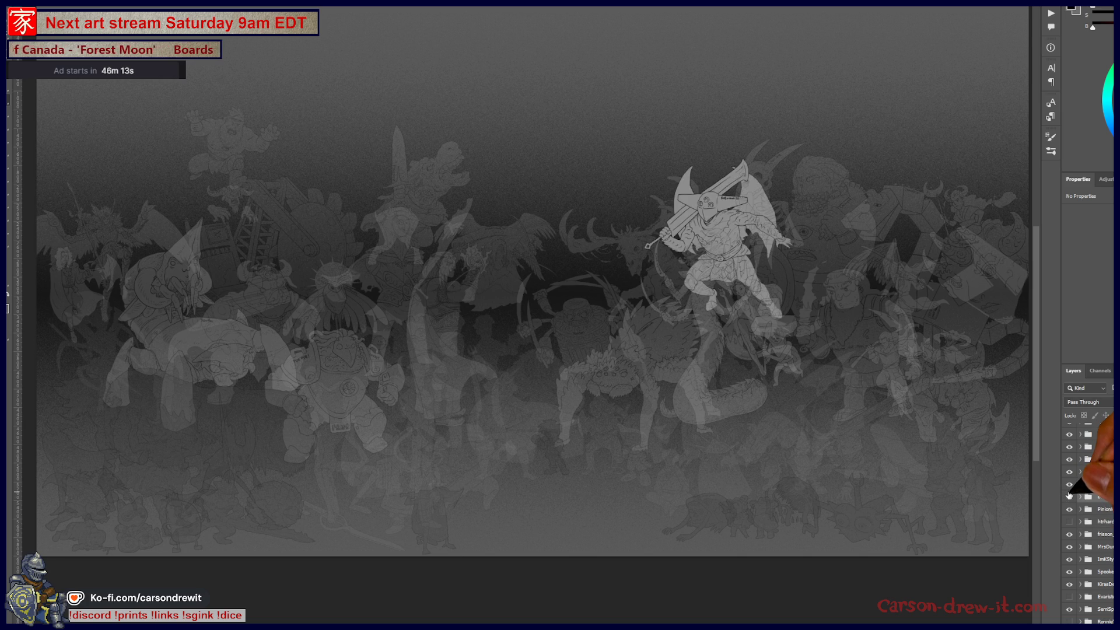
click(1070, 496)
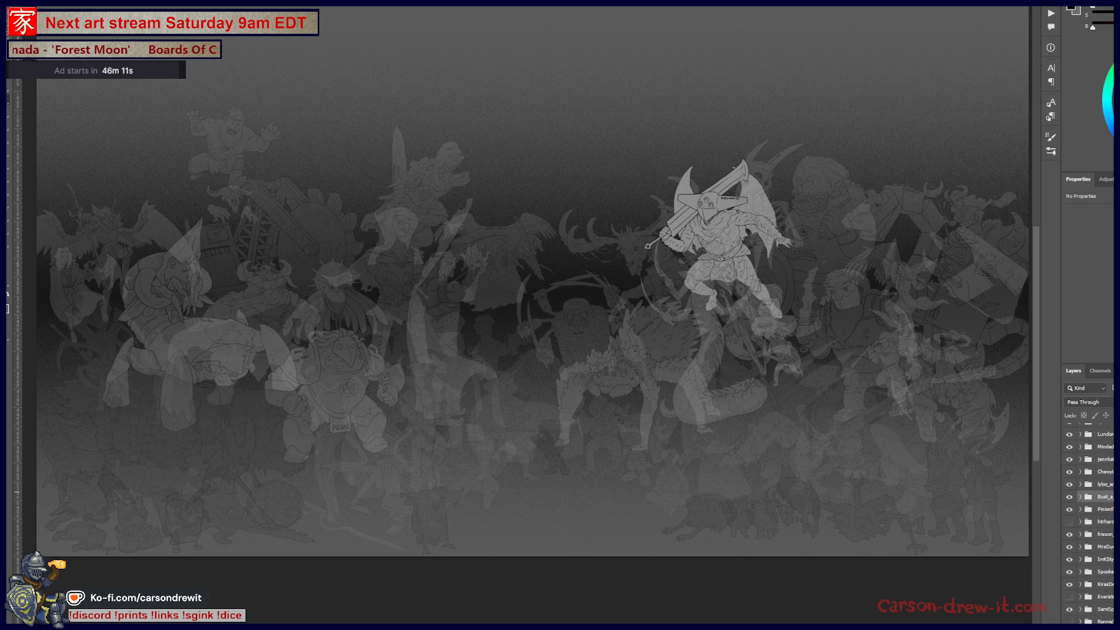
click(1070, 522)
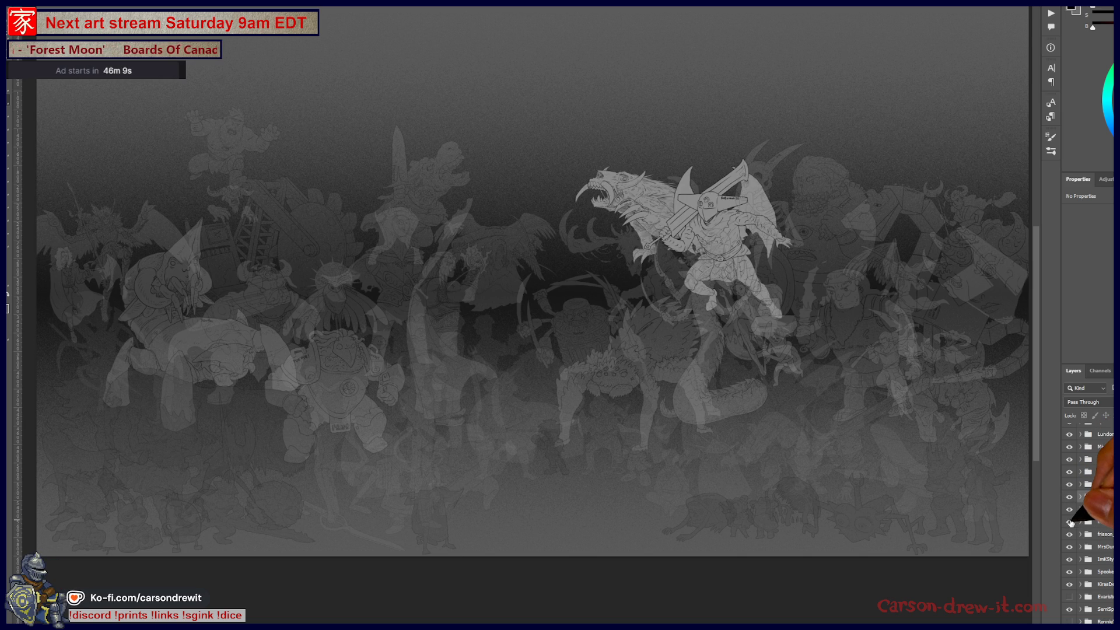
scroll(1070, 522, down, 2)
scroll(1086, 525, down, 2)
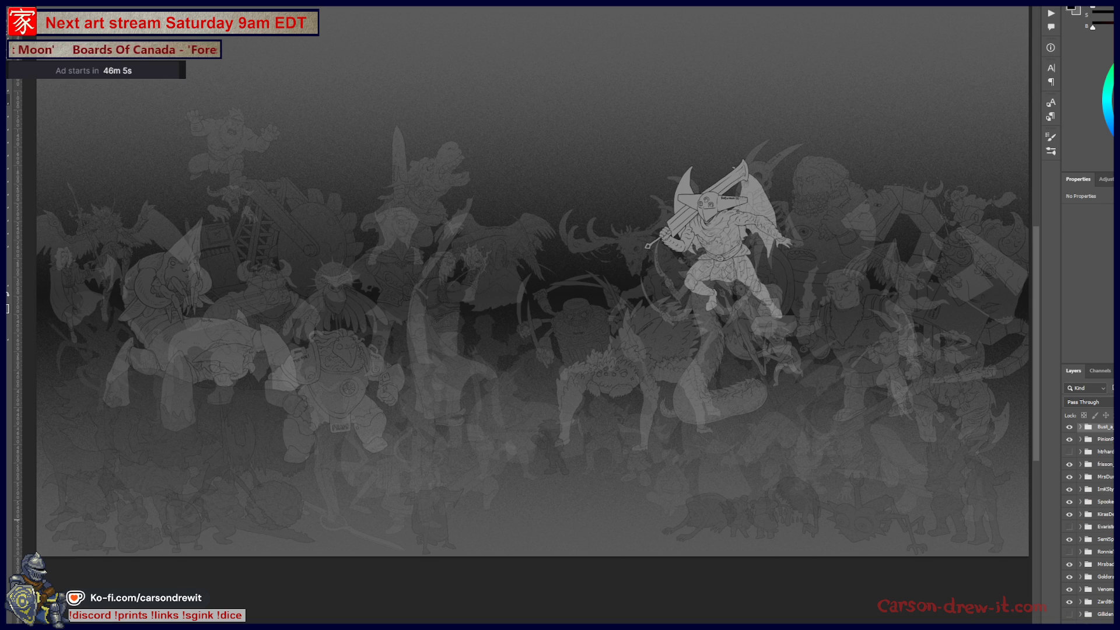
scroll(1079, 504, down, 1)
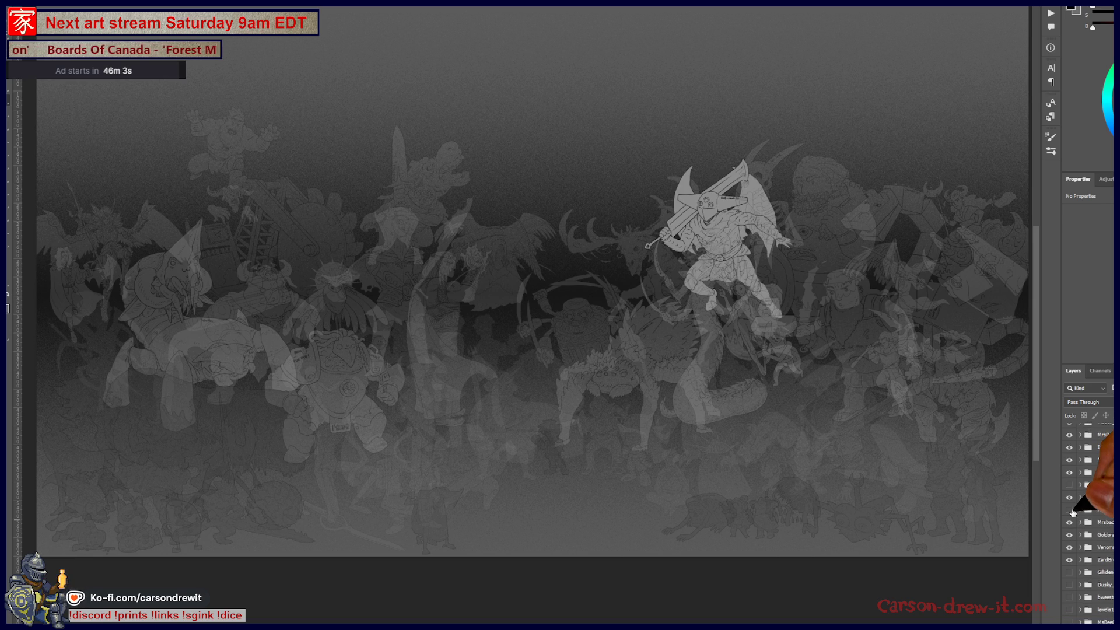
scroll(1072, 516, up, 1)
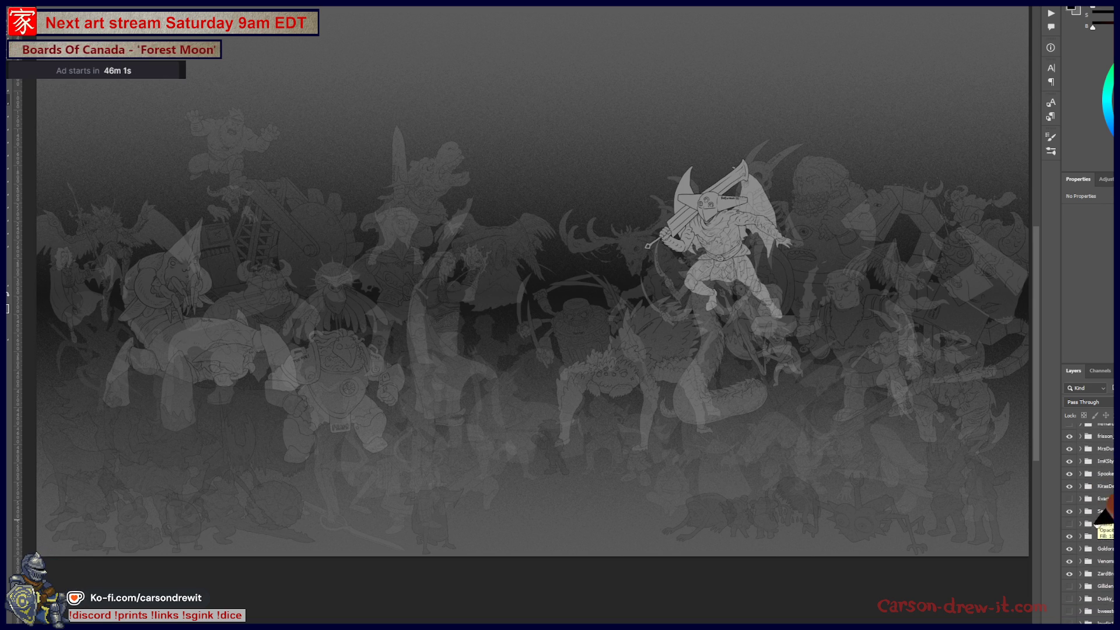
click(1070, 523)
click(1070, 524)
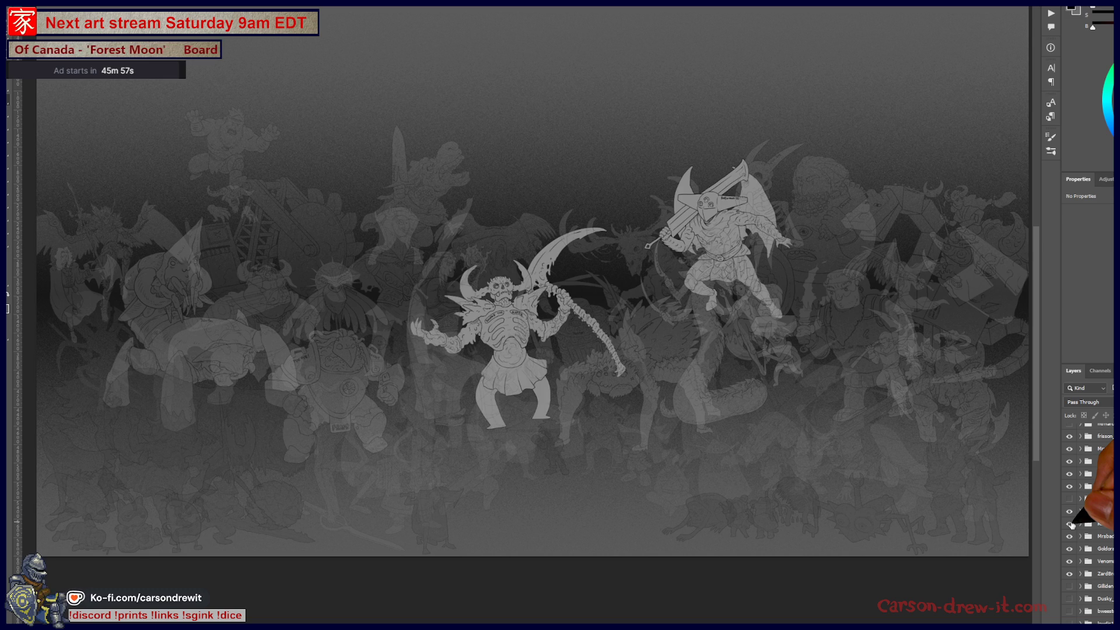
click(1070, 524)
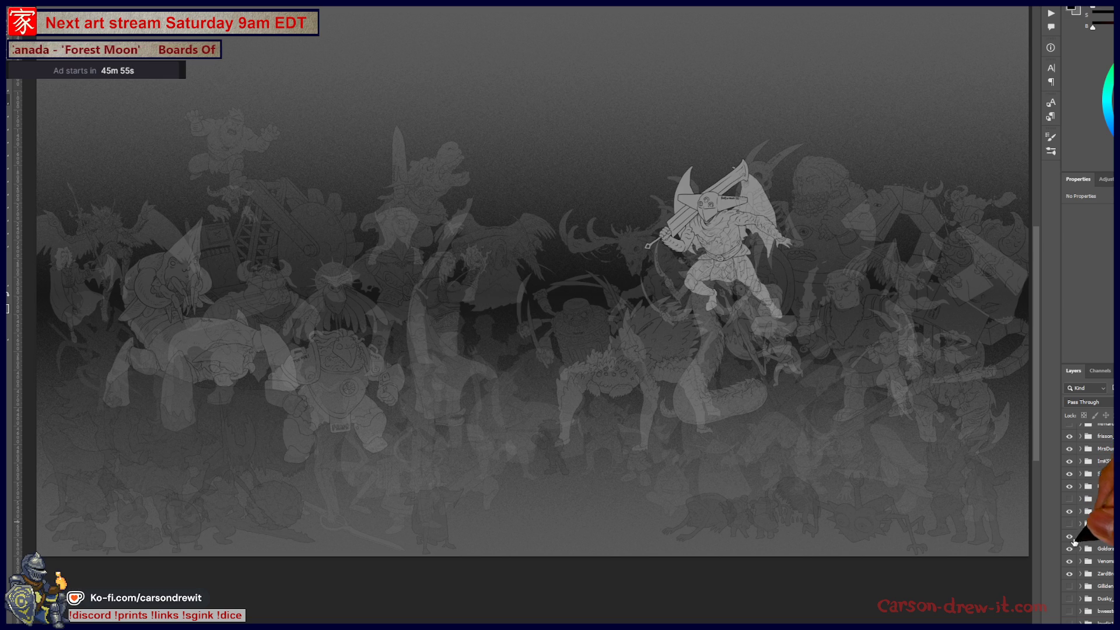
click(1070, 523)
scroll(1085, 525, up, 2)
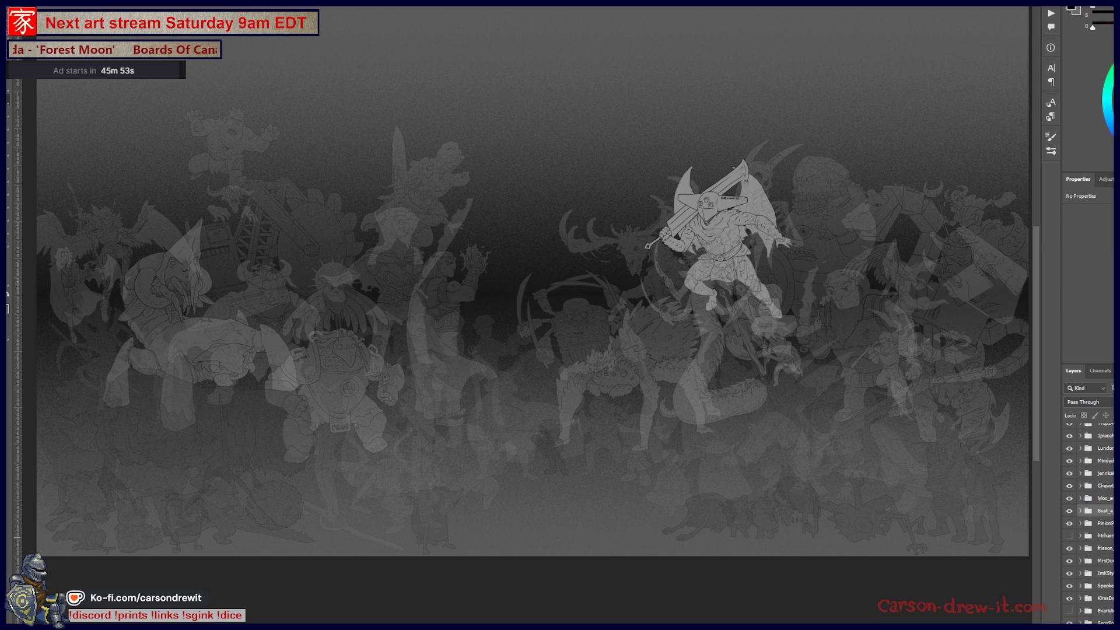
scroll(1085, 525, up, 2)
scroll(1085, 525, up, 2)
scroll(1085, 525, up, 2)
scroll(1085, 525, up, 3)
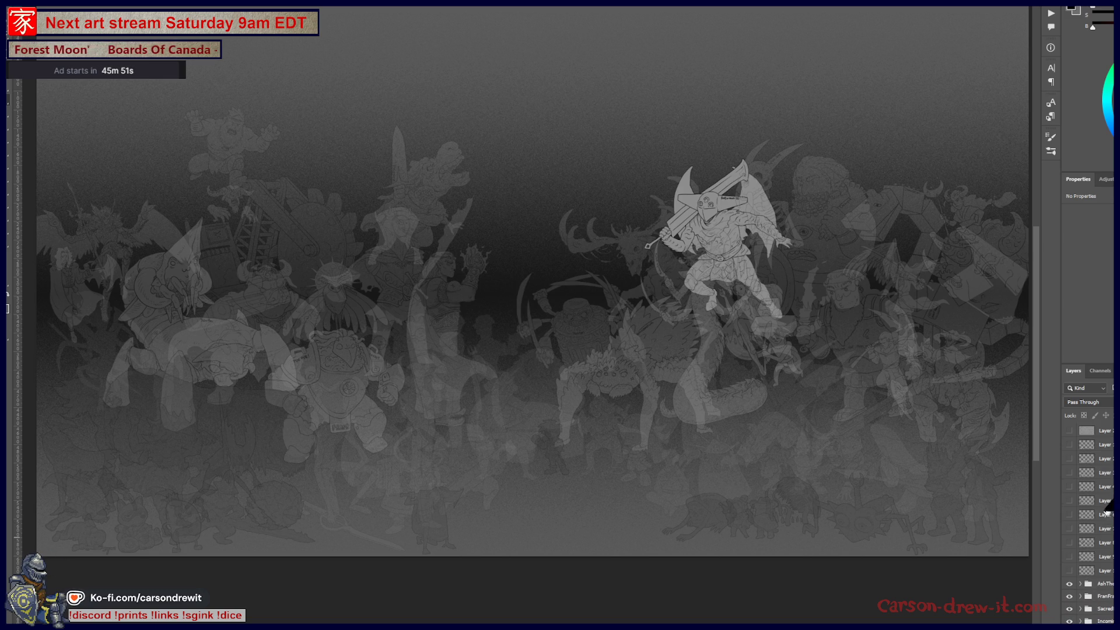
click(1071, 570)
click(1070, 556)
click(1070, 556)
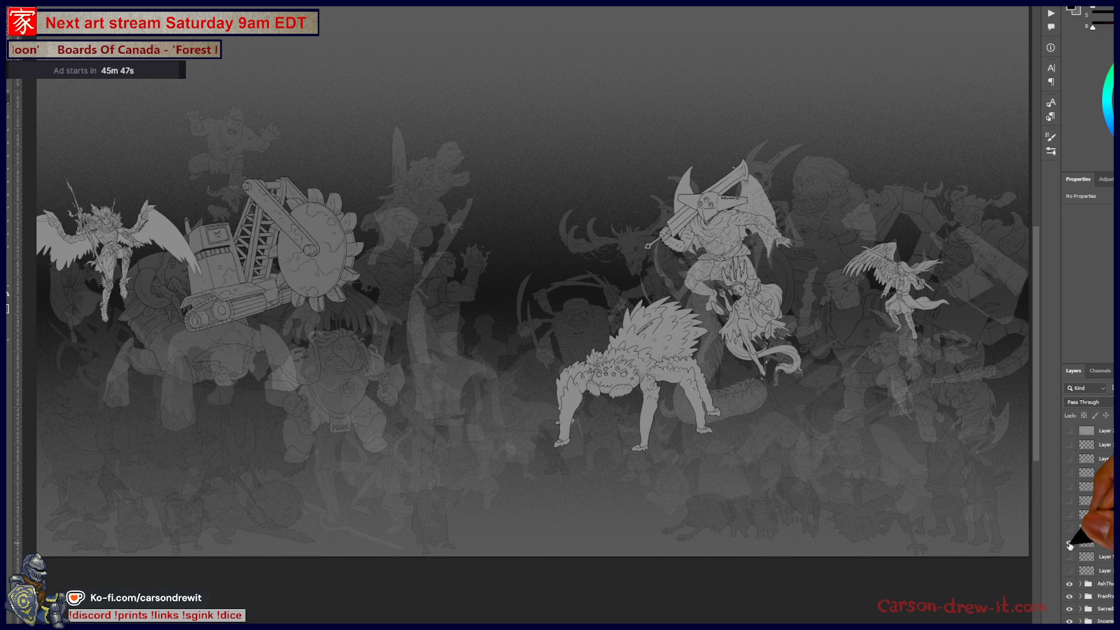
click(1070, 557)
scroll(1069, 560, down, 2)
scroll(1077, 561, down, 3)
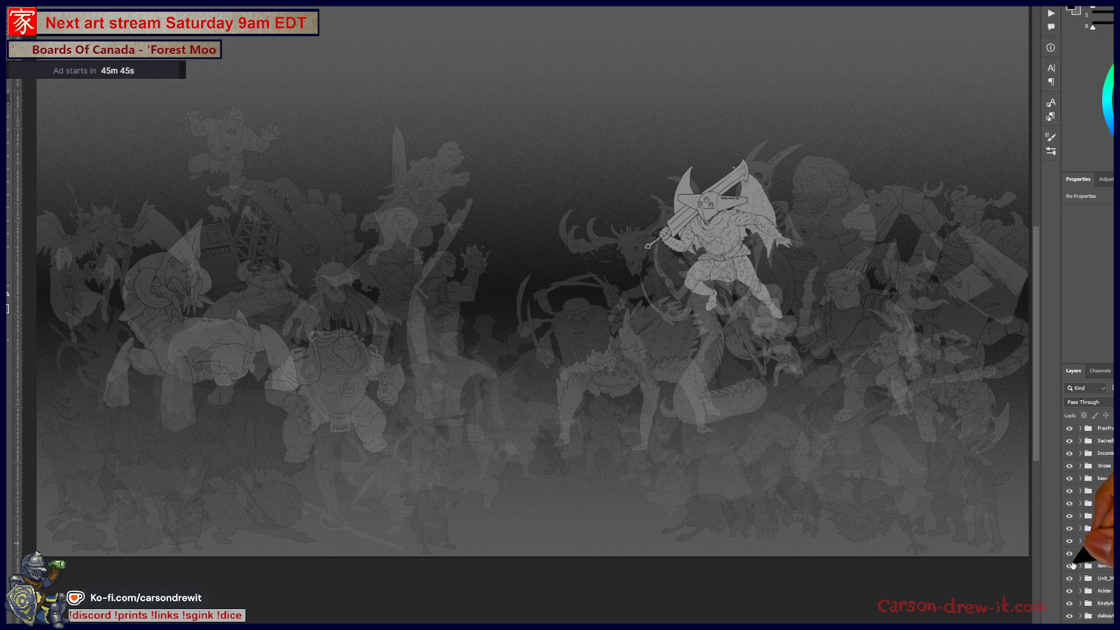
scroll(1086, 570, down, 5)
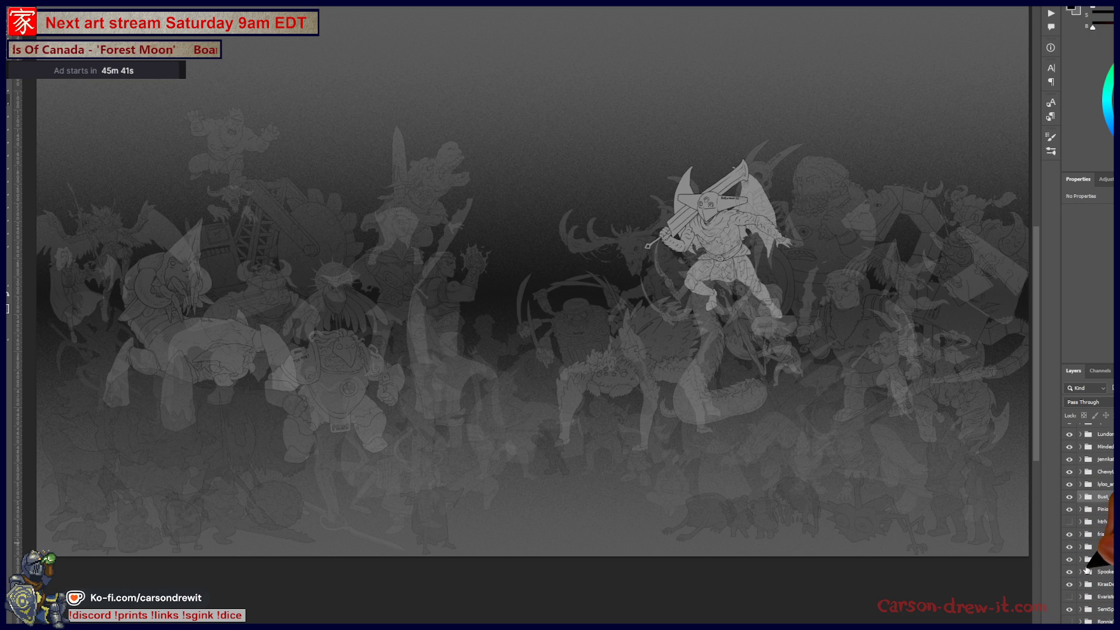
scroll(1111, 570, up, 3)
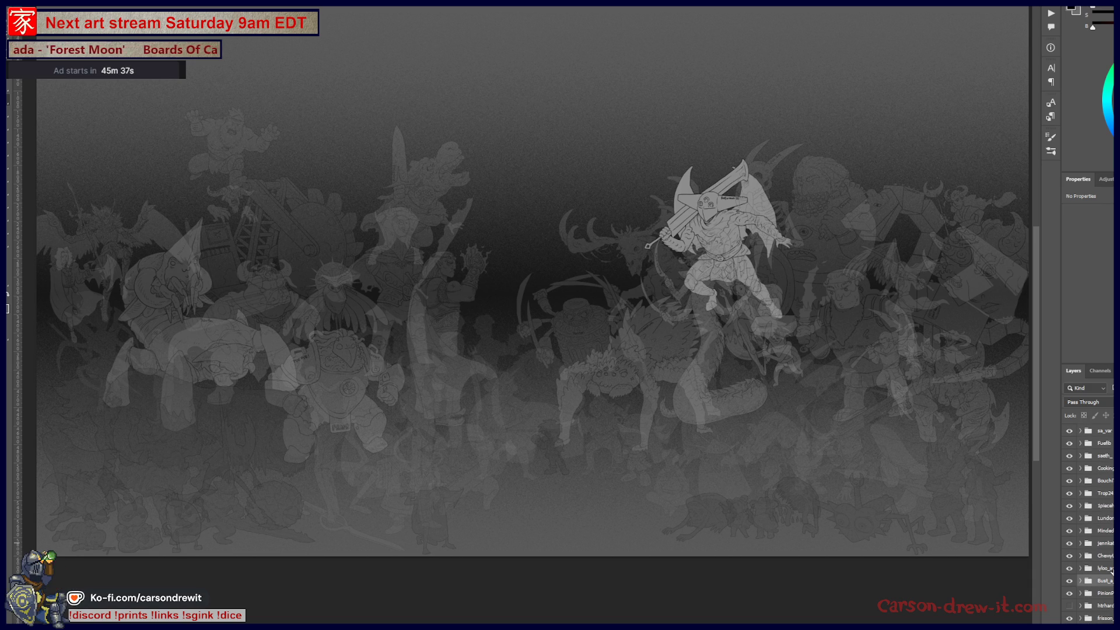
scroll(1111, 570, down, 2)
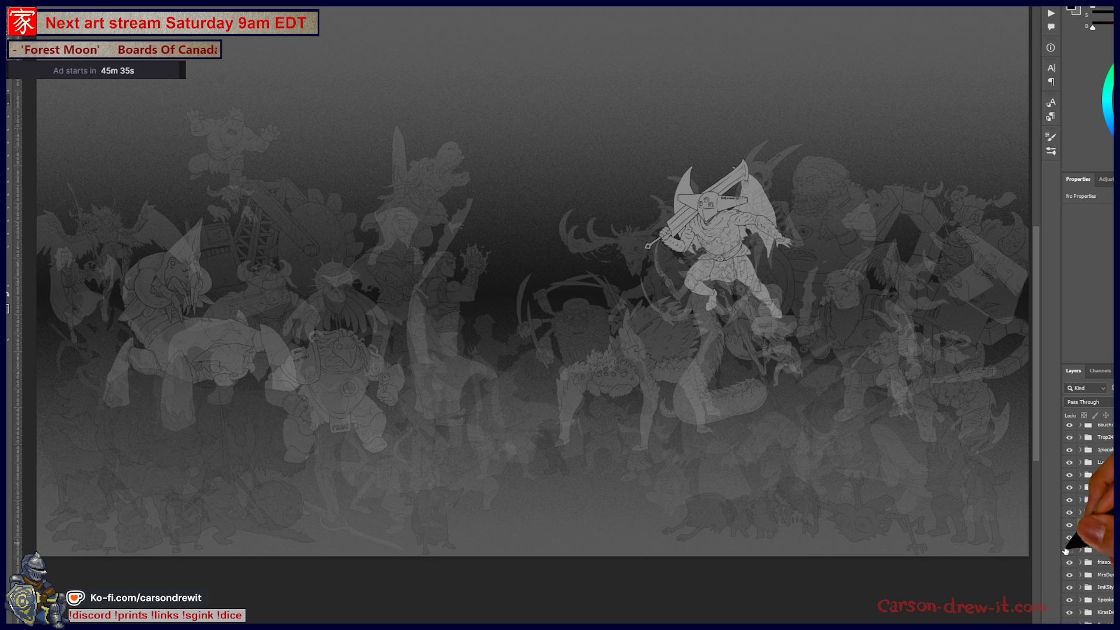
click(1068, 524)
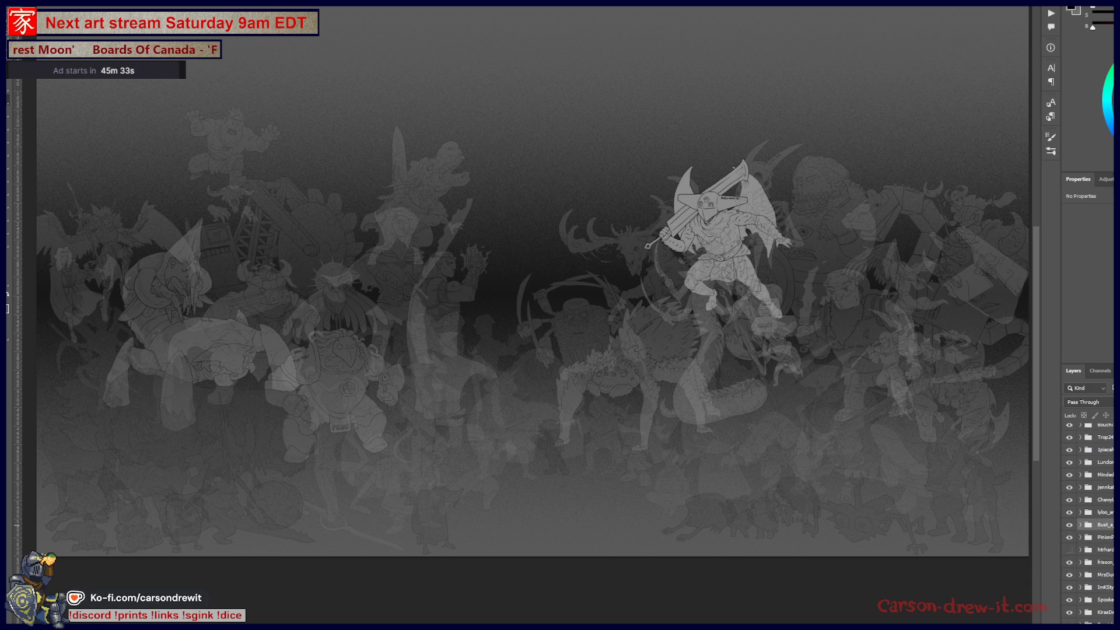
scroll(1093, 525, down, 3)
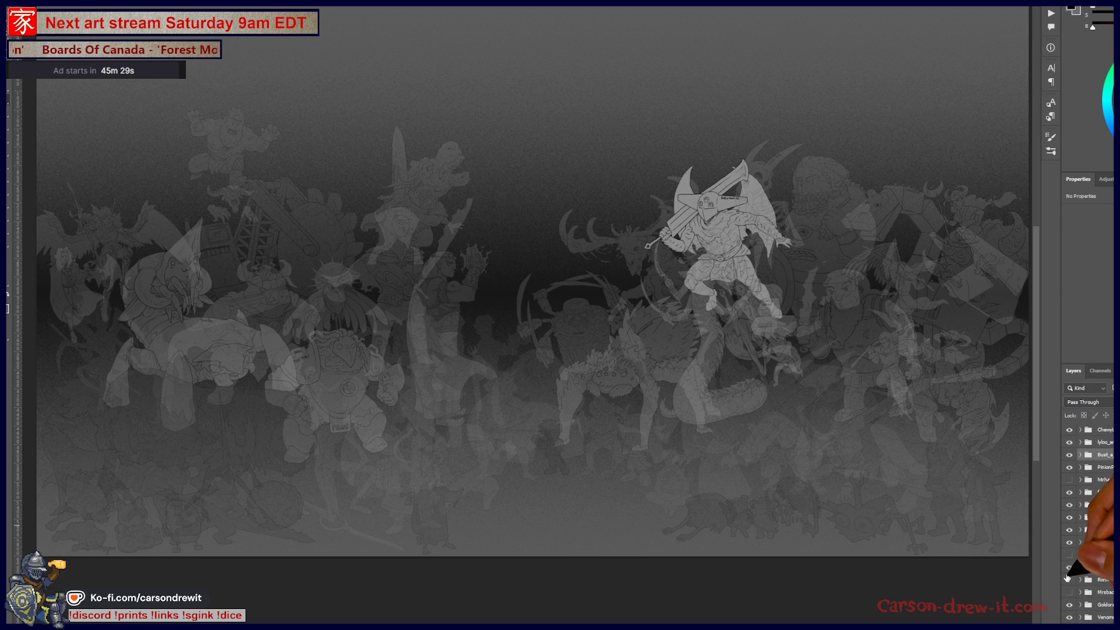
click(1069, 579)
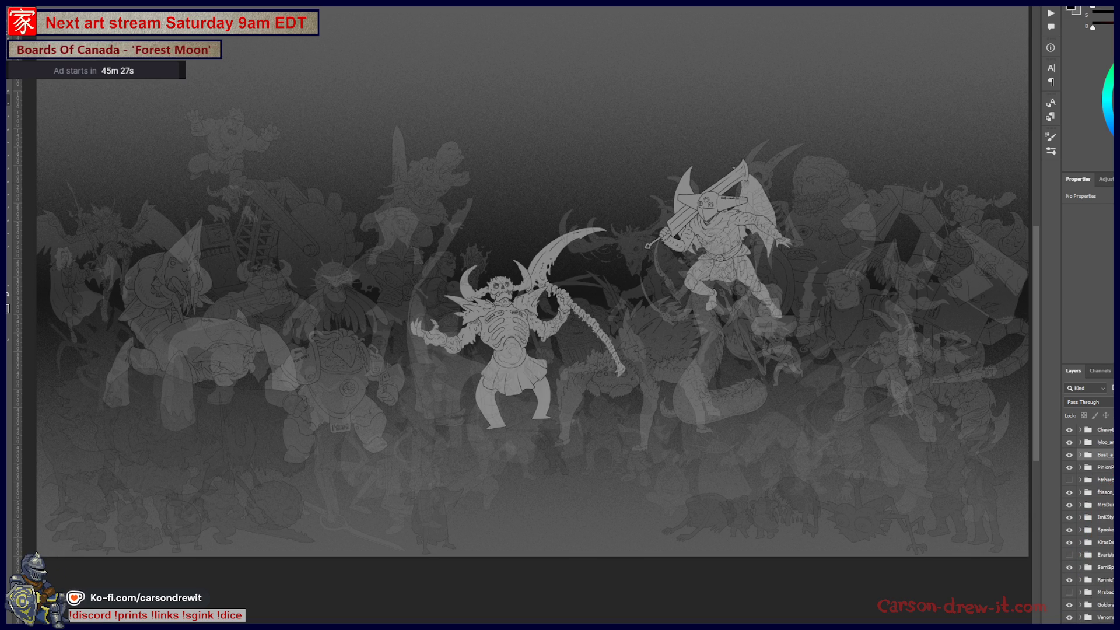
scroll(1069, 581, down, 2)
scroll(1085, 525, down, 1)
Compare the crowd with and without the winged creature behind the skeleton, leaving it hidden
click(1070, 536)
click(1069, 536)
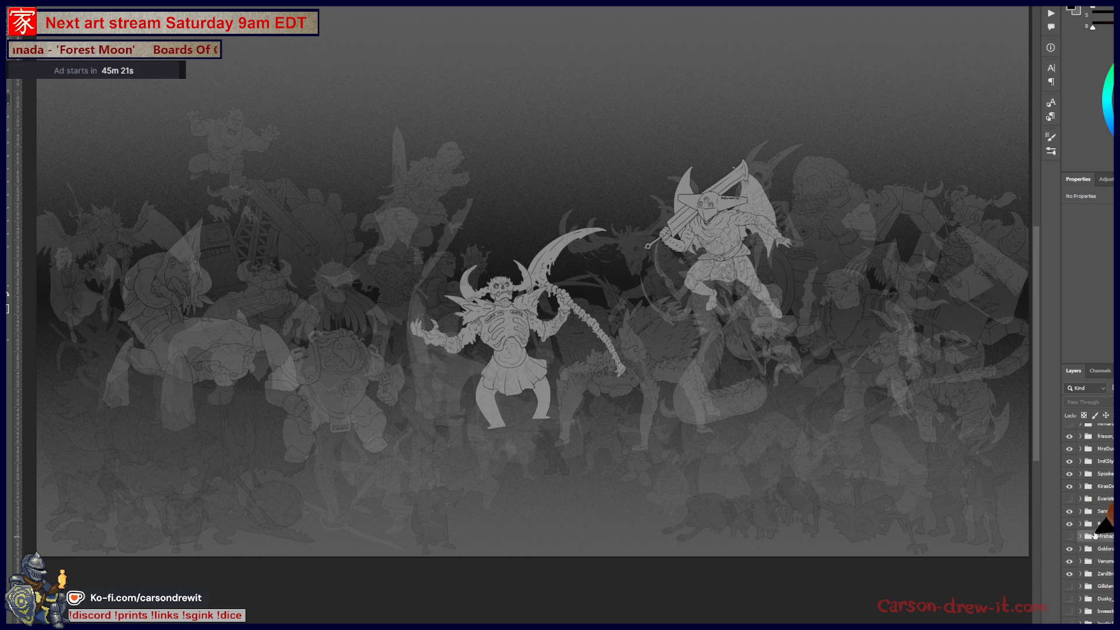
click(1070, 536)
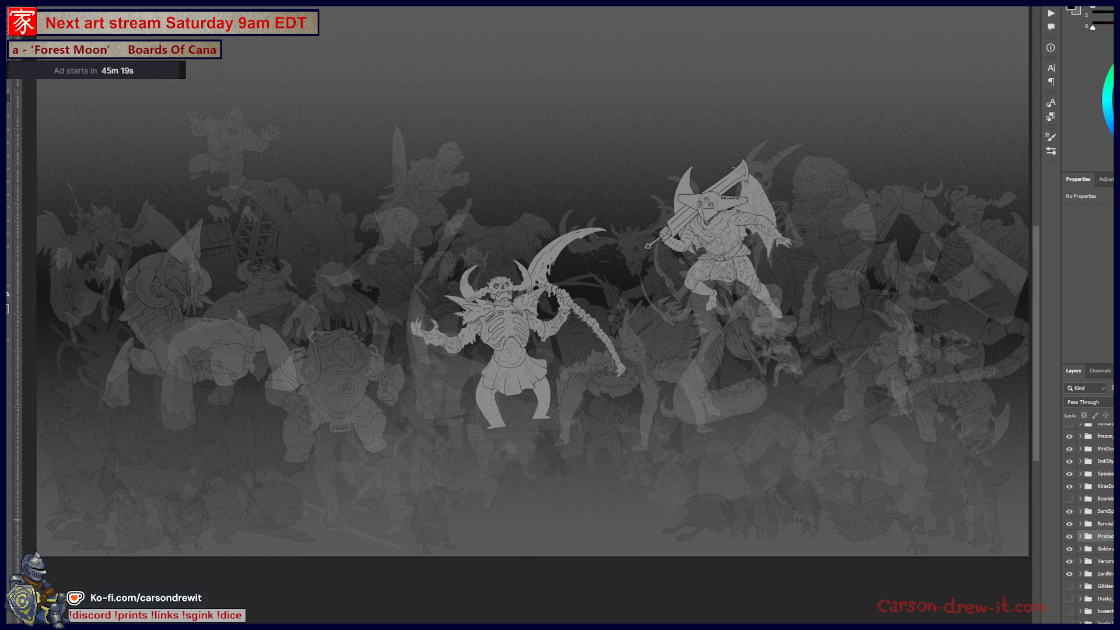
click(1070, 537)
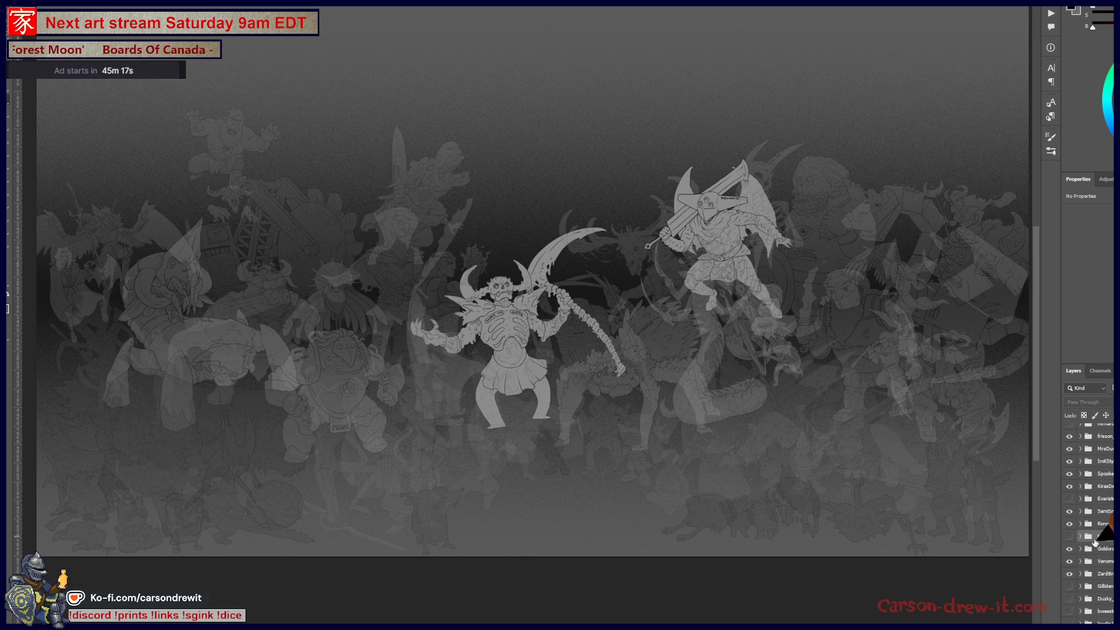
scroll(1089, 525, up, 1)
scroll(1089, 526, up, 1)
scroll(1089, 525, up, 1)
scroll(1089, 525, up, 1)
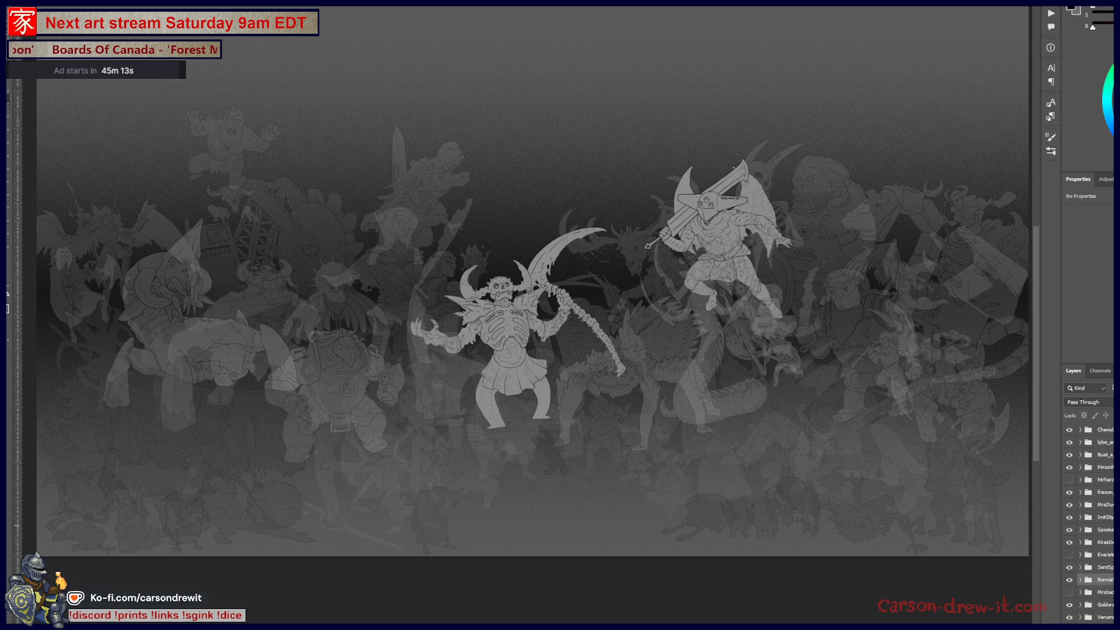
scroll(1089, 525, down, 3)
scroll(1090, 525, down, 3)
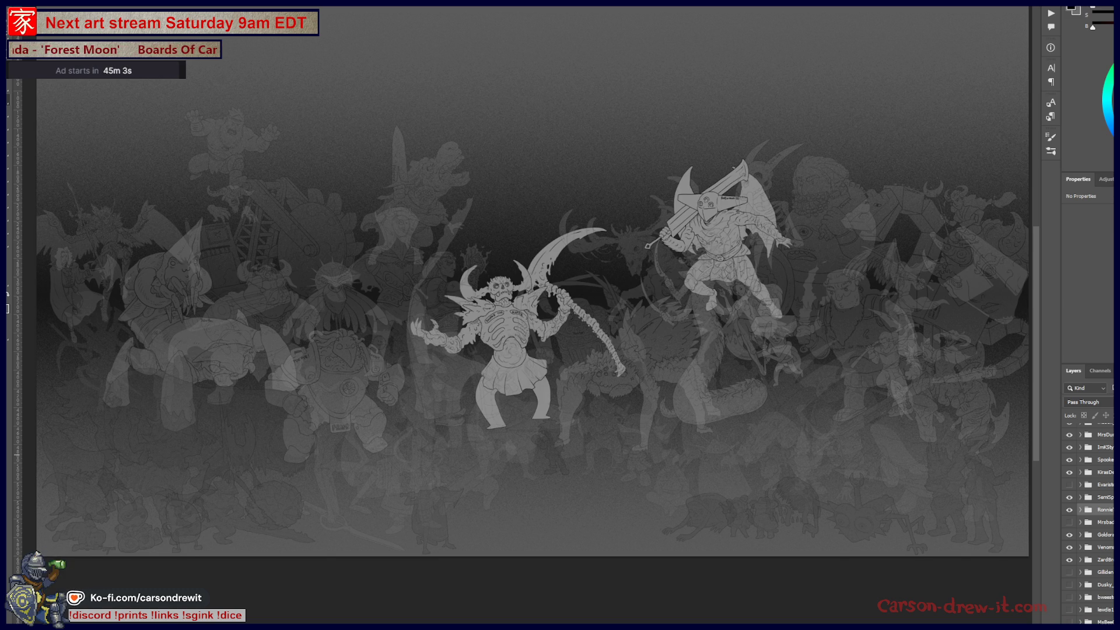
scroll(1085, 490, down, 3)
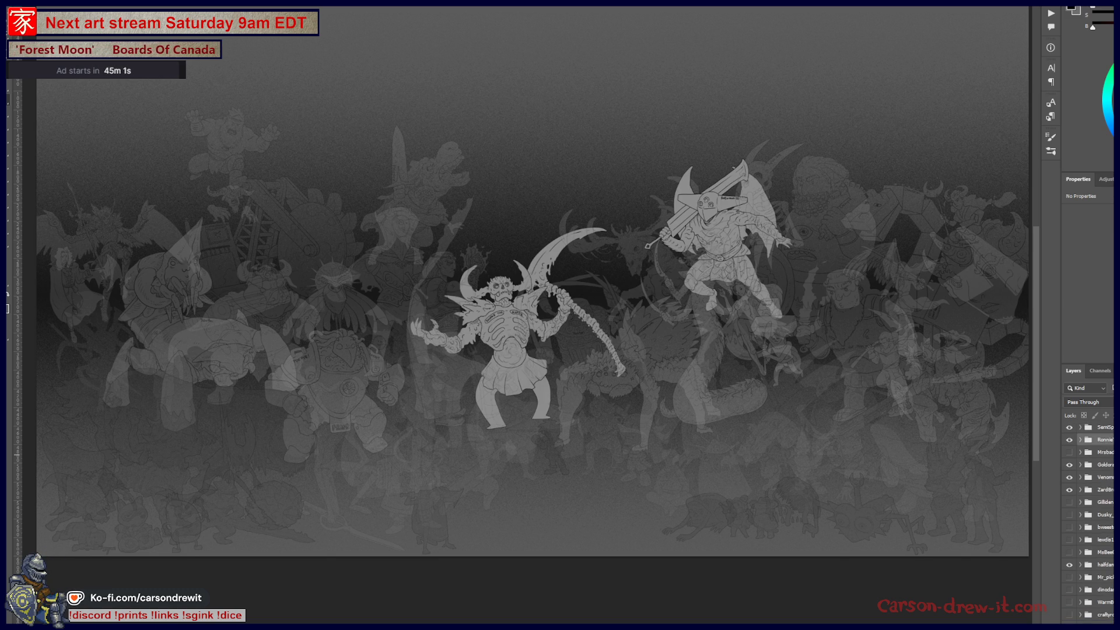
Show the scythe-wielding figure and the many-armed idol at top right after comparing them on and off
click(1069, 502)
click(1069, 502)
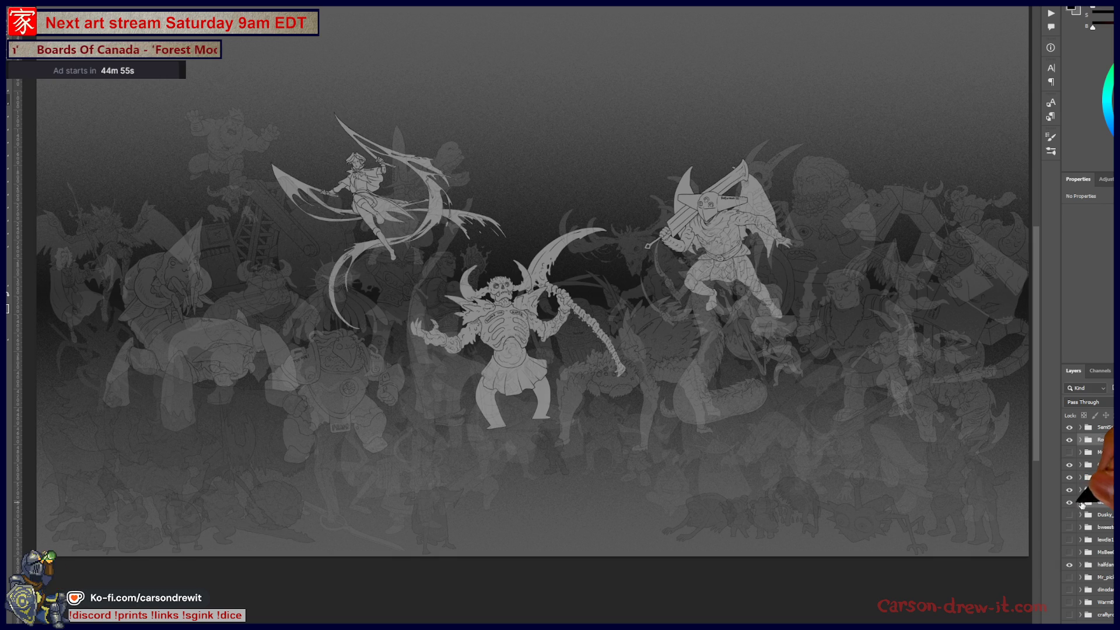
click(1070, 503)
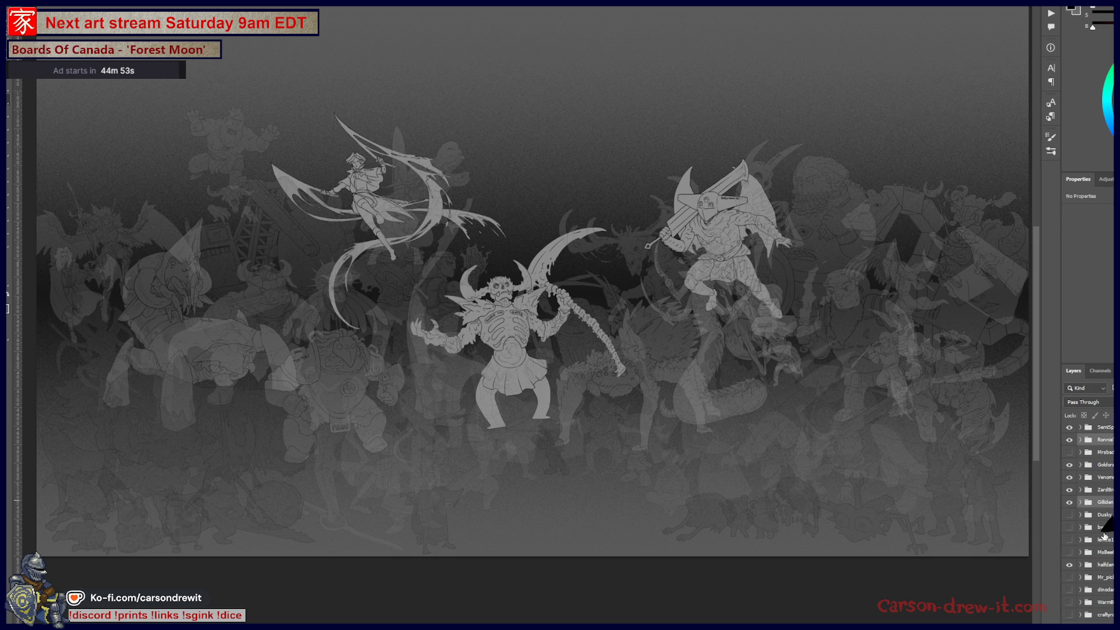
click(1069, 526)
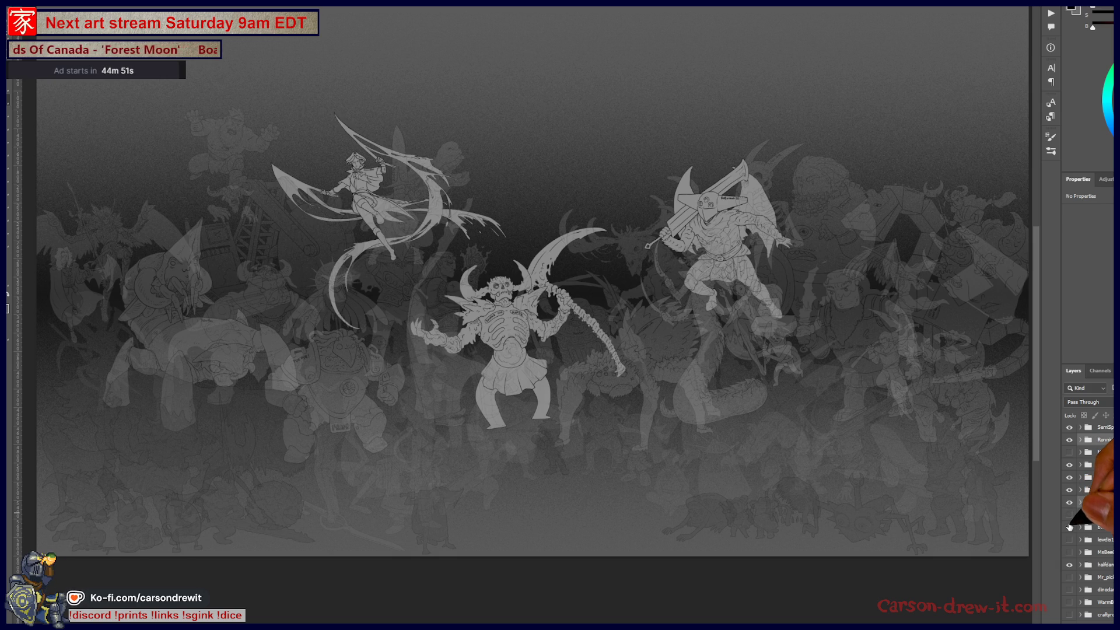
click(1068, 527)
click(1068, 527)
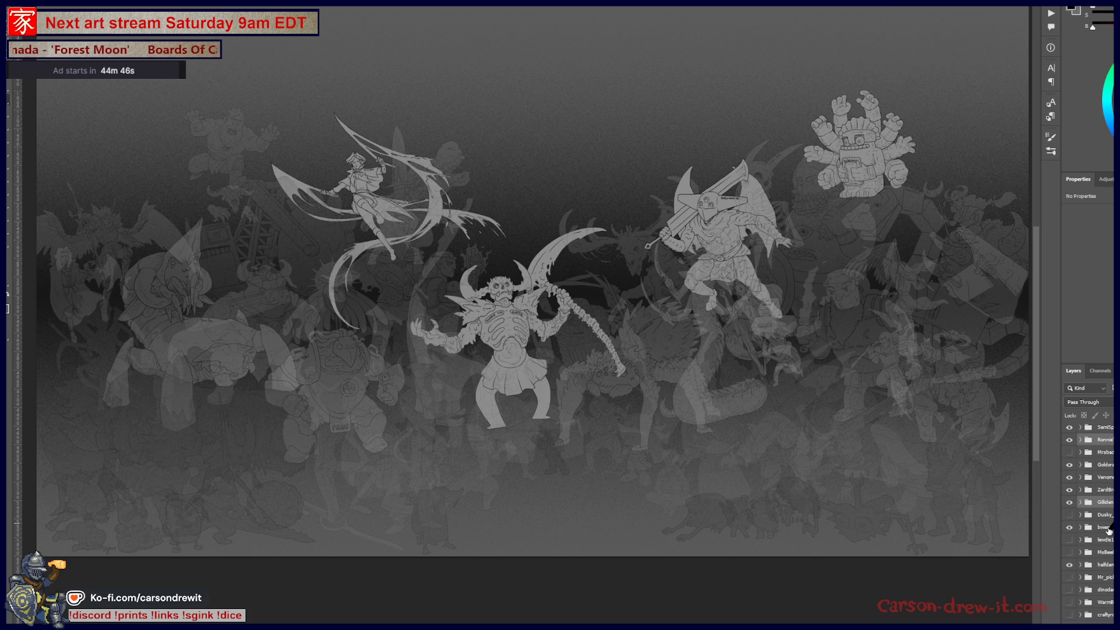
scroll(1087, 538, up, 2)
scroll(1087, 537, up, 3)
scroll(1089, 526, up, 1)
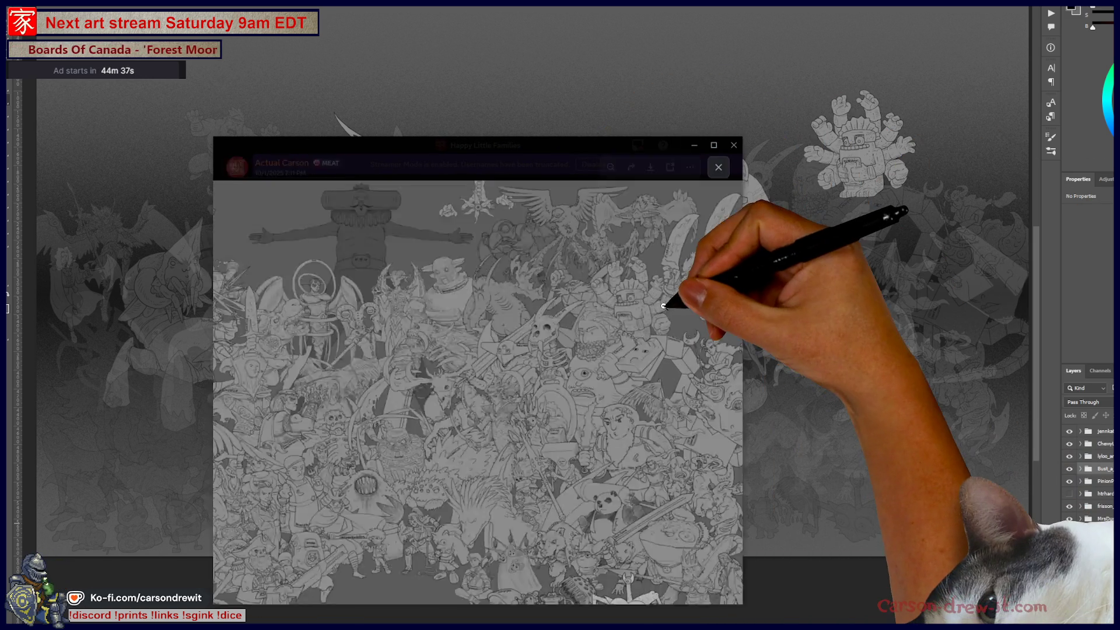
click(639, 318)
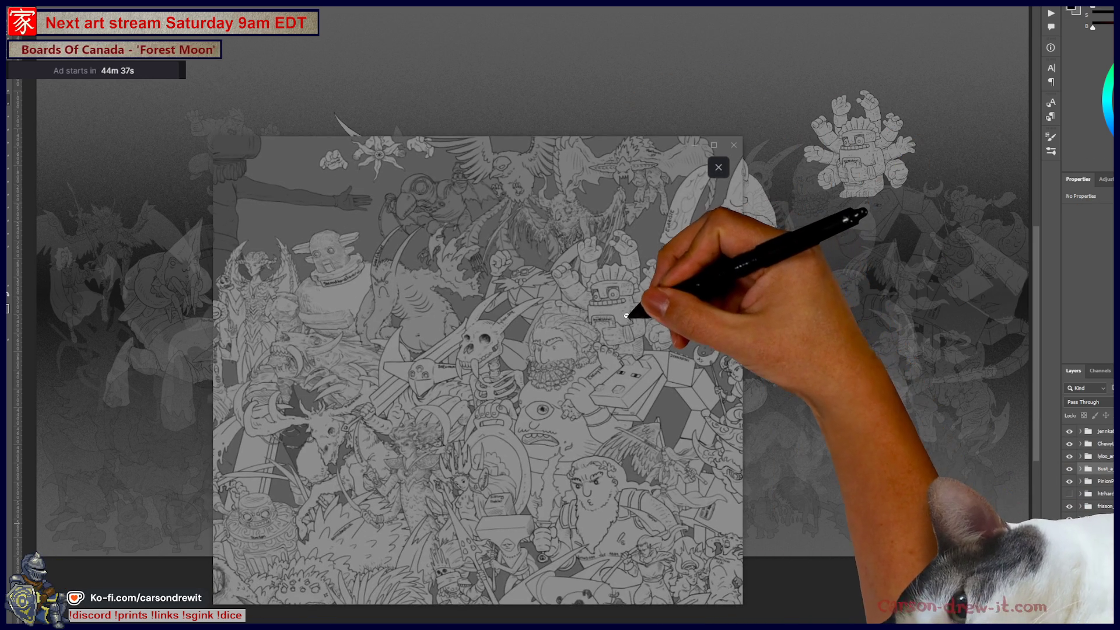
Pan across the zoomed Discord artwork, close it and put Discord away to return to the canvas
drag(631, 331, 631, 281)
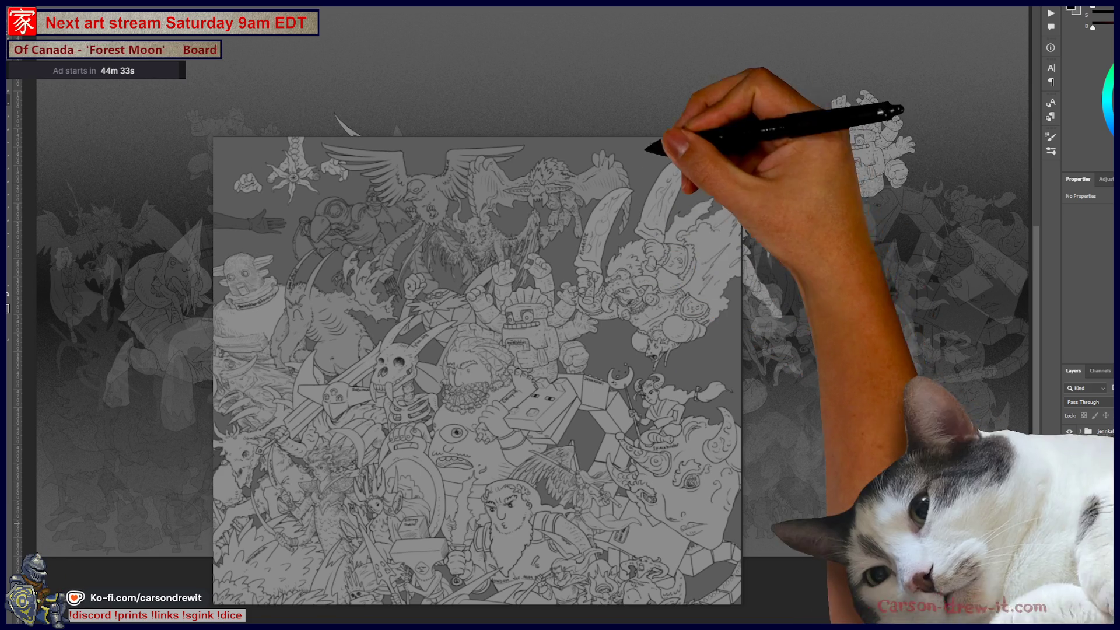
click(721, 166)
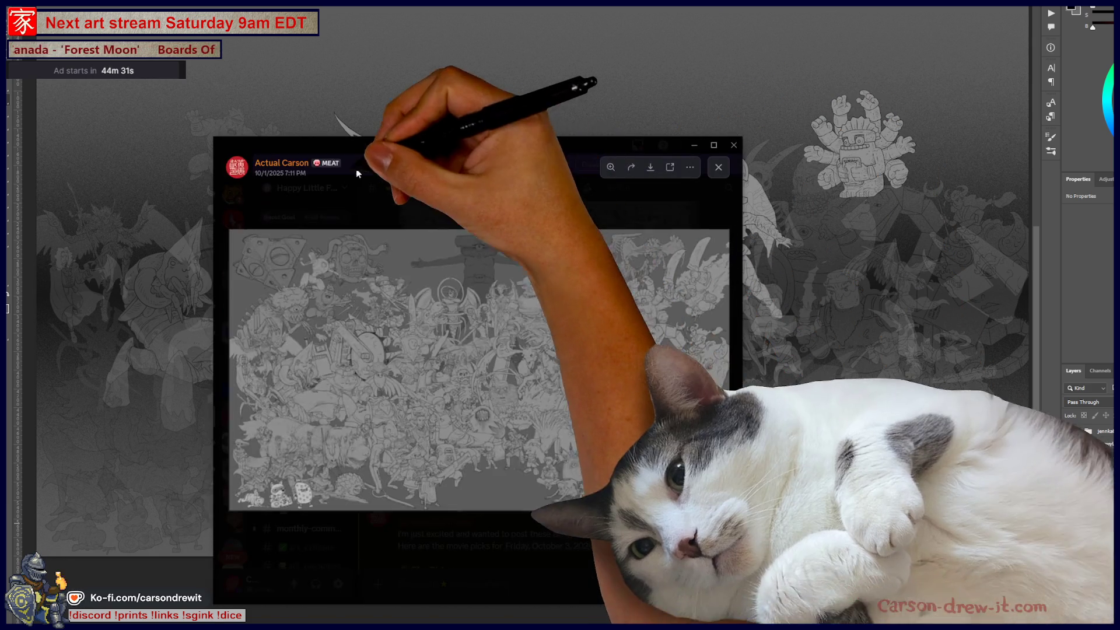
click(693, 145)
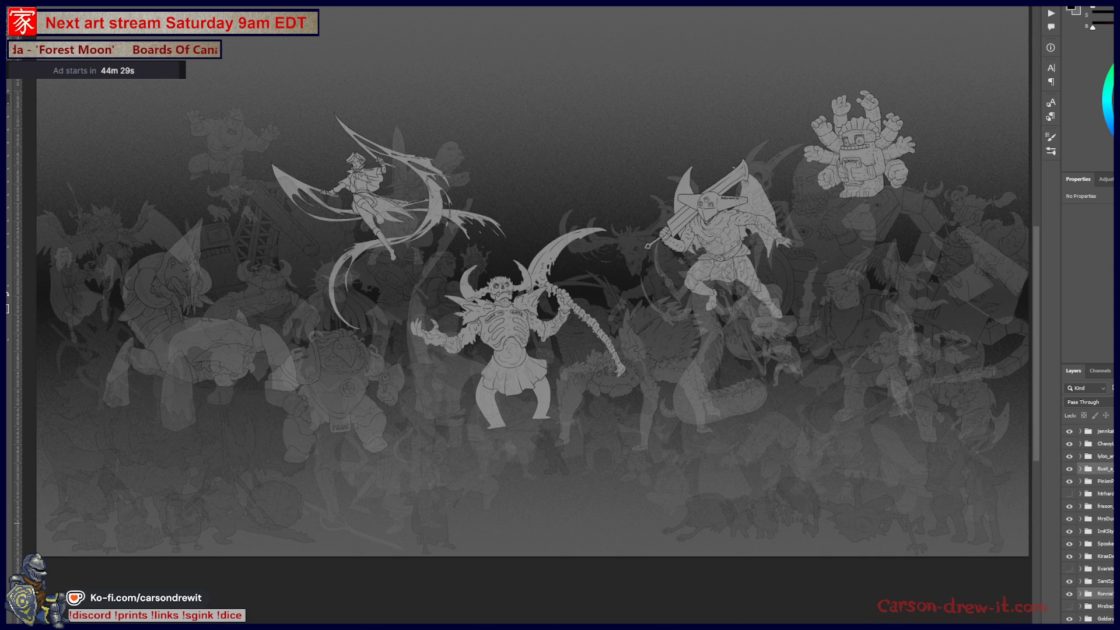
scroll(1089, 526, up, 2)
scroll(1090, 526, up, 2)
scroll(1089, 525, up, 2)
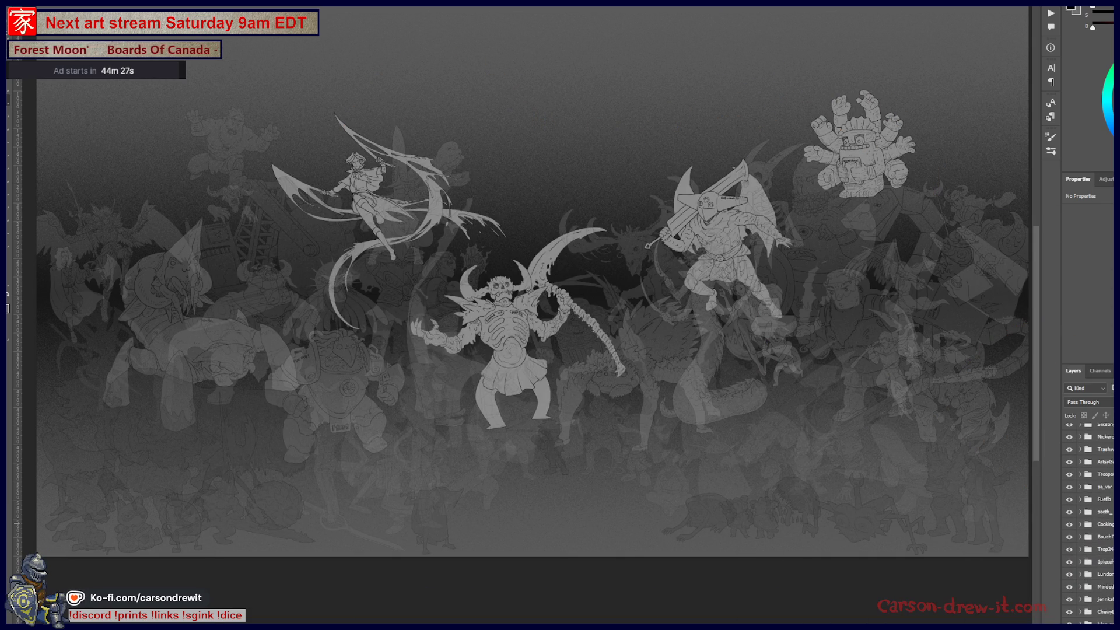
scroll(1089, 525, down, 2)
scroll(1089, 525, down, 2)
scroll(1090, 525, down, 2)
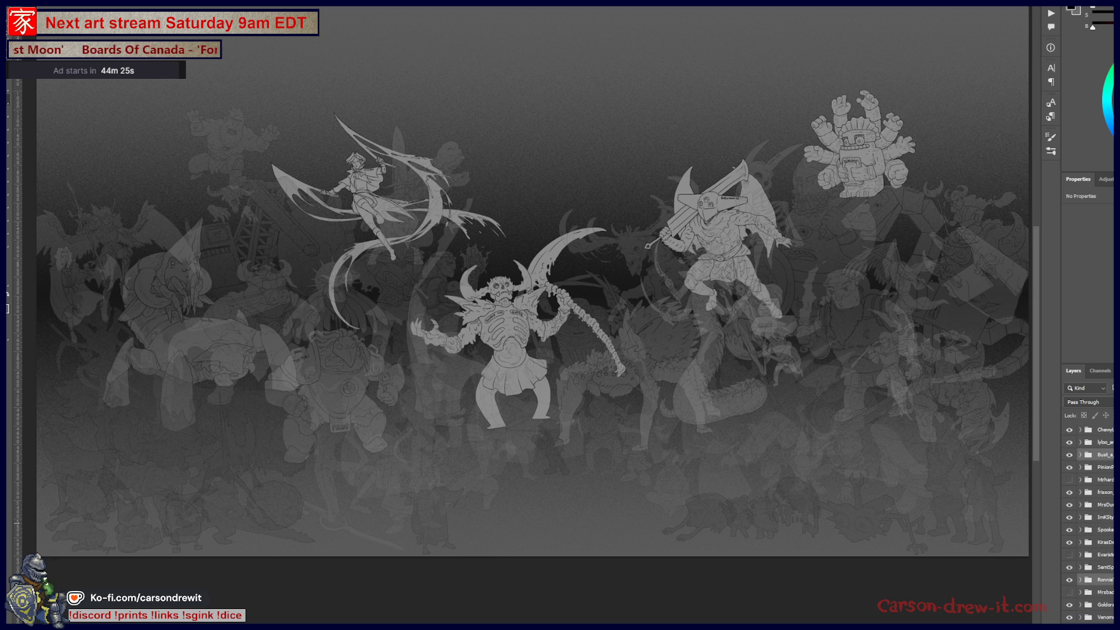
scroll(1076, 545, down, 2)
scroll(1076, 545, down, 2)
scroll(1077, 545, down, 2)
Hide the stone idol, show the large top-right creature, and flash the upper-left cyclops
click(1069, 542)
scroll(1071, 545, up, 2)
scroll(1069, 473, up, 1)
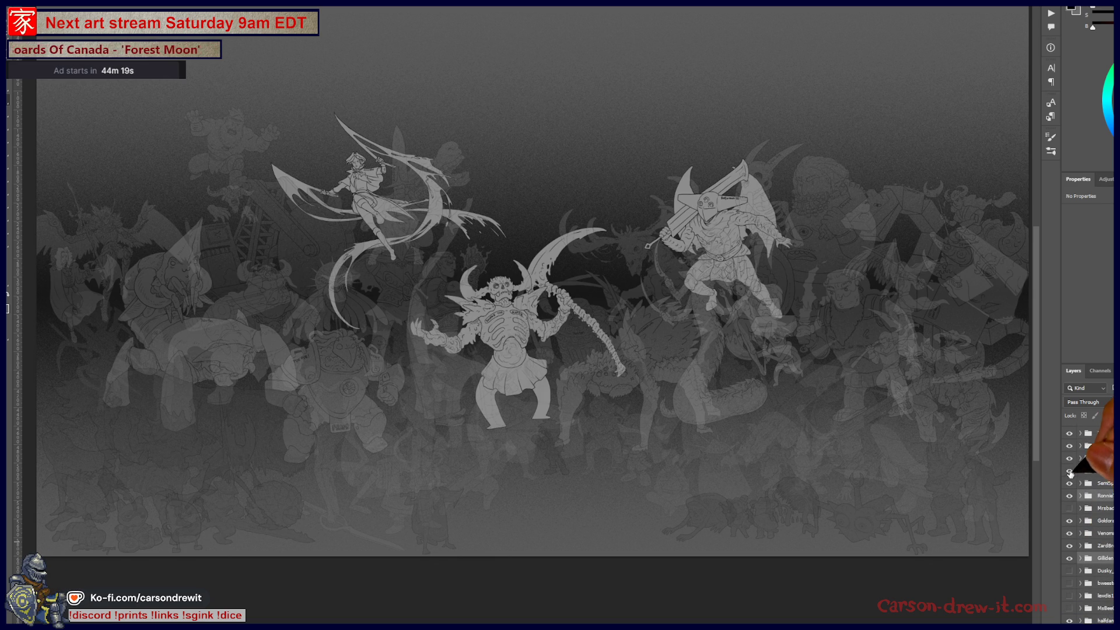
click(1069, 471)
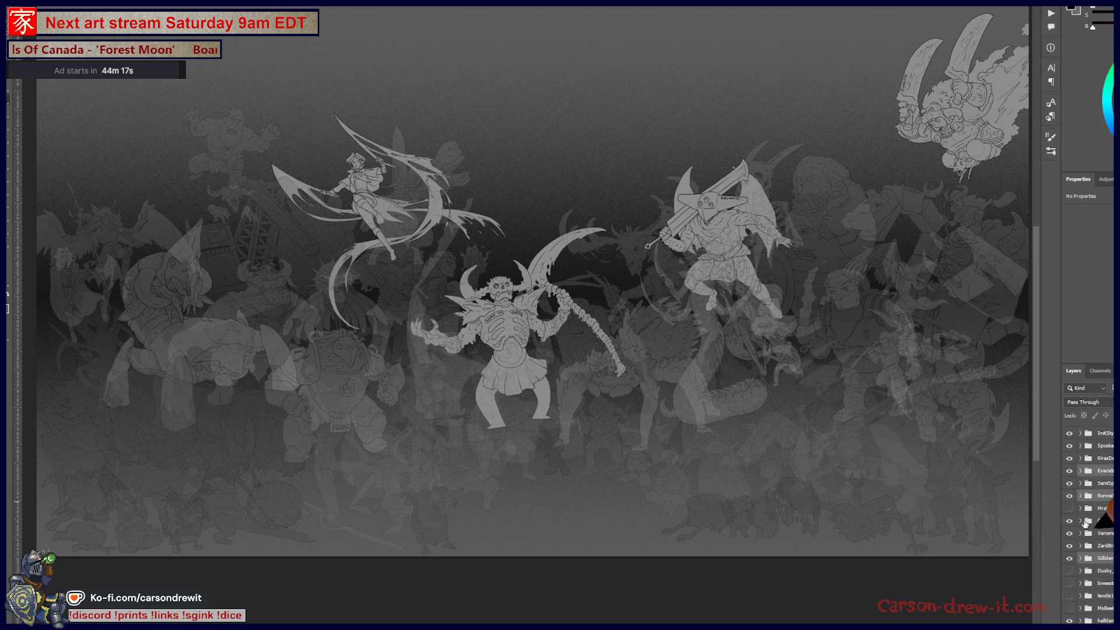
scroll(1089, 517, down, 1)
scroll(1089, 517, down, 2)
scroll(1089, 517, down, 2)
scroll(1089, 517, down, 2)
scroll(1111, 535, down, 2)
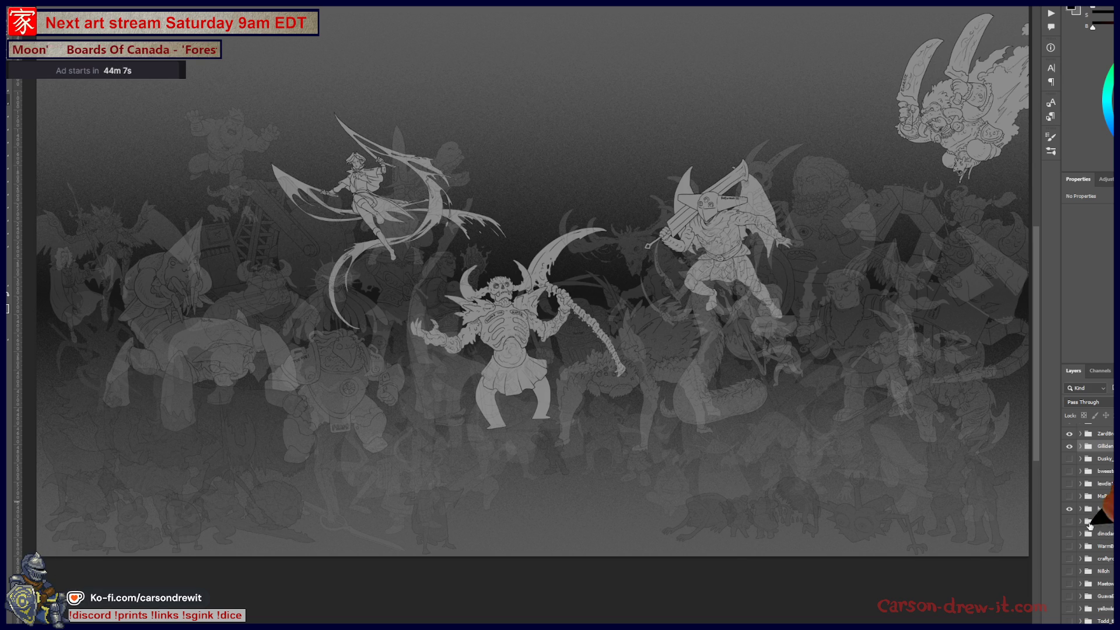
scroll(1096, 517, down, 4)
scroll(1096, 517, down, 4)
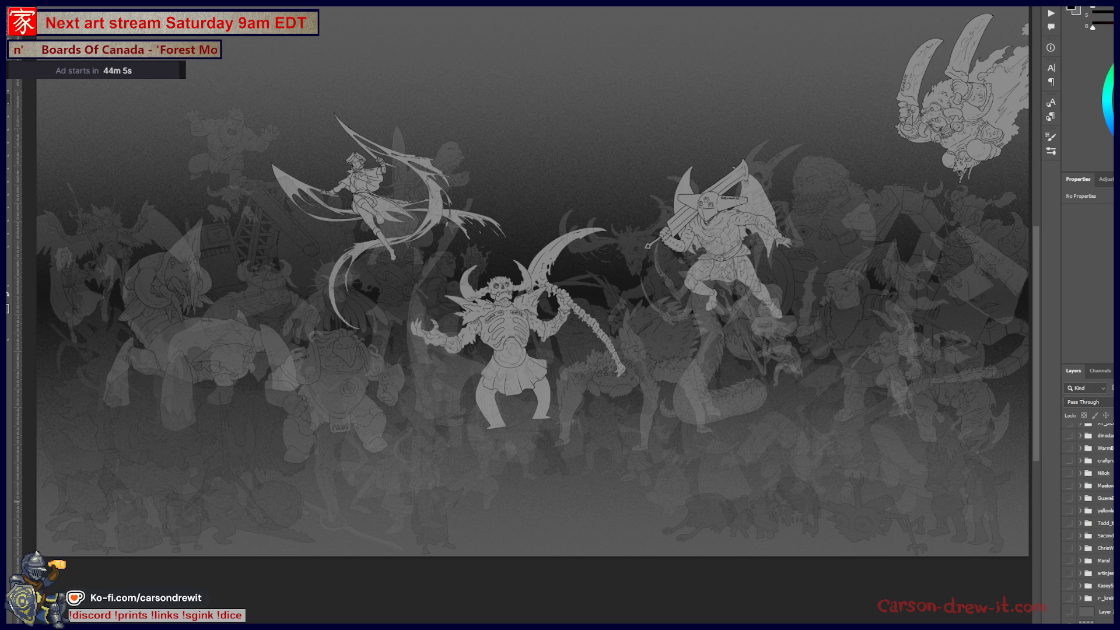
scroll(1094, 516, up, 3)
scroll(1093, 516, up, 3)
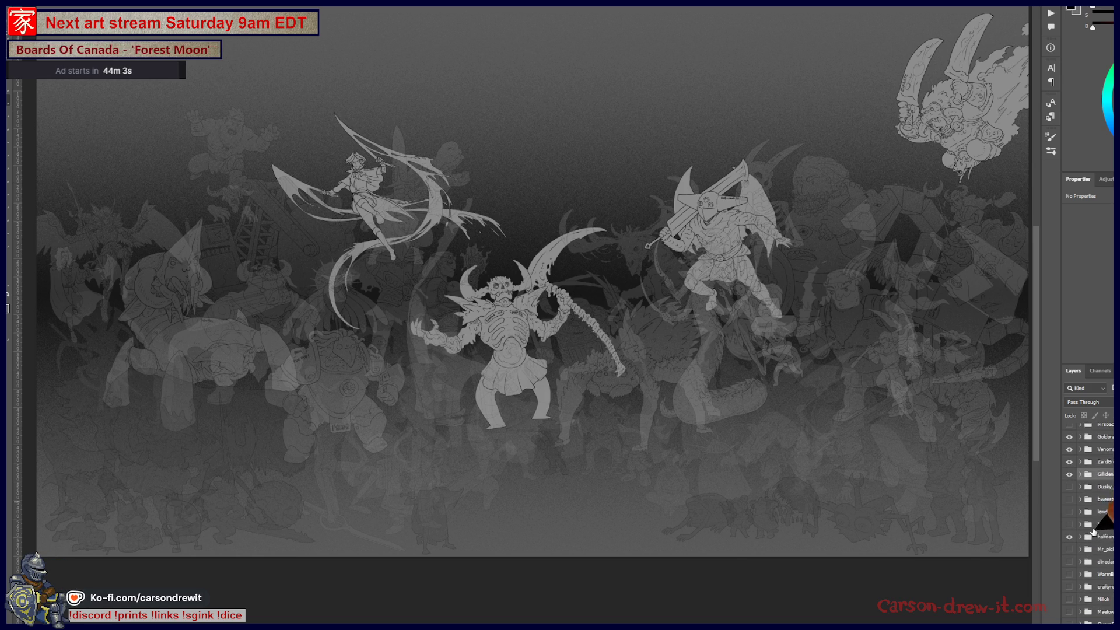
click(1069, 523)
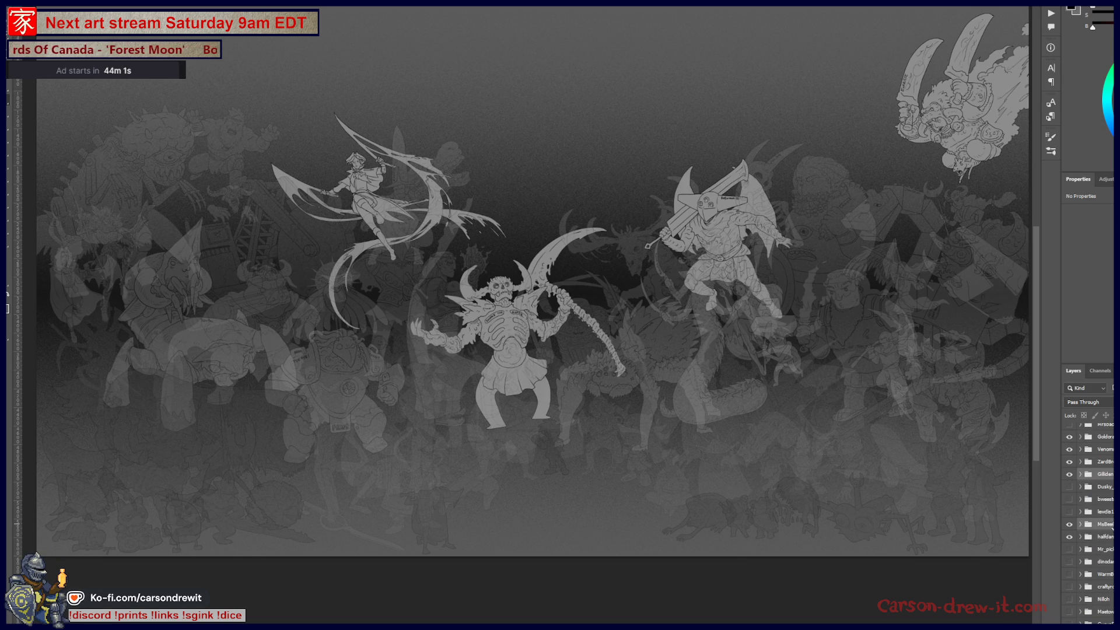
click(1069, 523)
Show the MsBeef cyclops group, expand it and select a layer inside it
drag(1110, 524, 1090, 516)
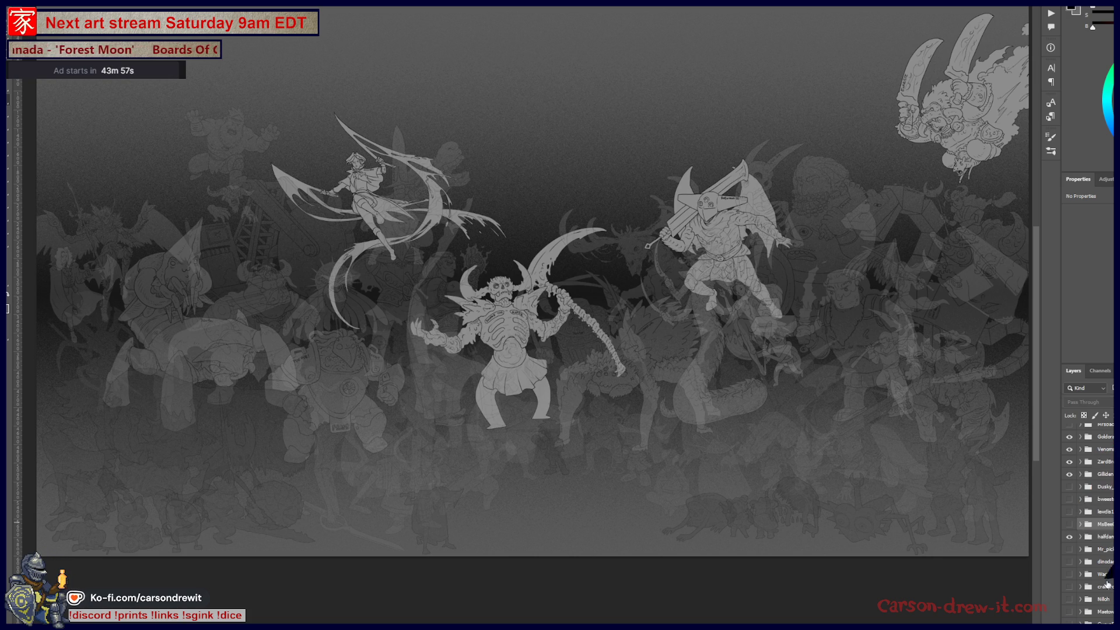
click(1070, 524)
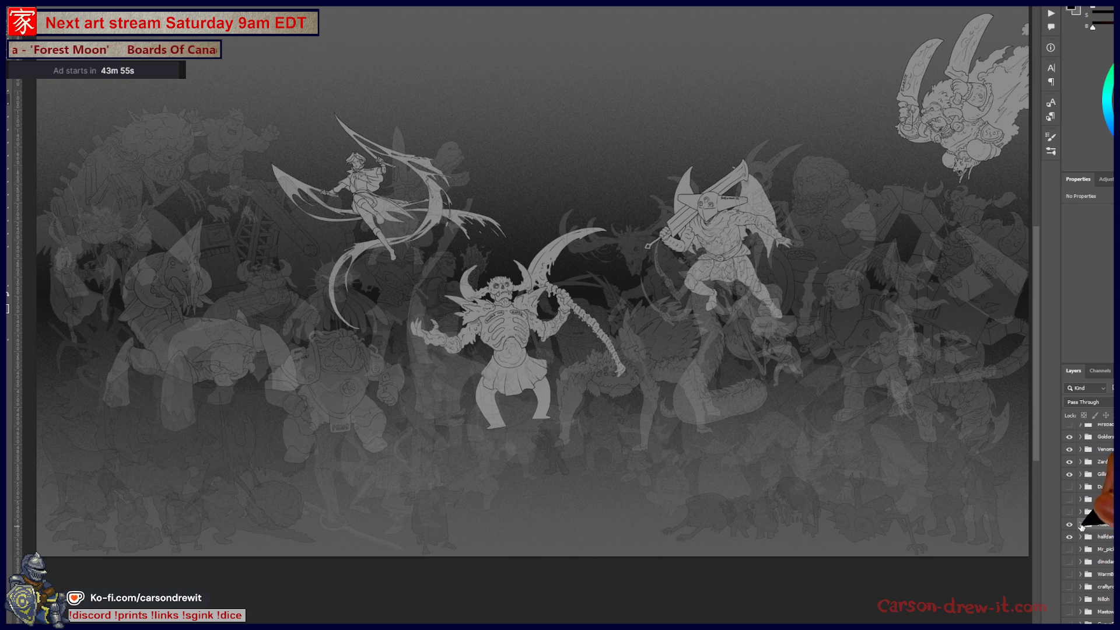
click(1080, 523)
click(1102, 538)
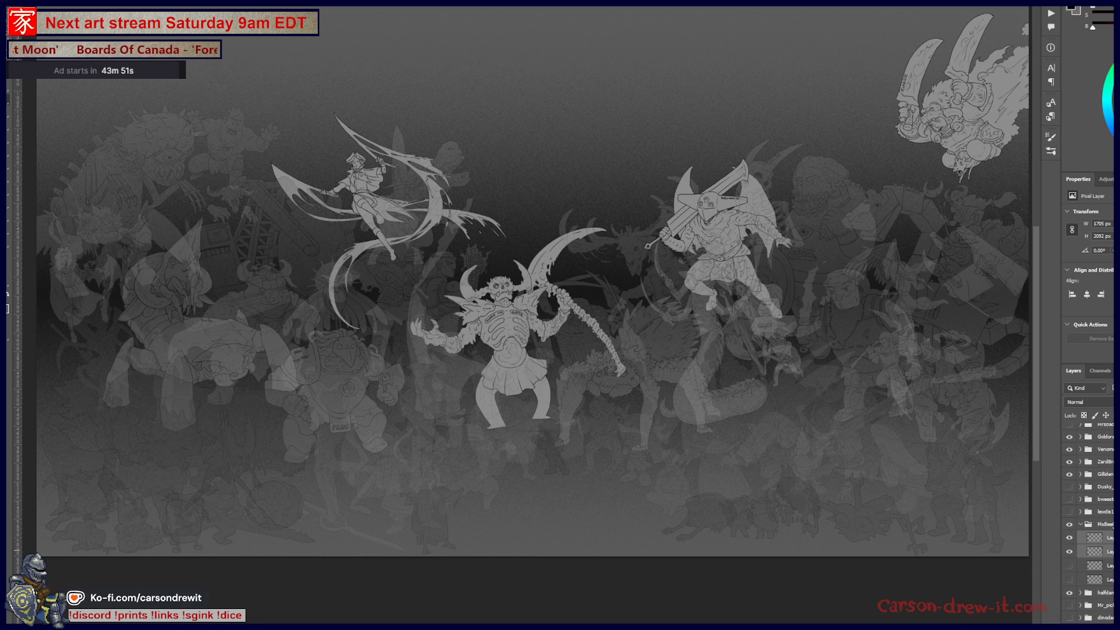
Set the MsBeef cyclops group to 100% opacity, collapse it, and merge a pixel copy of the Bust group
click(1104, 523)
key(0)
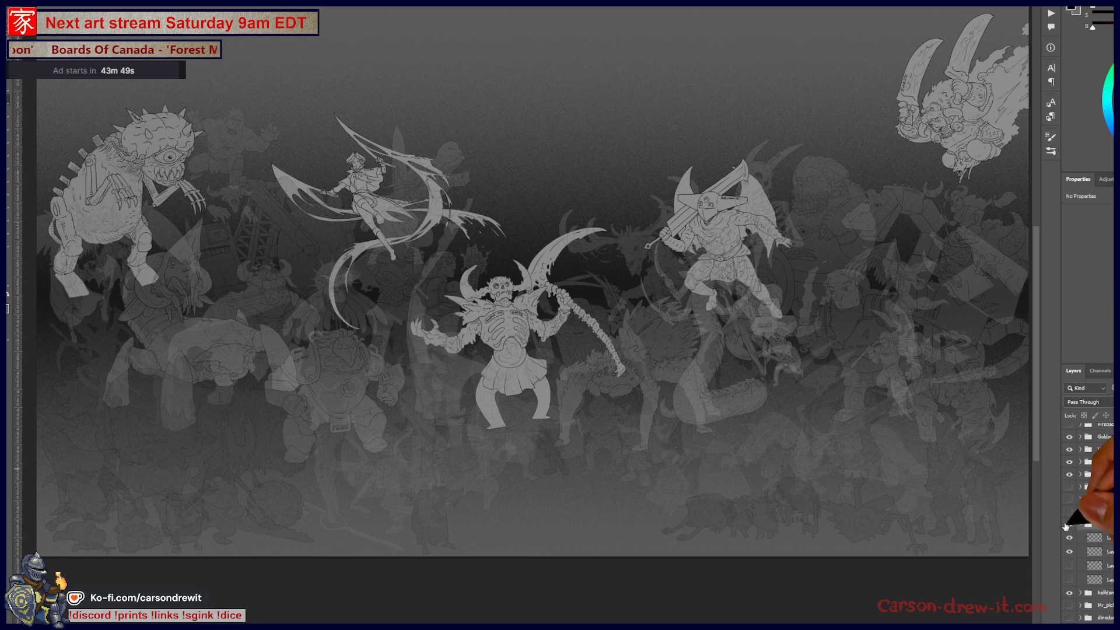
click(1082, 524)
scroll(1090, 517, up, 2)
scroll(1089, 517, up, 2)
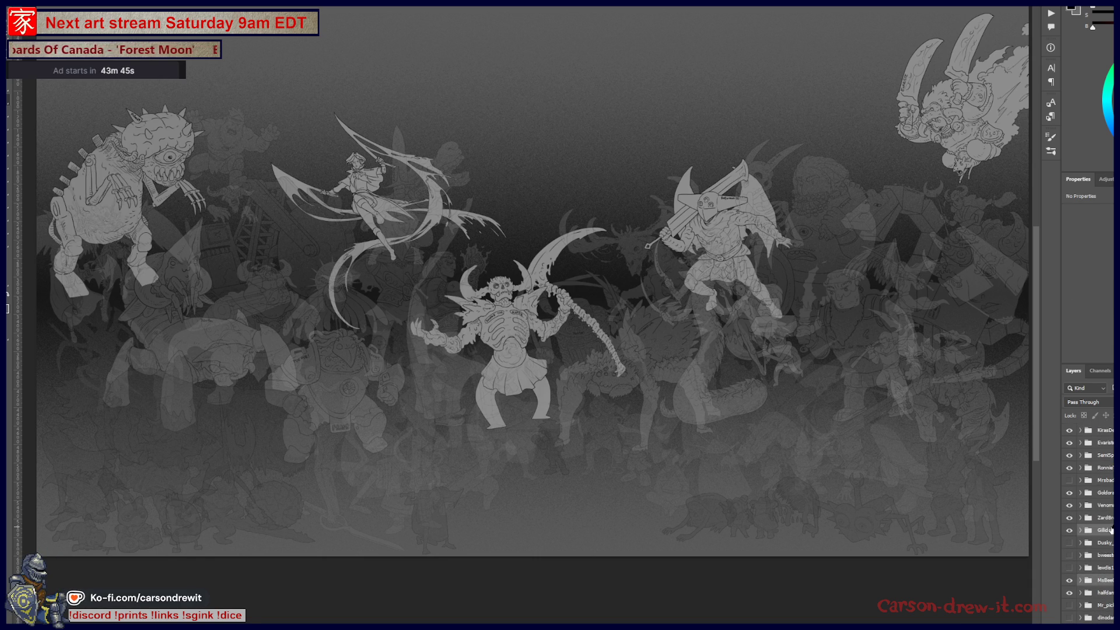
scroll(1089, 516, up, 3)
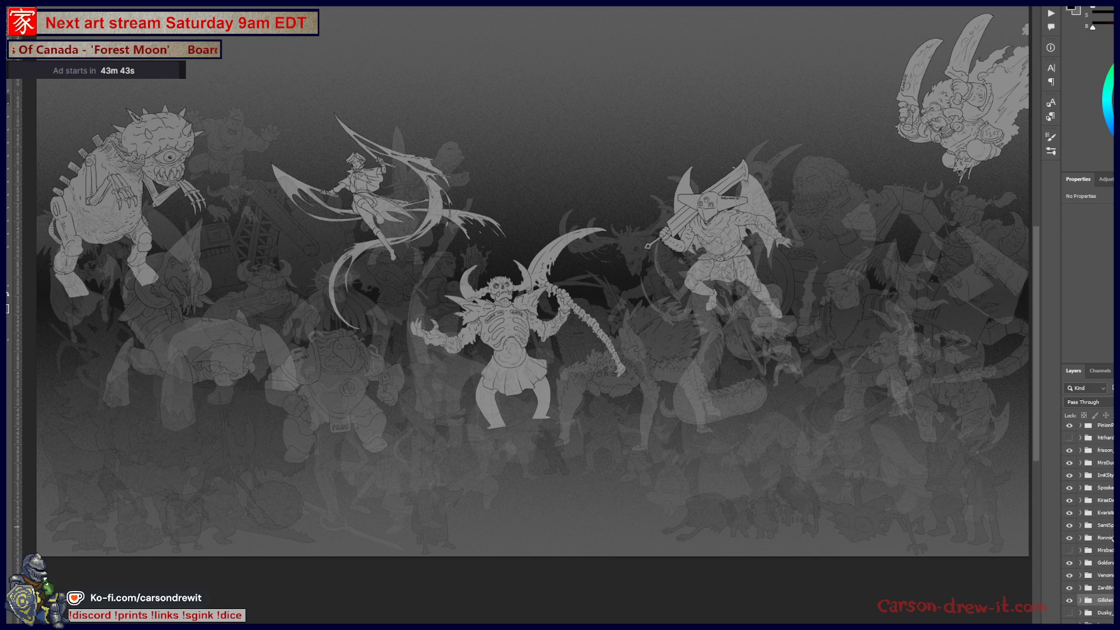
scroll(1090, 525, up, 2)
scroll(1089, 525, up, 2)
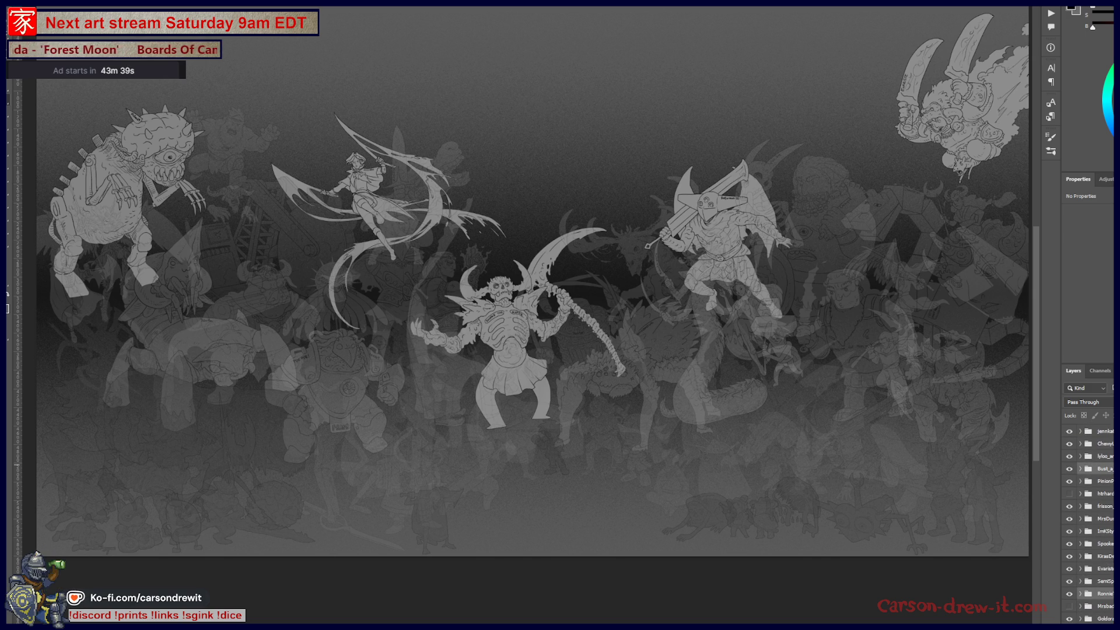
scroll(1089, 525, down, 3)
scroll(1089, 525, down, 2)
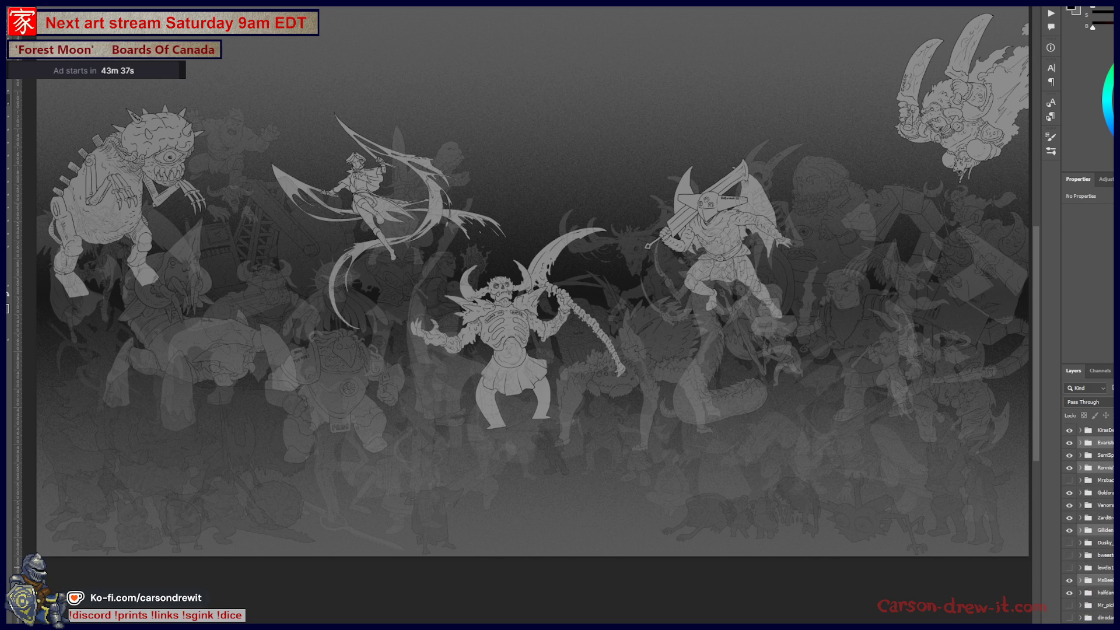
scroll(1090, 525, down, 1)
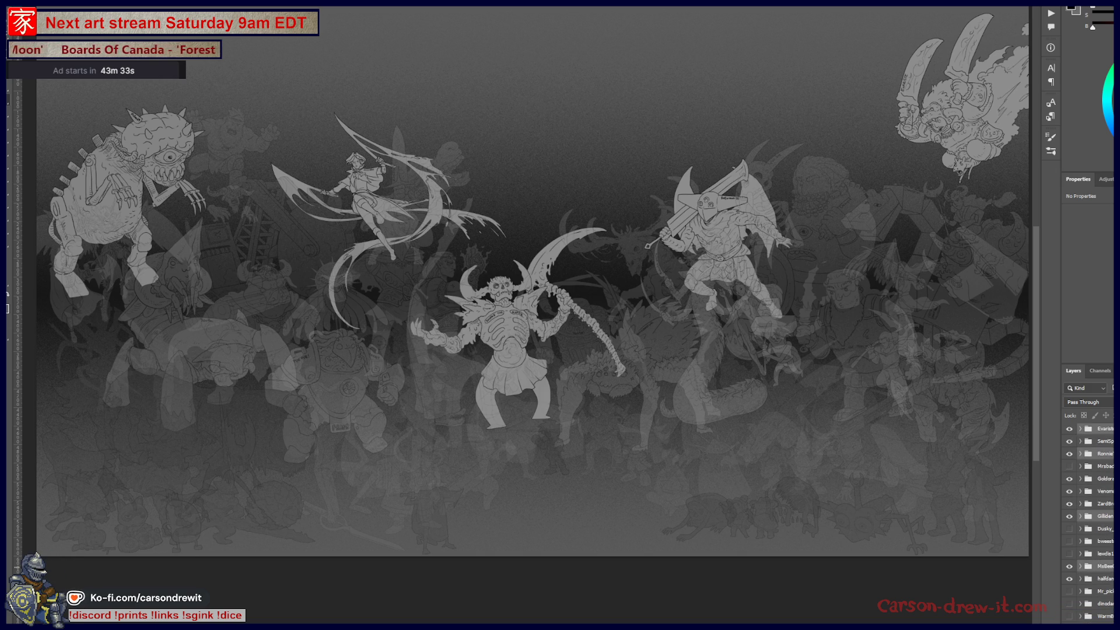
key(ctrl+alt+e)
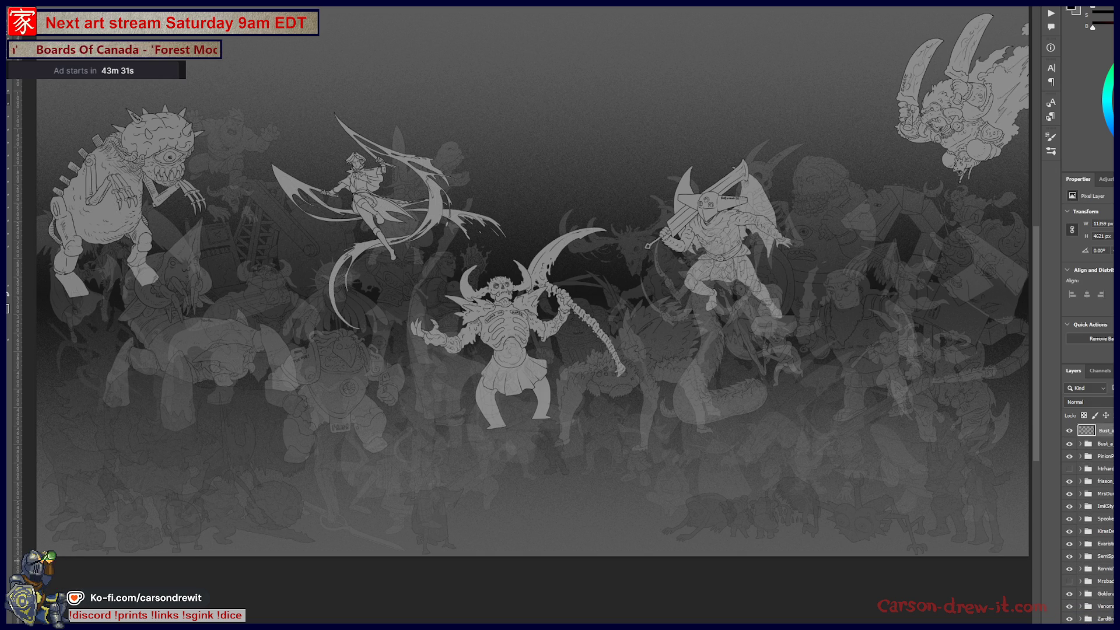
scroll(1089, 525, up, 3)
scroll(1090, 525, up, 2)
scroll(1089, 525, up, 2)
scroll(1089, 525, up, 1)
scroll(1090, 525, up, 2)
scroll(1089, 525, up, 3)
scroll(1089, 525, up, 2)
drag(1090, 525, 1085, 374)
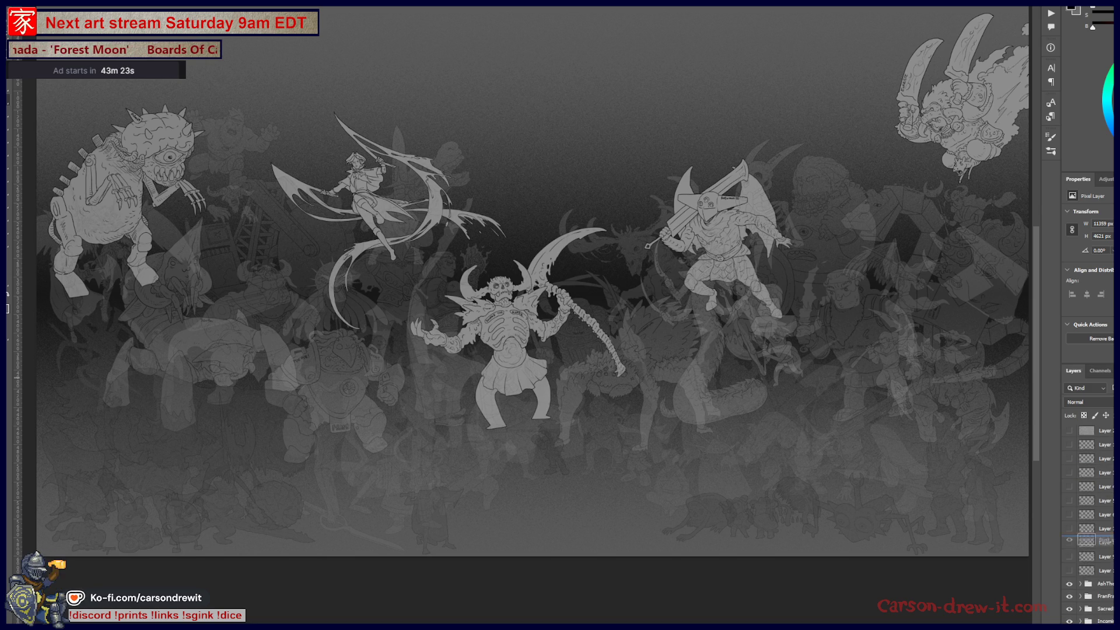
Drag the merged Bust layer down to just above the AshThe folder and hide it
drag(1085, 375, 1068, 582)
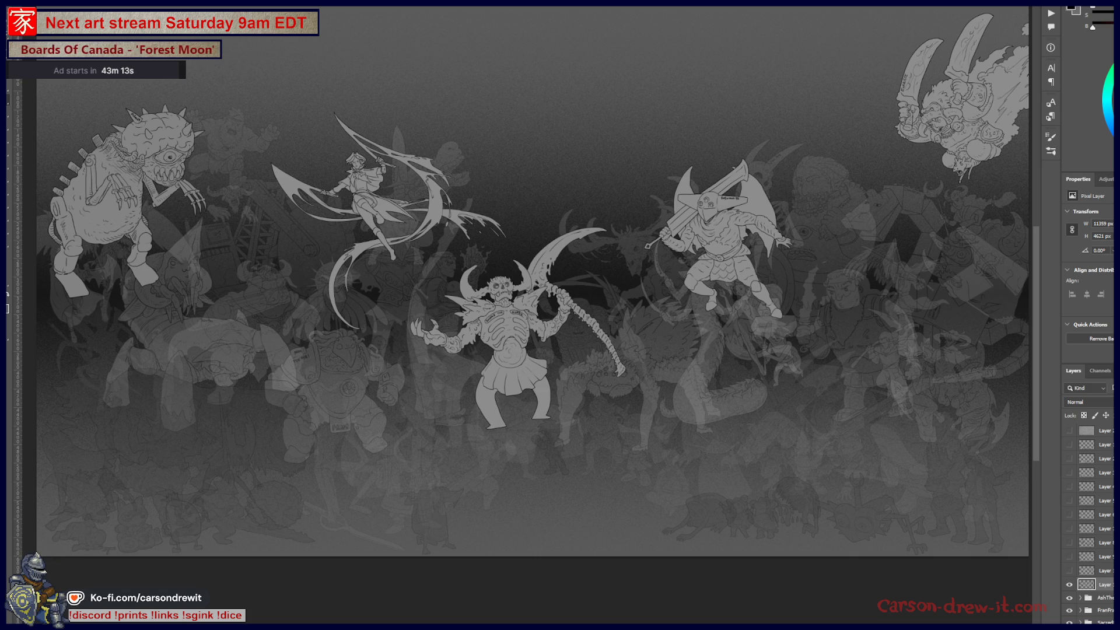
click(1068, 584)
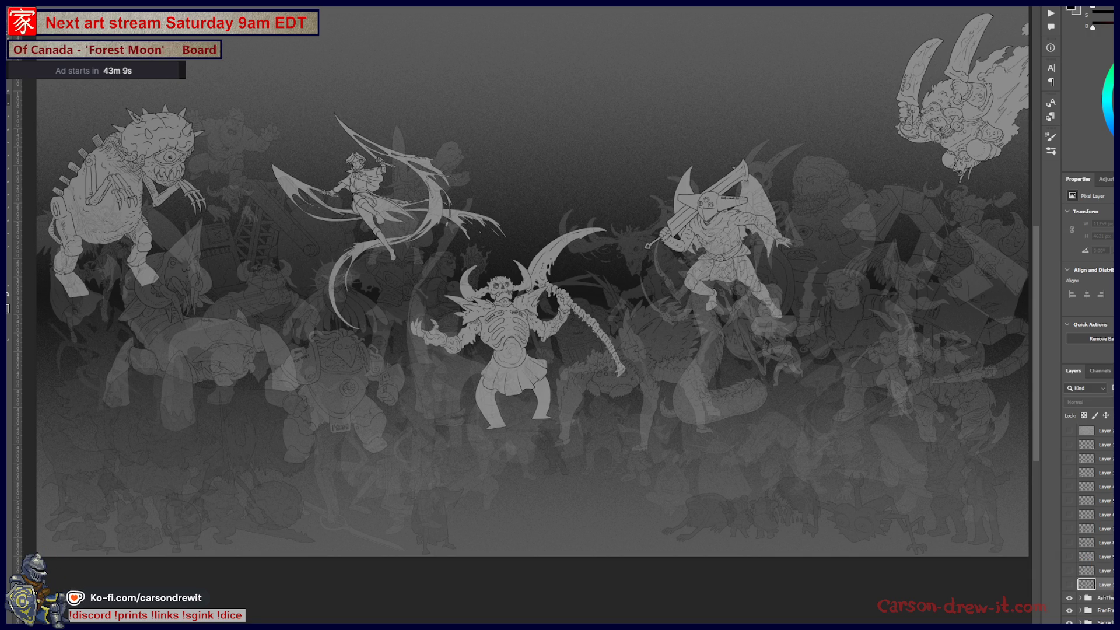
scroll(1089, 516, down, 3)
scroll(1089, 516, down, 3)
scroll(1090, 517, down, 3)
scroll(1090, 517, down, 3)
scroll(1089, 517, down, 2)
scroll(1089, 517, down, 3)
scroll(1089, 516, down, 3)
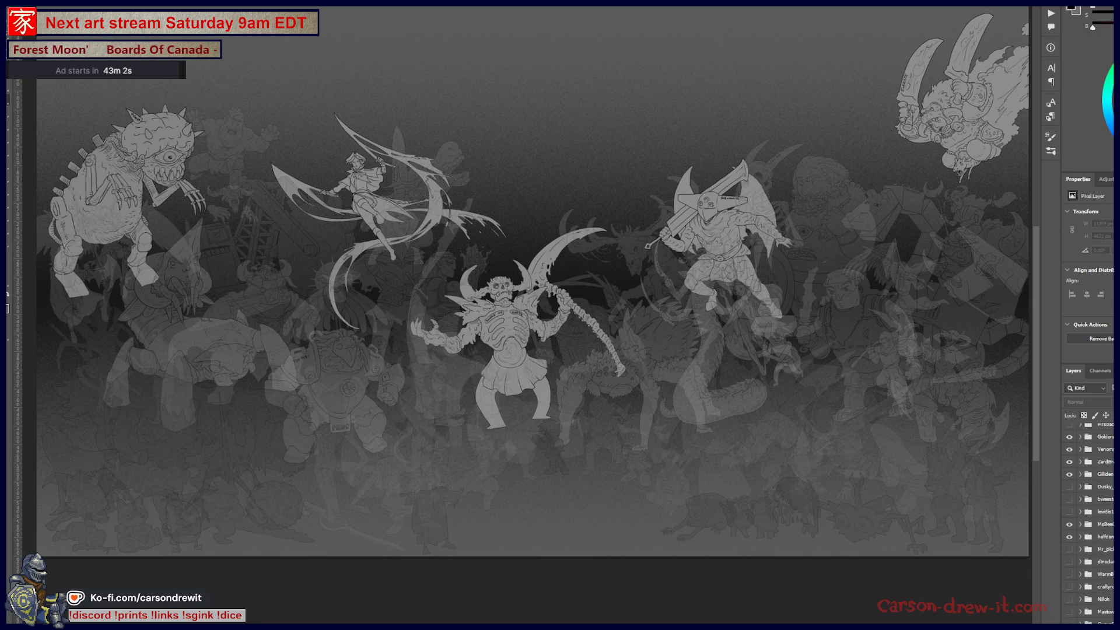
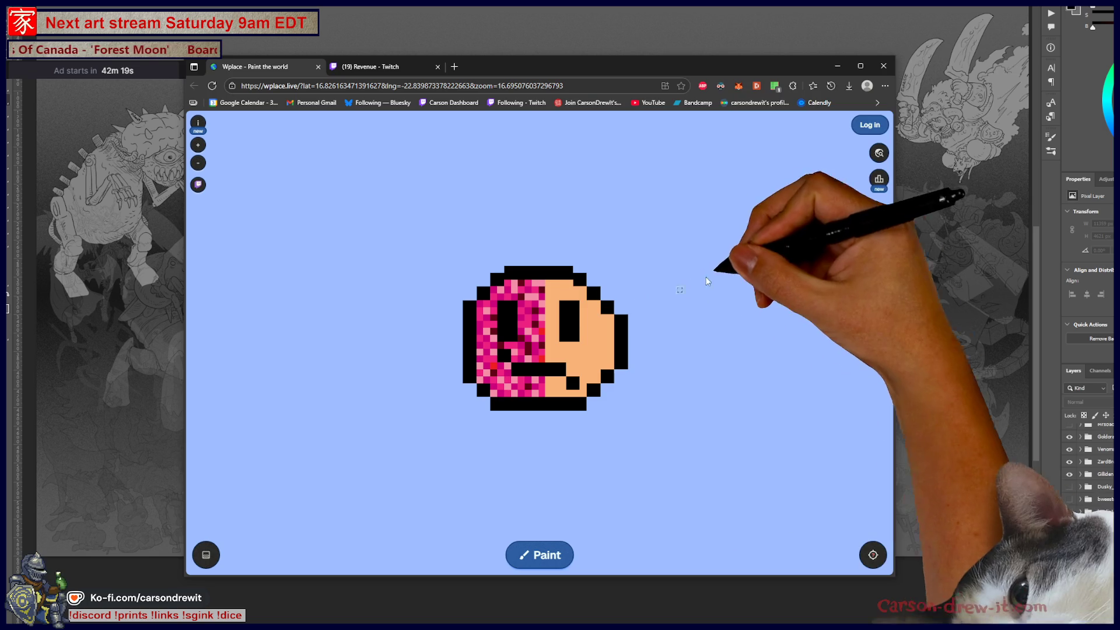
scroll(557, 328, down, 3)
scroll(559, 330, down, 3)
scroll(560, 331, down, 2)
scroll(561, 327, up, 2)
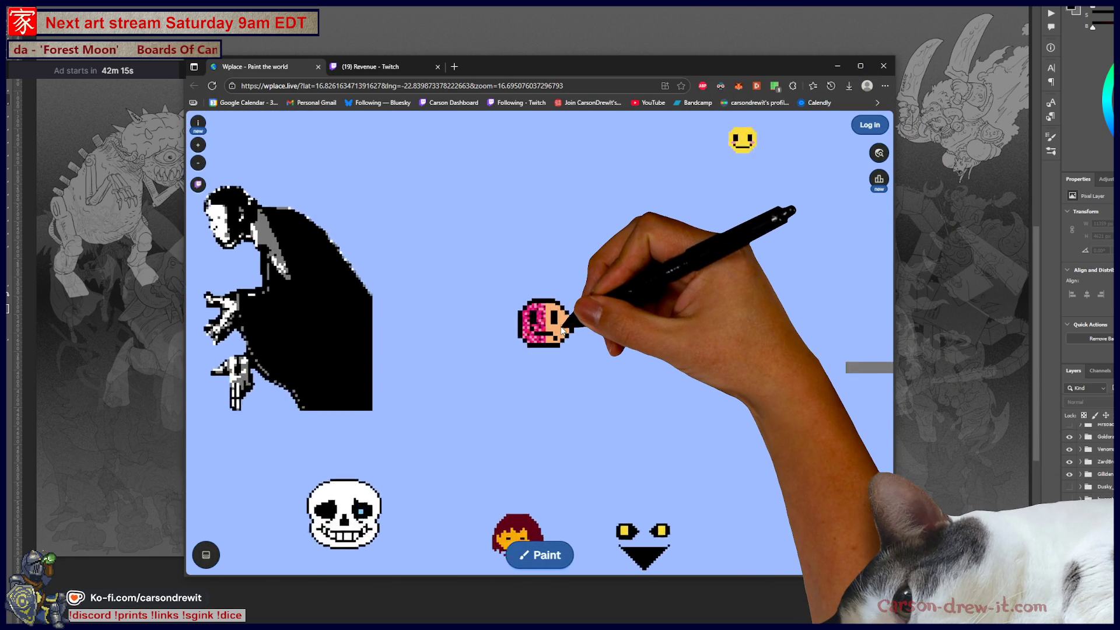
scroll(556, 325, up, 3)
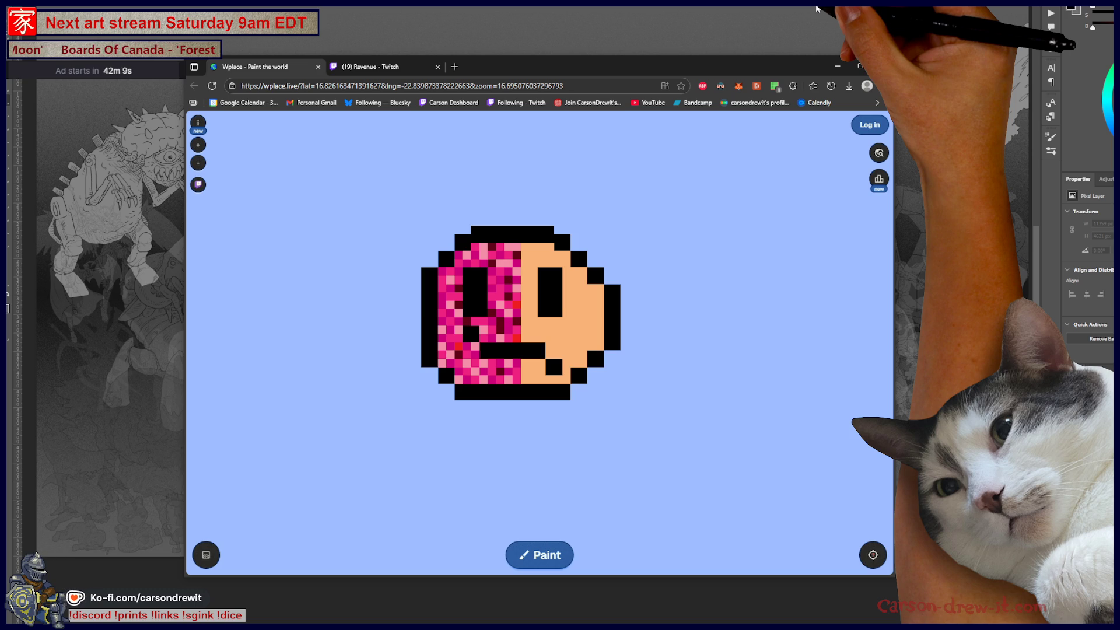
Minimize the Wplace browser window to return to the grey character collage
click(838, 65)
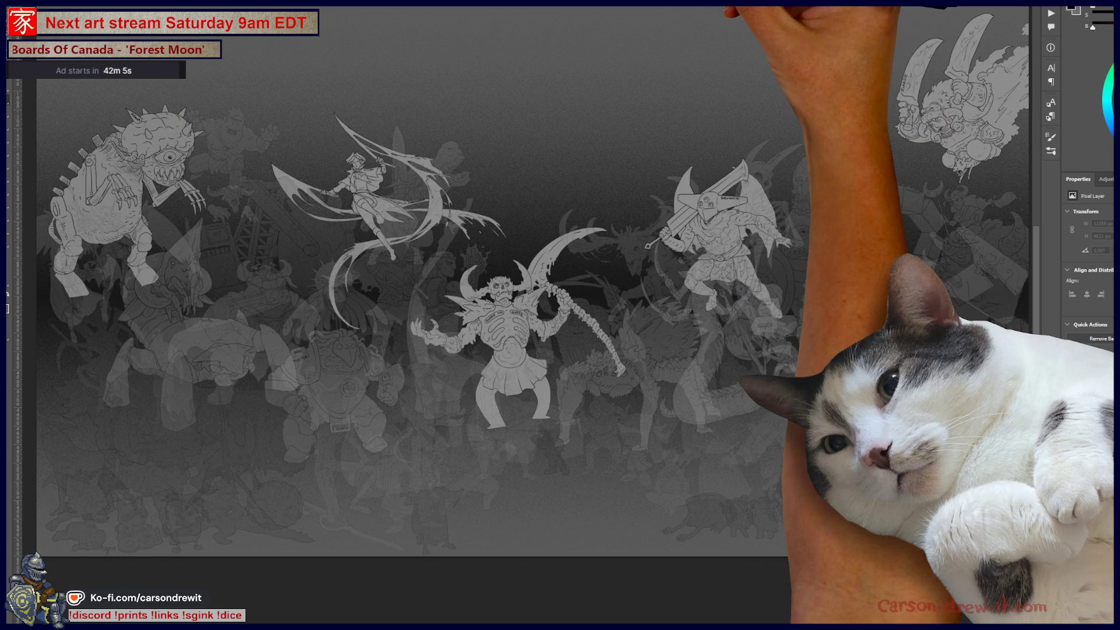
scroll(1090, 516, up, 3)
Select the character layer groups and hide the bright foreground group, leaving only the faded crowd
click(1110, 537)
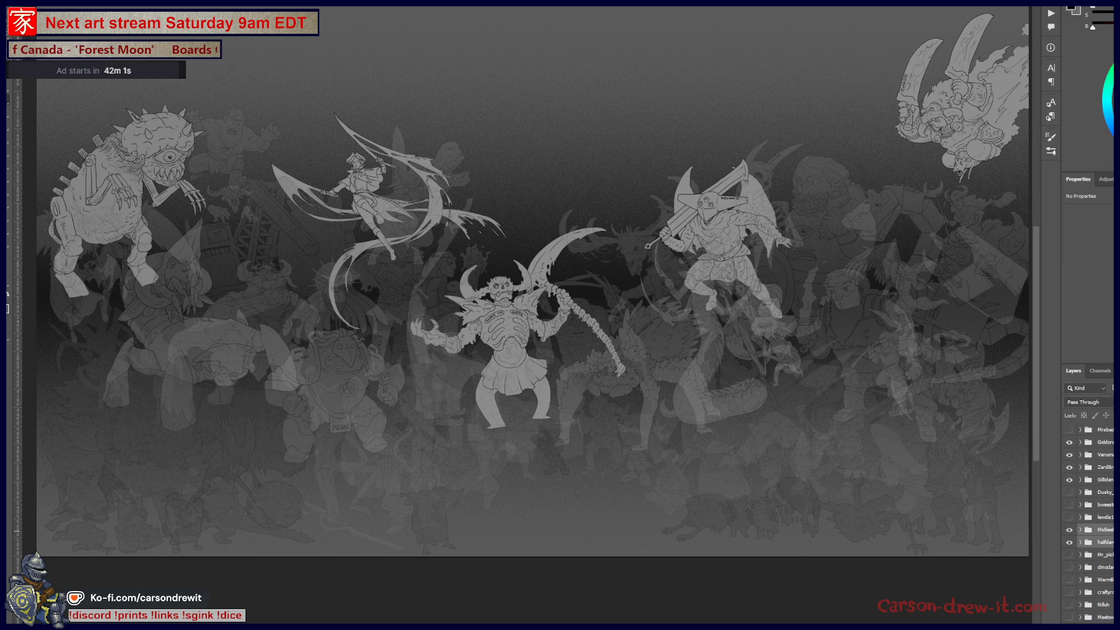
scroll(1106, 551, up, 2)
click(1107, 550)
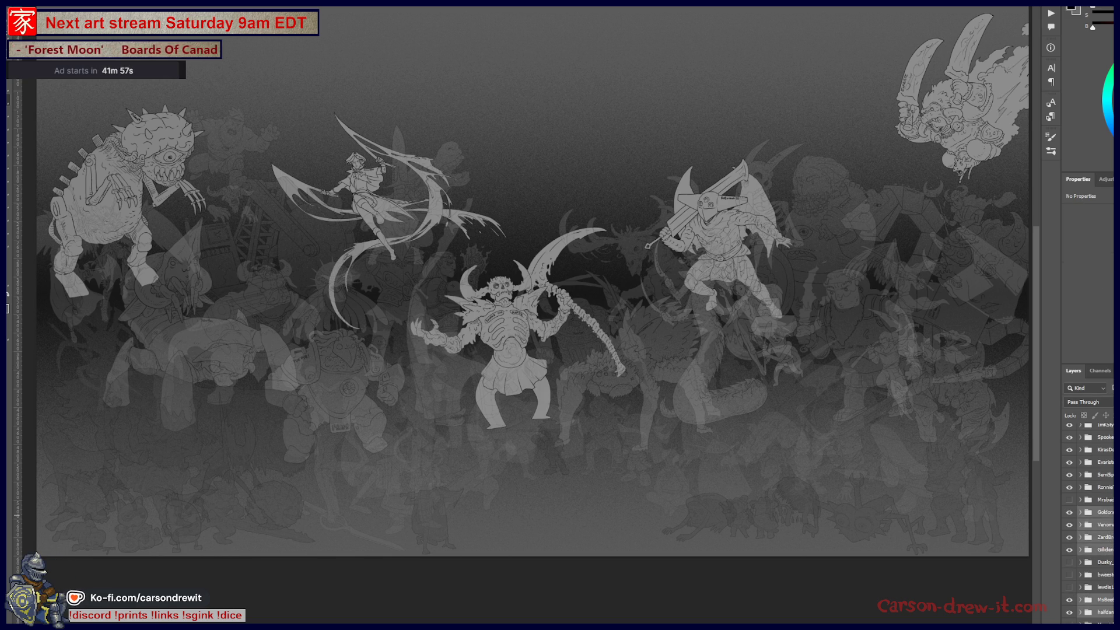
scroll(1089, 525, up, 3)
scroll(1089, 525, down, 5)
scroll(1089, 525, down, 2)
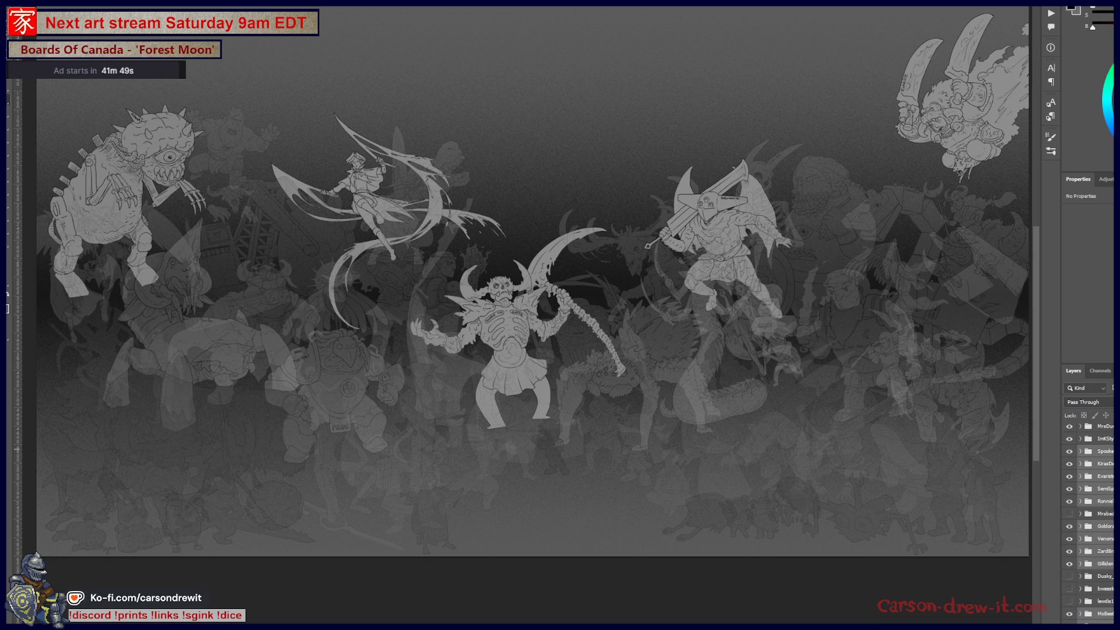
scroll(1090, 525, up, 3)
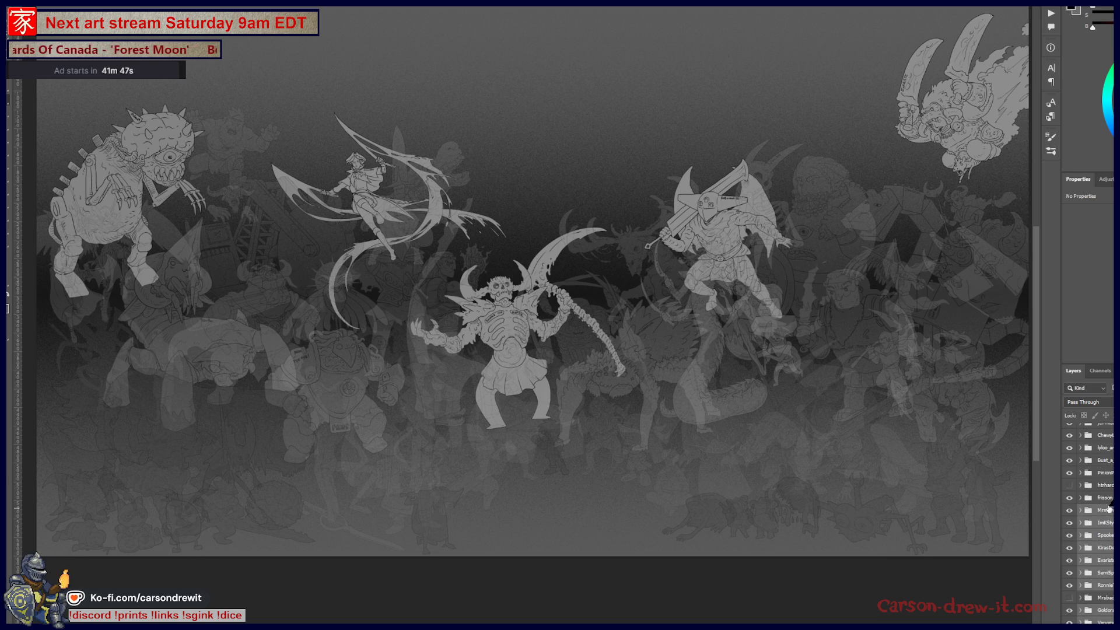
scroll(1090, 525, up, 2)
scroll(1090, 525, up, 1)
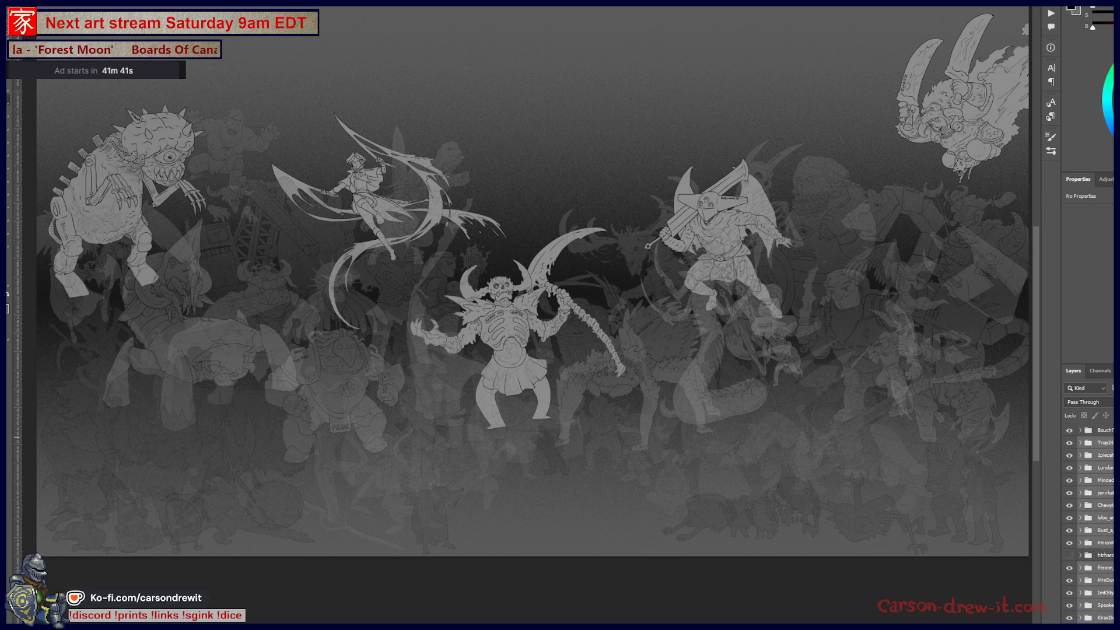
click(1069, 430)
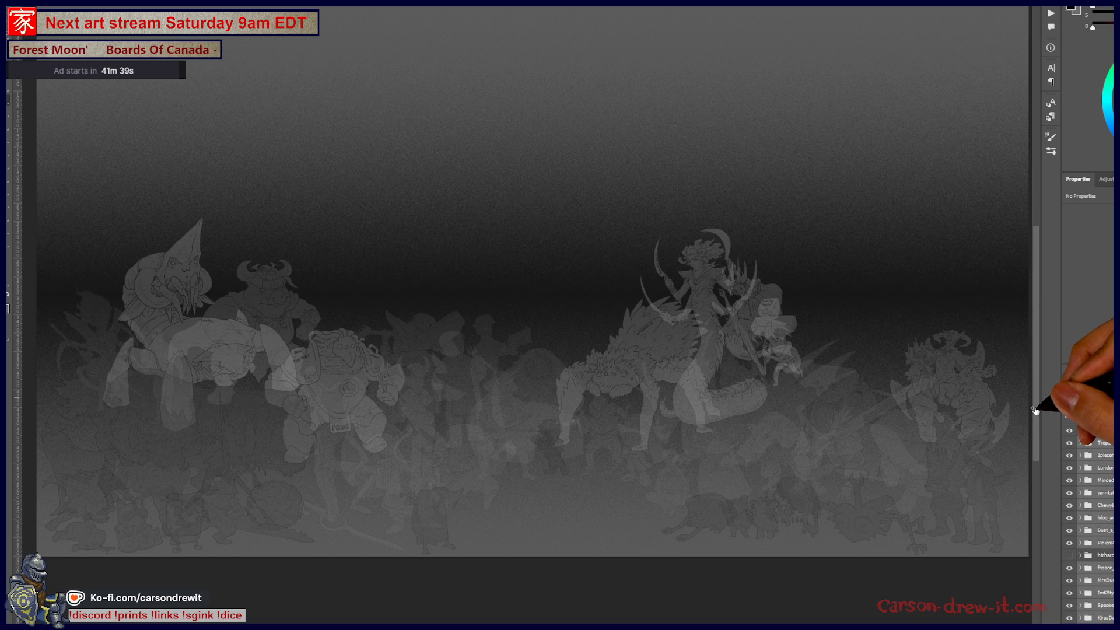
Show the foreground group again at 50% opacity and reveal the central creature and winged figure
click(1068, 430)
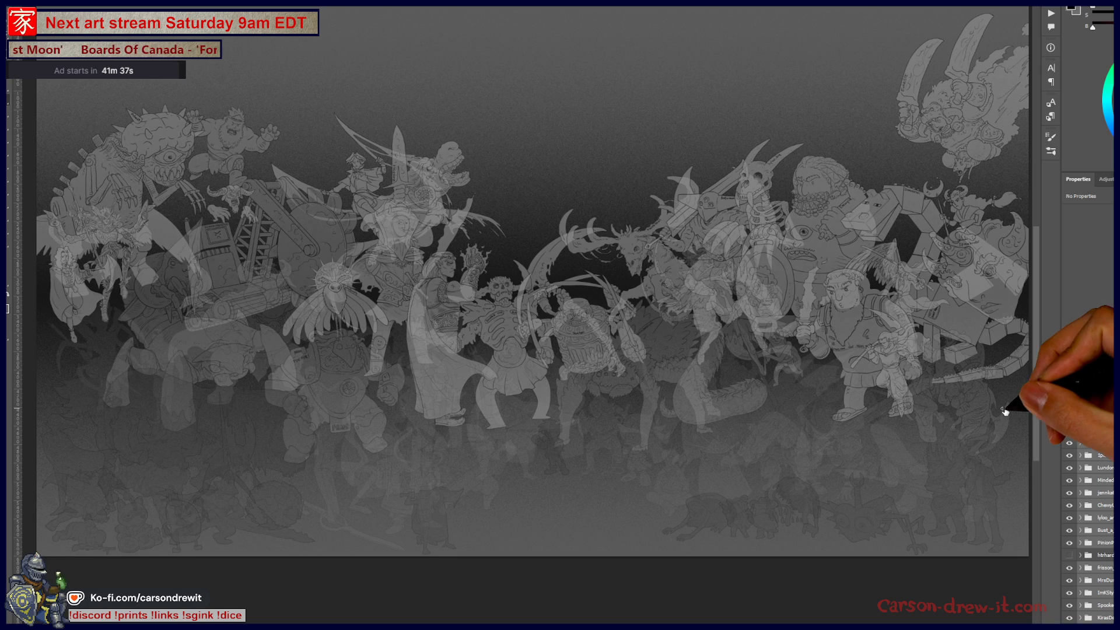
key(5)
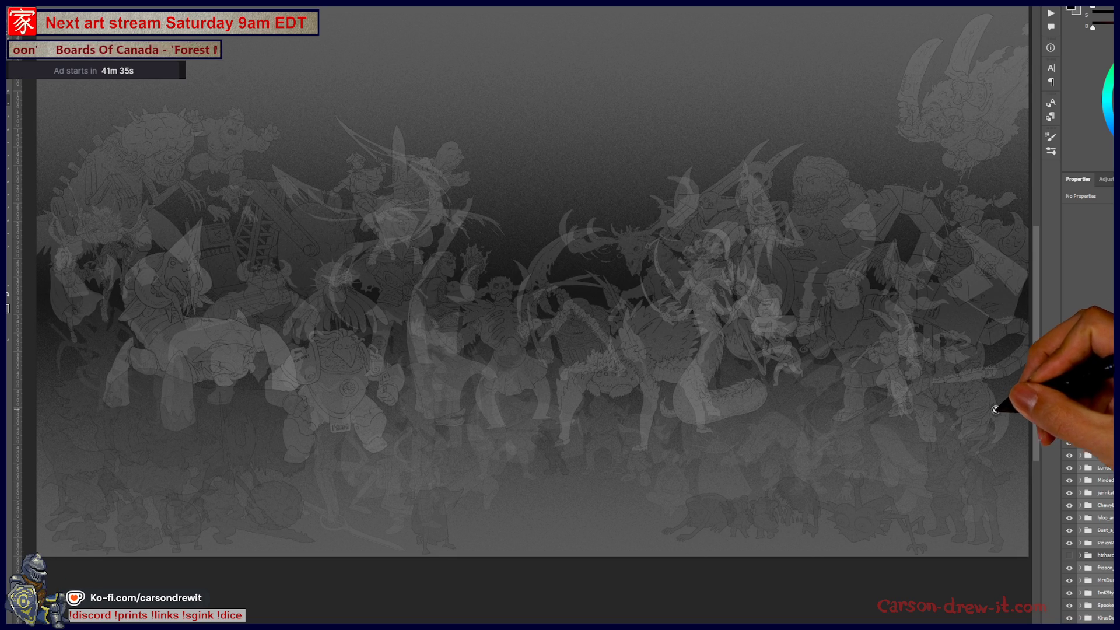
scroll(1090, 526, up, 3)
scroll(1090, 525, down, 2)
scroll(1089, 525, down, 3)
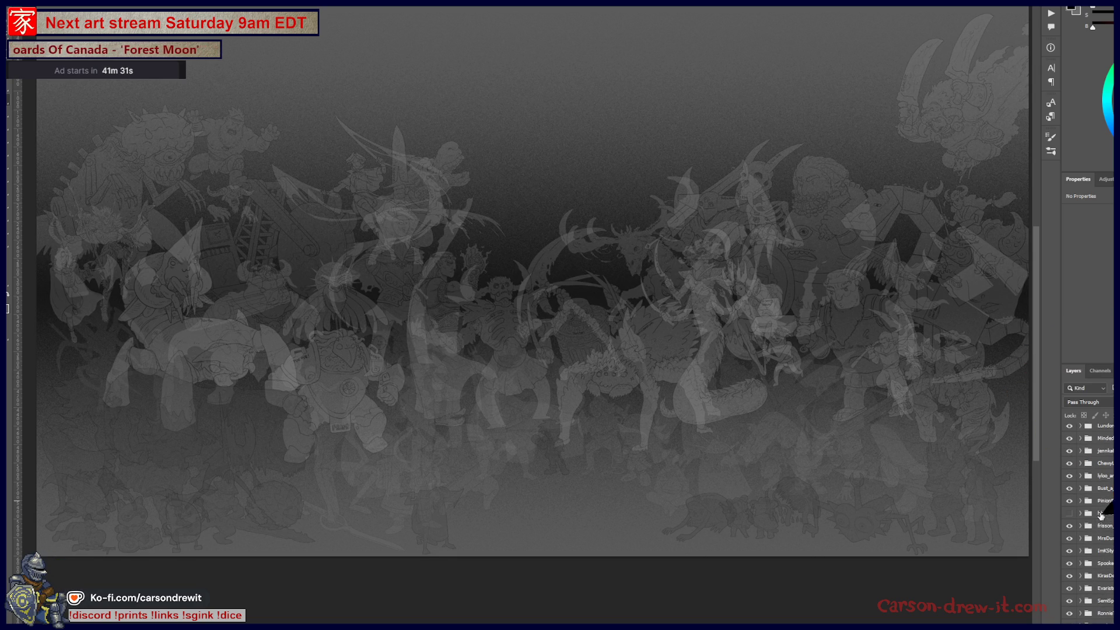
click(1068, 512)
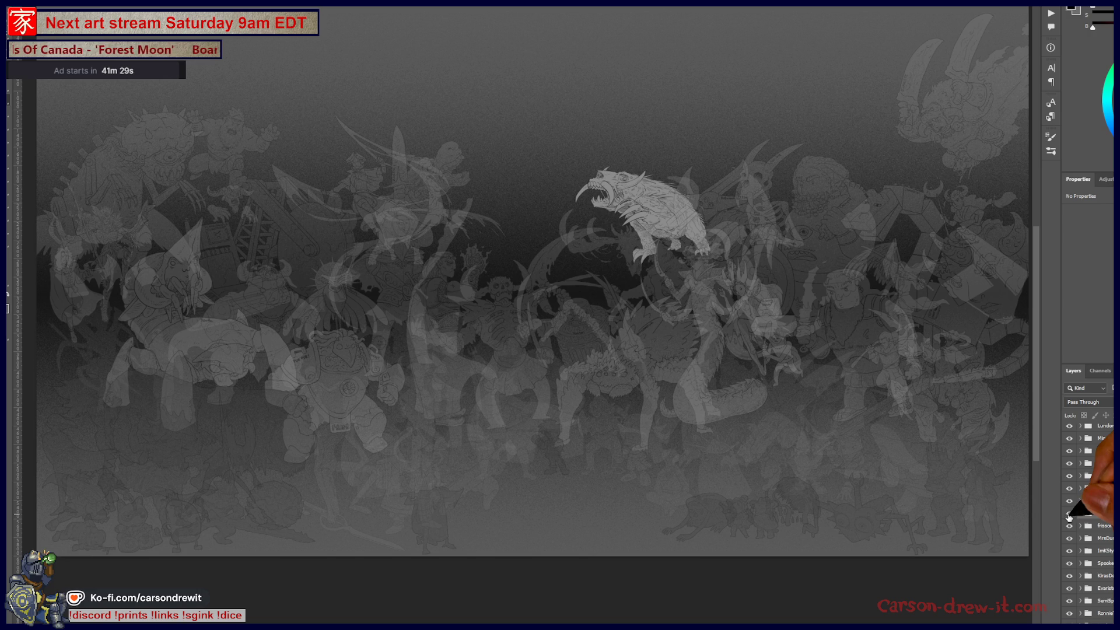
scroll(1067, 517, down, 3)
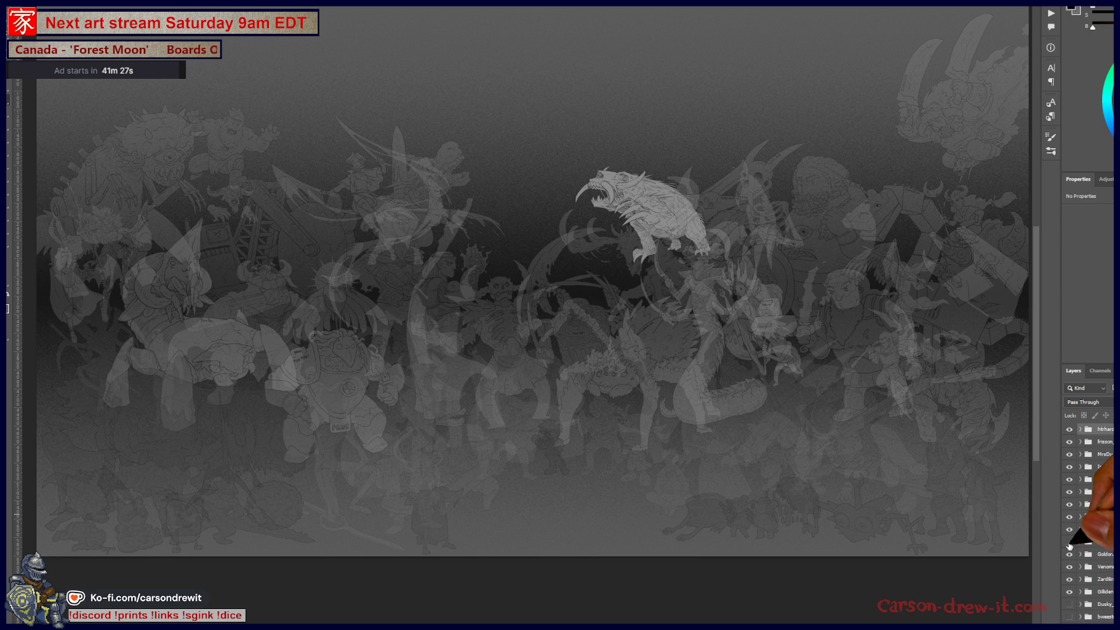
click(1068, 542)
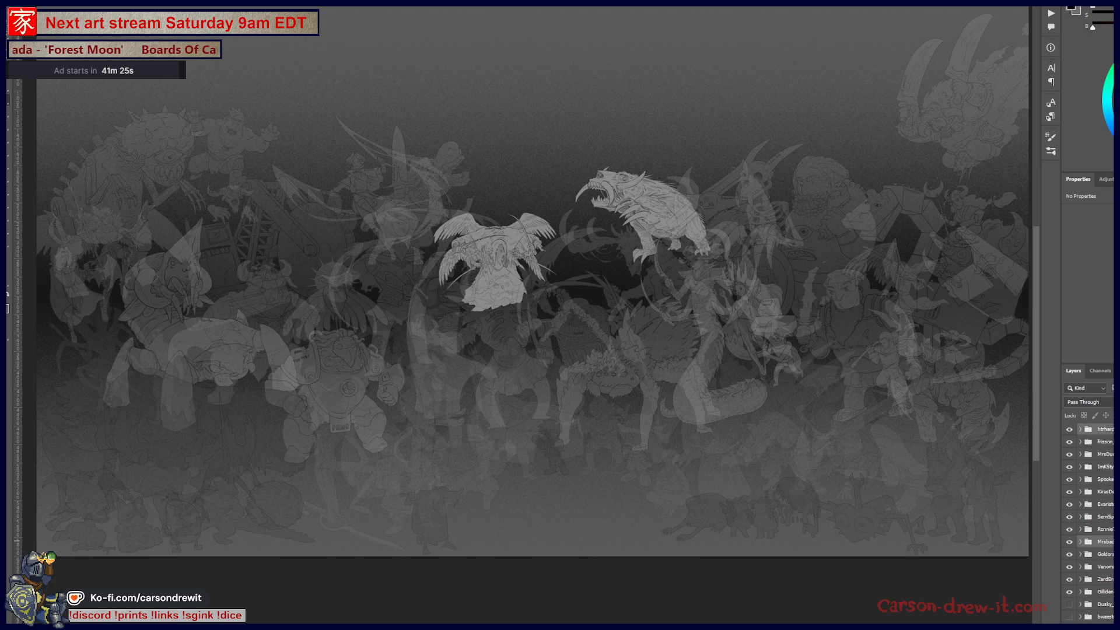
scroll(1111, 551, down, 5)
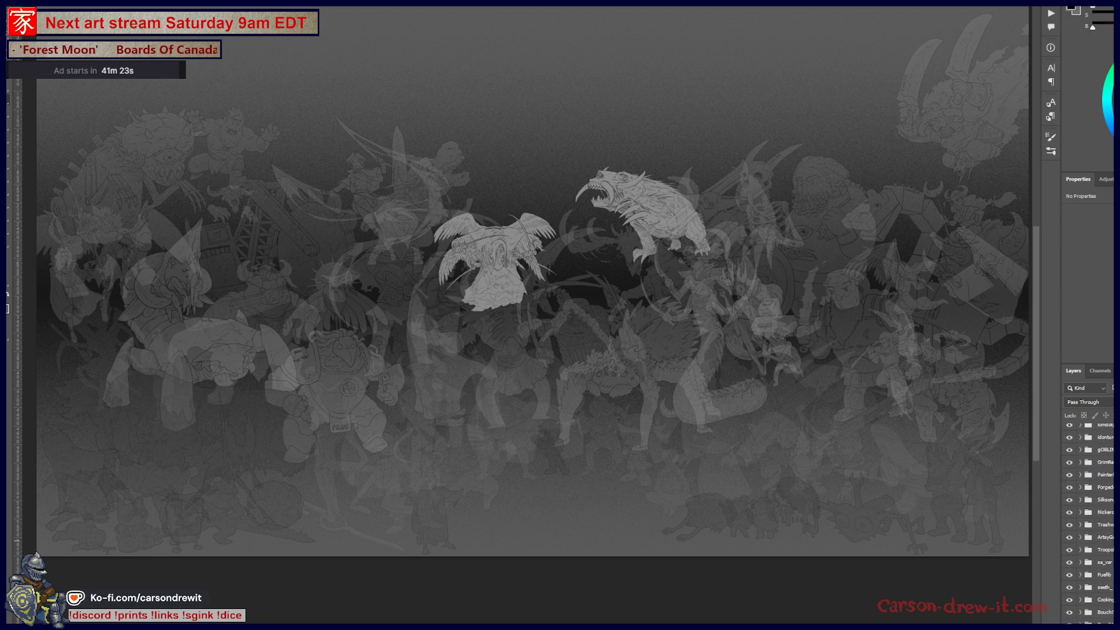
scroll(1108, 545, down, 5)
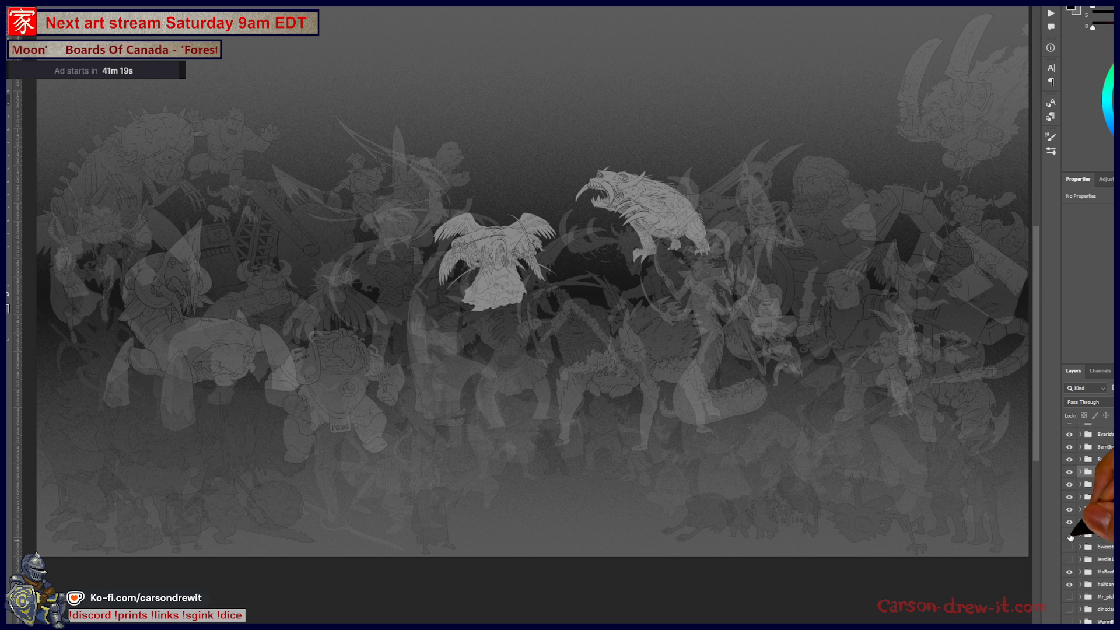
Reveal the Dusk character and multi-armed idol, briefly previewing two other upper figures
click(1070, 534)
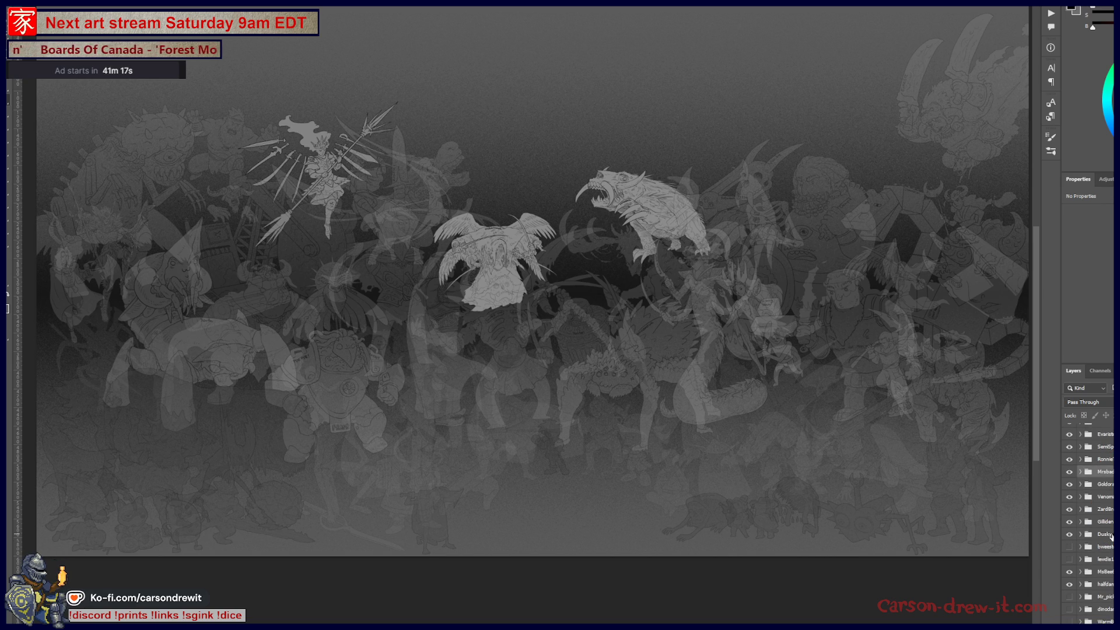
click(1070, 547)
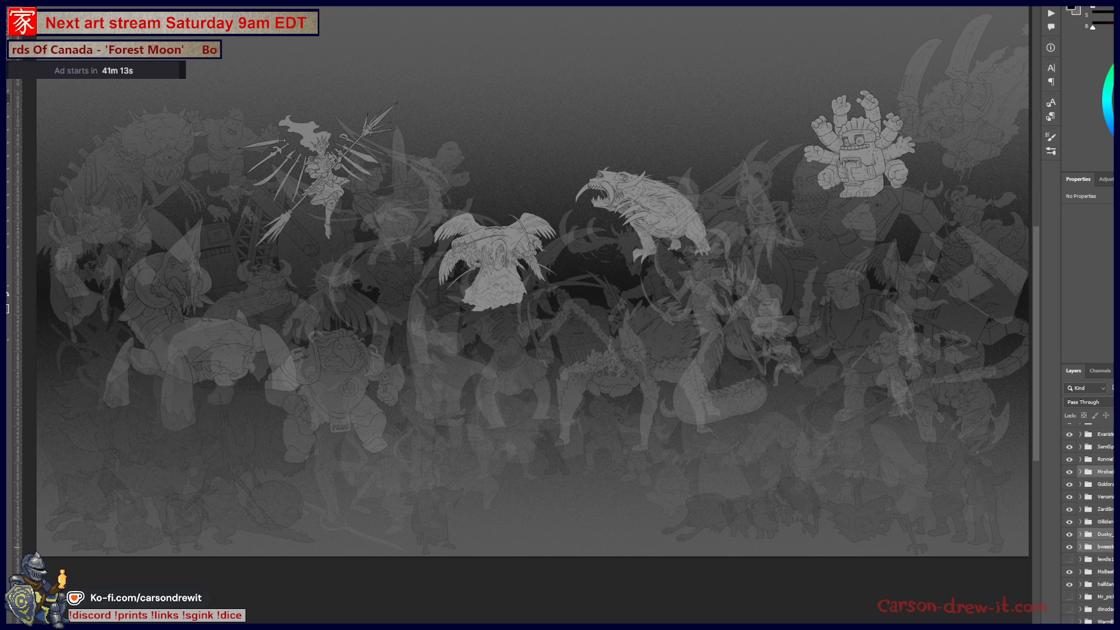
scroll(1089, 525, down, 2)
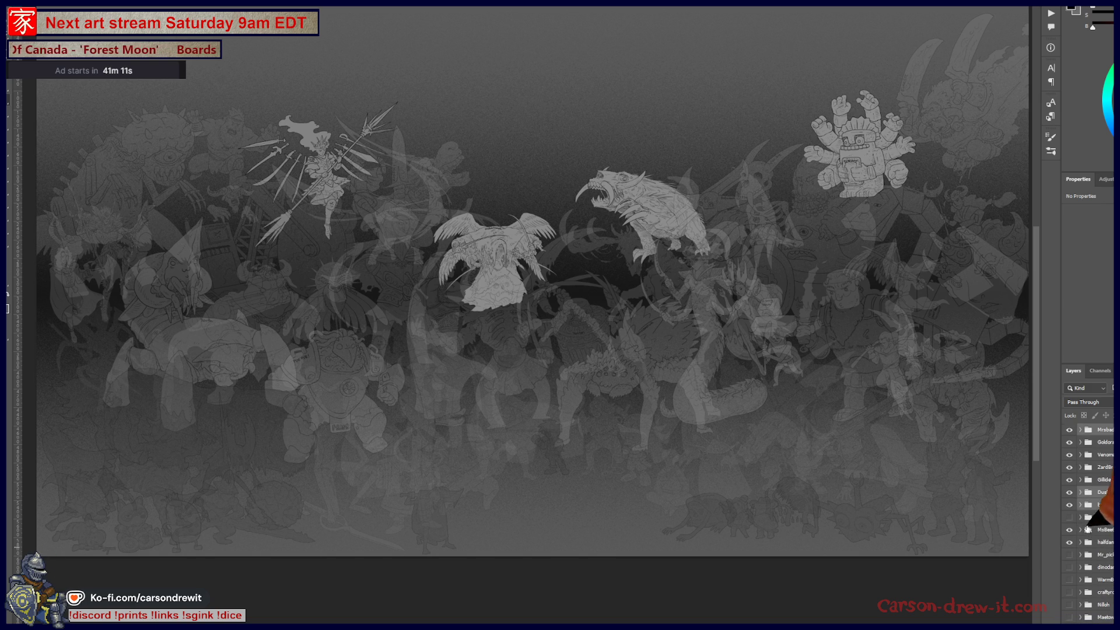
click(1069, 518)
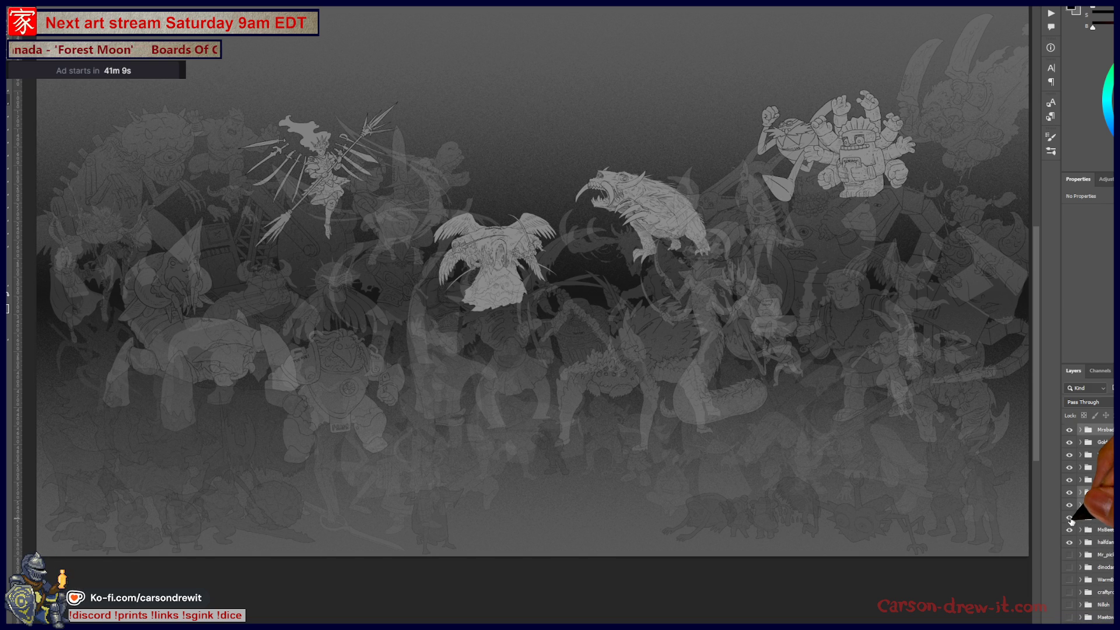
click(1069, 519)
scroll(1094, 525, down, 2)
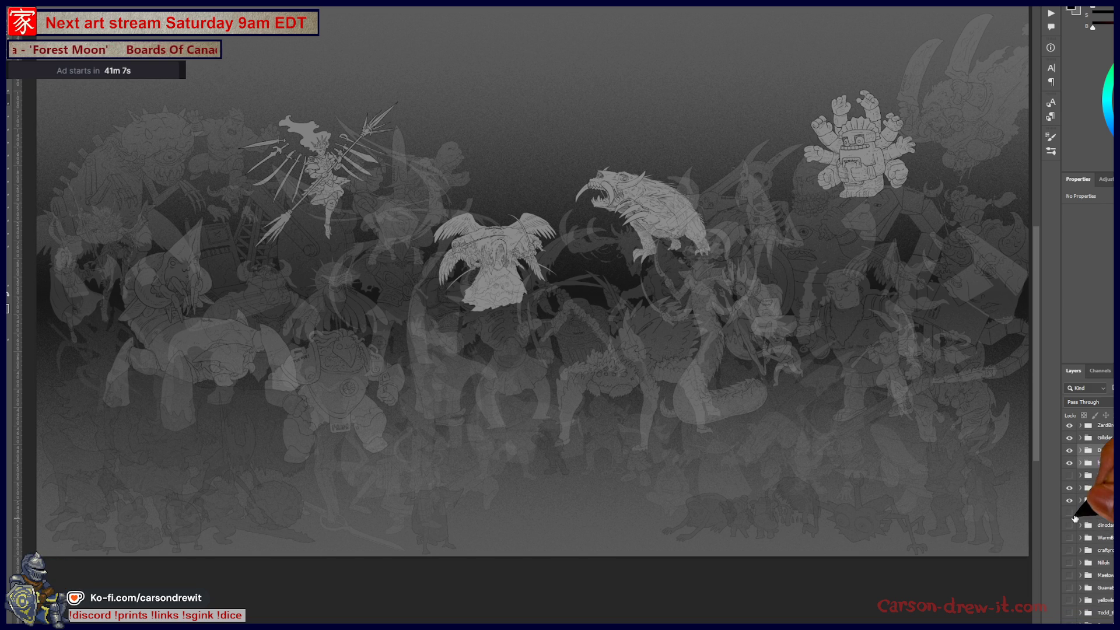
click(1072, 517)
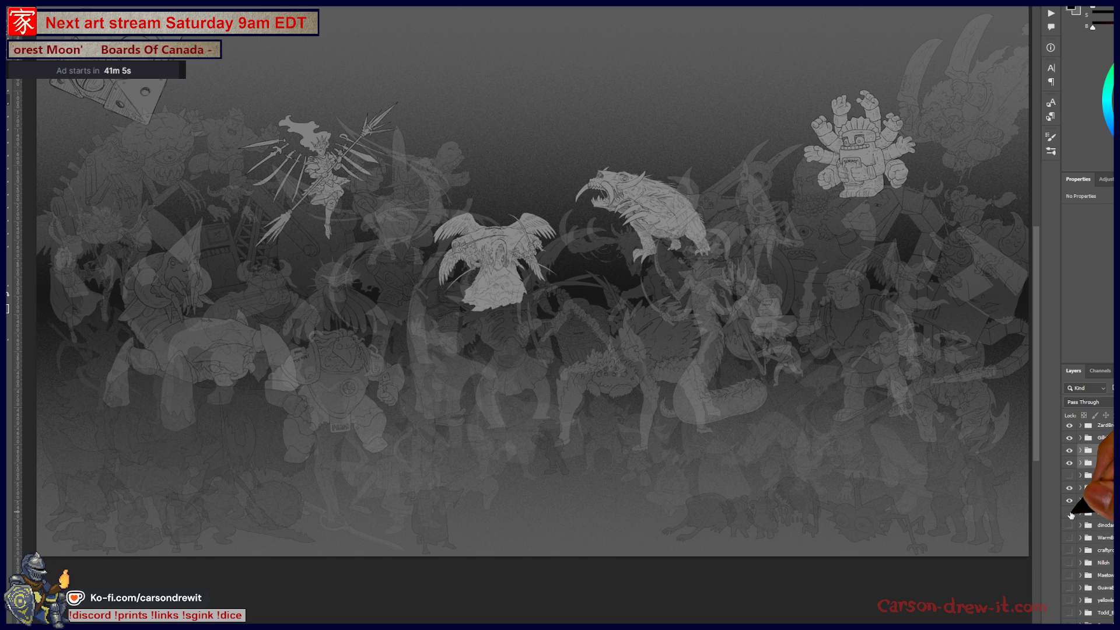
click(1071, 516)
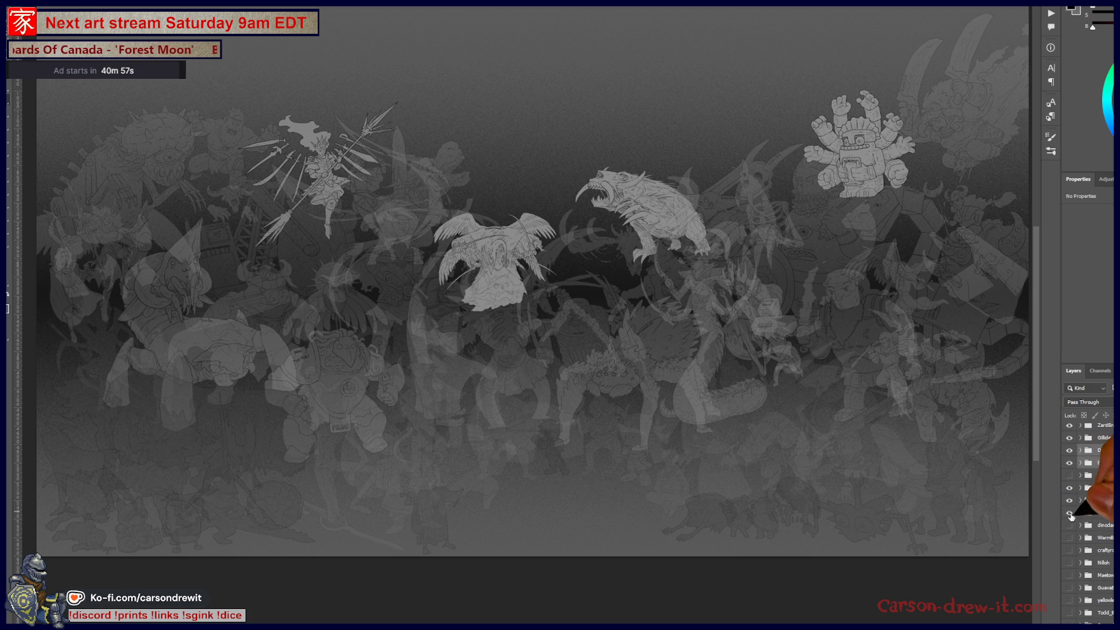
Preview the top-left drawing, the robot drawings and the winged demon, hiding each again
click(1068, 512)
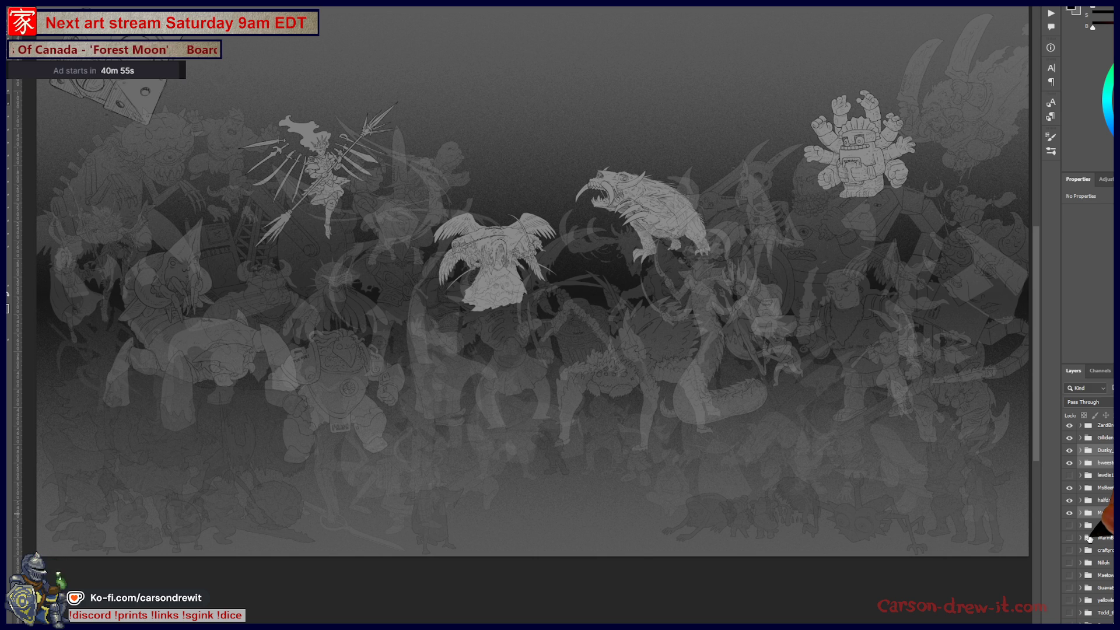
click(1069, 525)
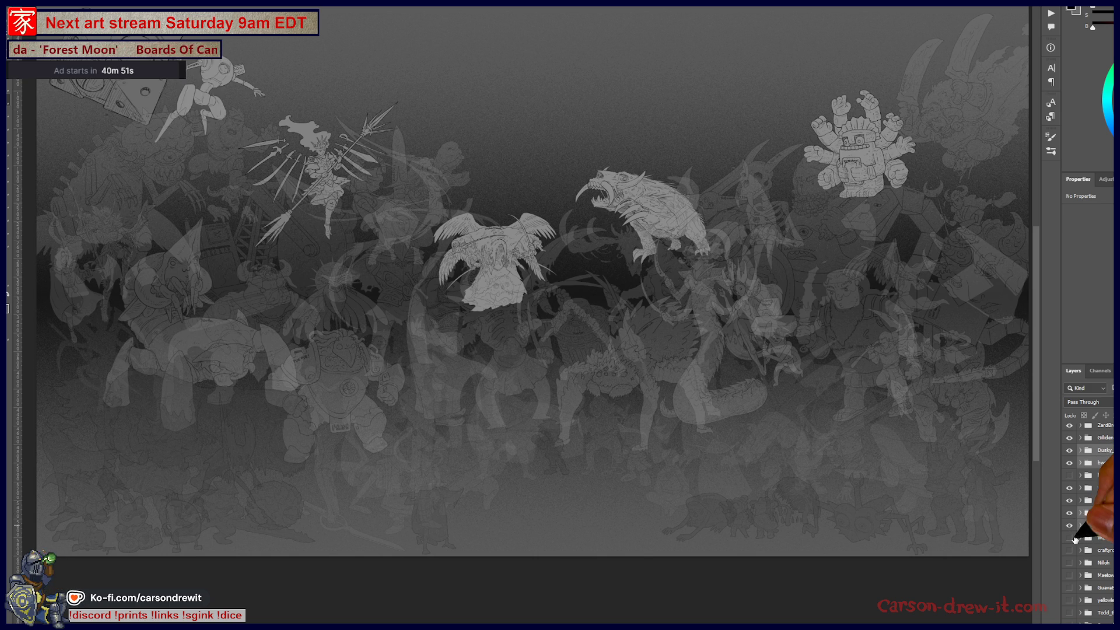
click(1069, 538)
click(1071, 538)
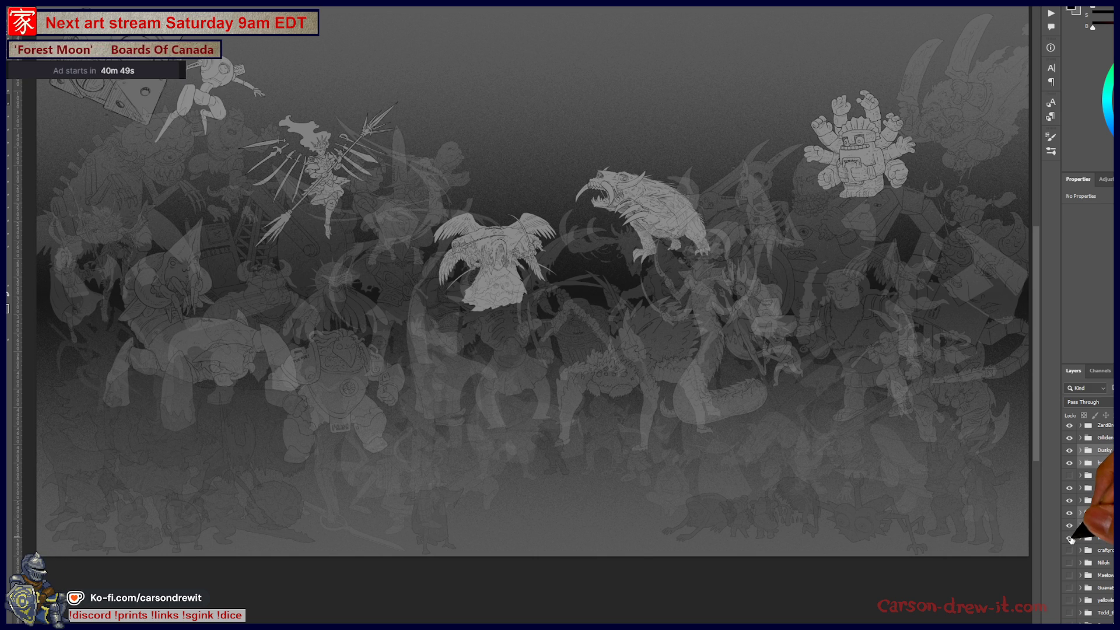
click(1070, 537)
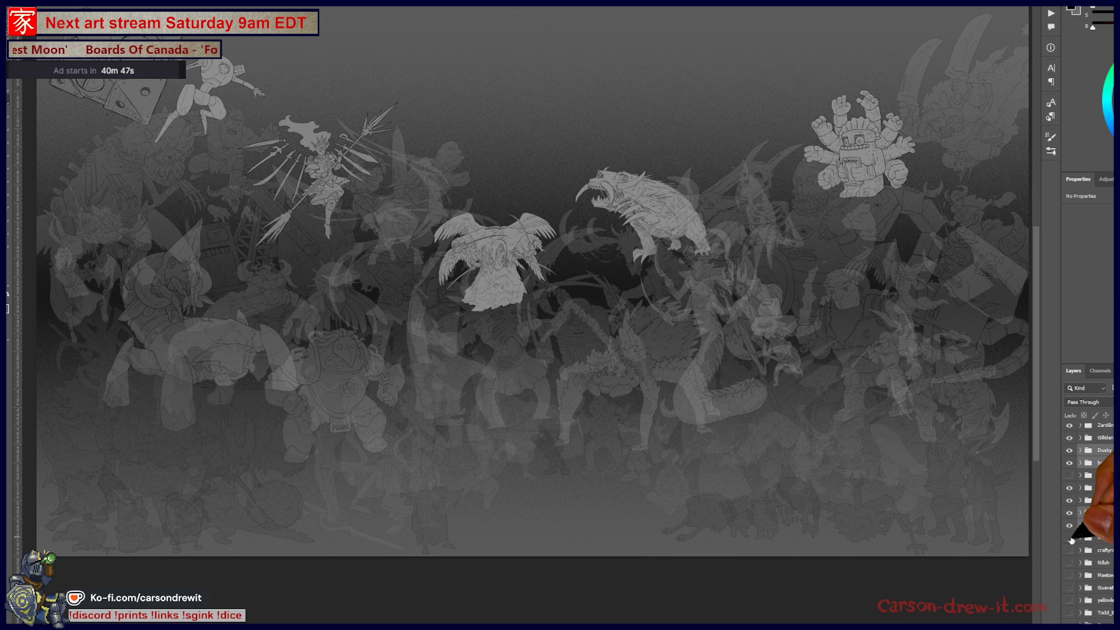
scroll(1071, 541, down, 3)
click(1069, 512)
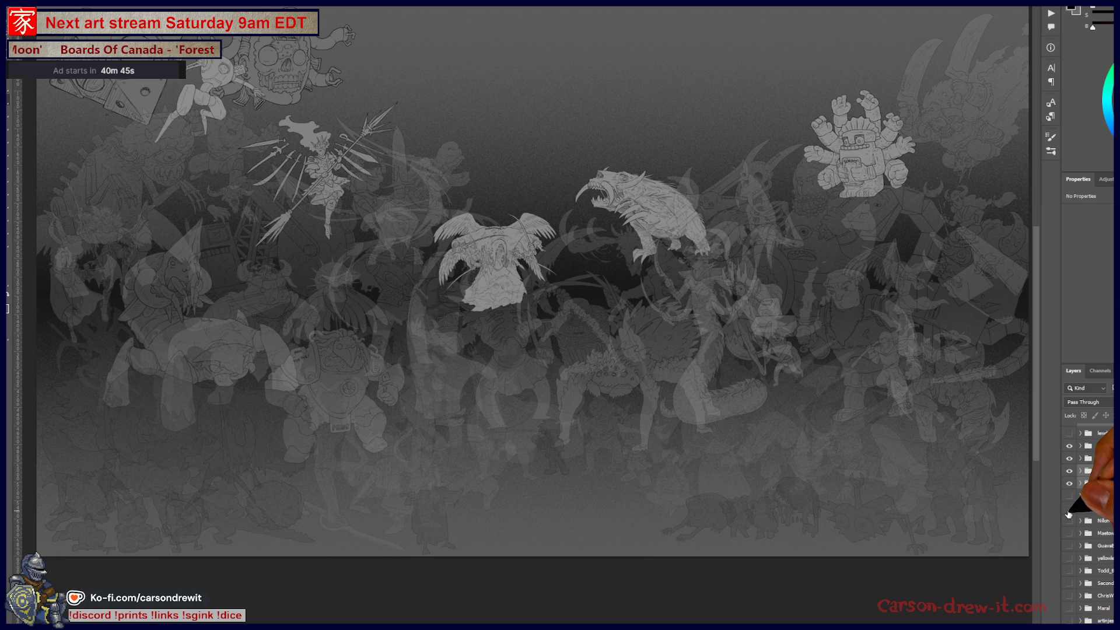
click(1069, 524)
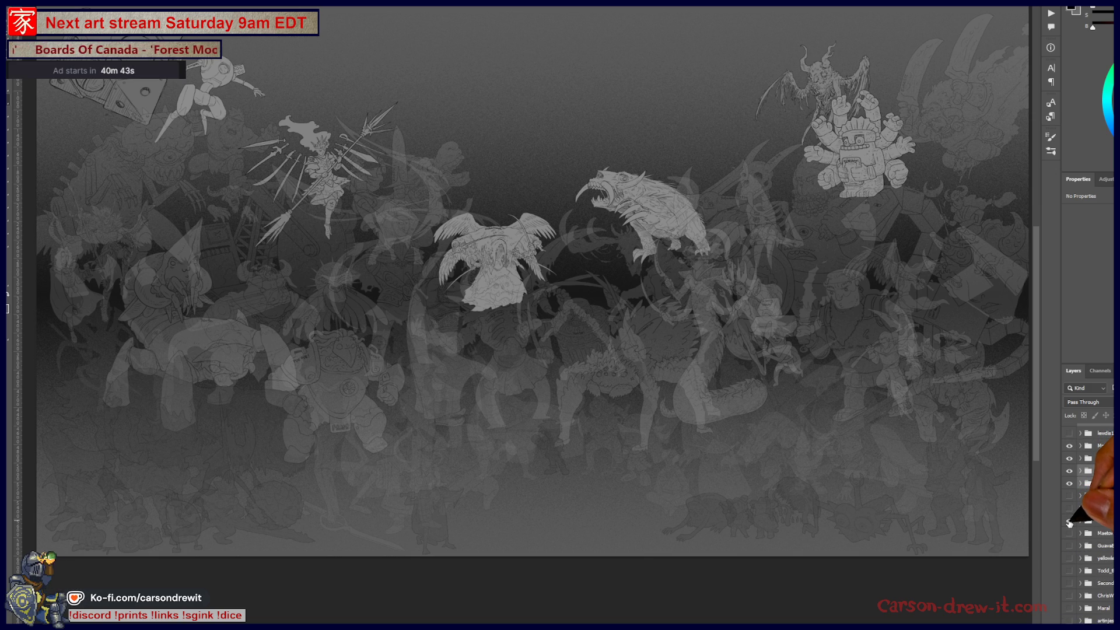
click(1068, 522)
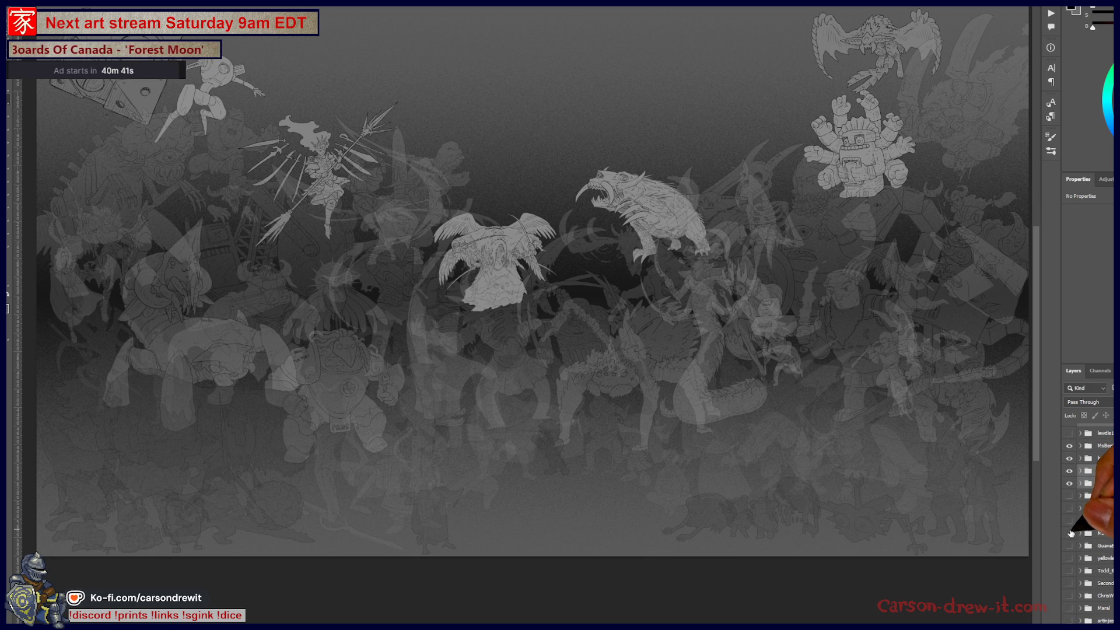
Step through the next creature and flying-creature layers, toggling each on and off
click(1070, 534)
click(1071, 546)
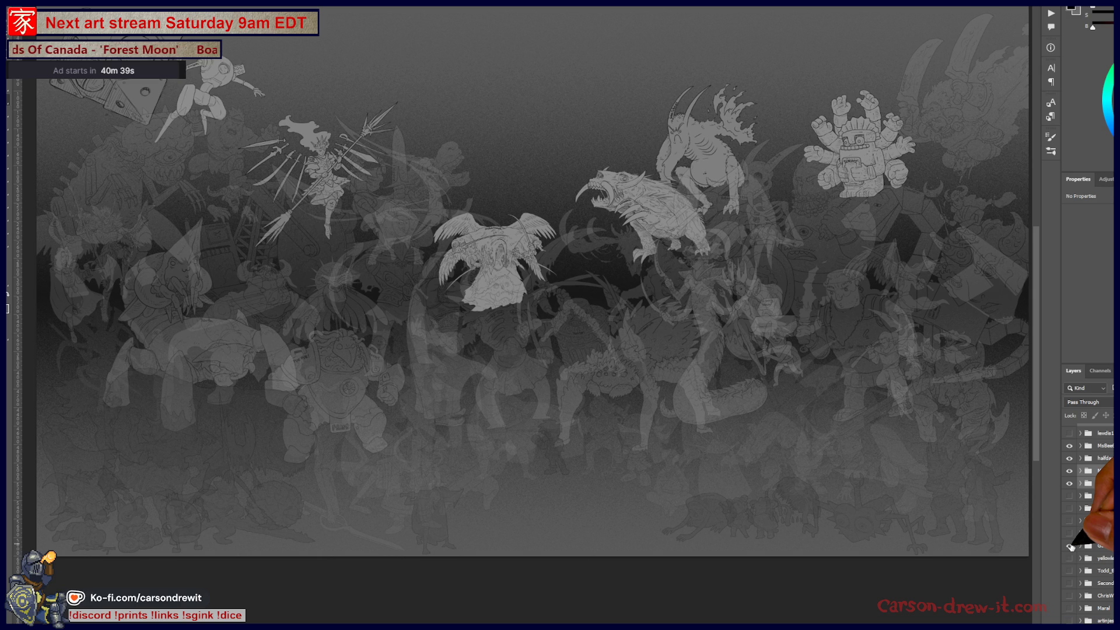
click(1071, 546)
click(1072, 546)
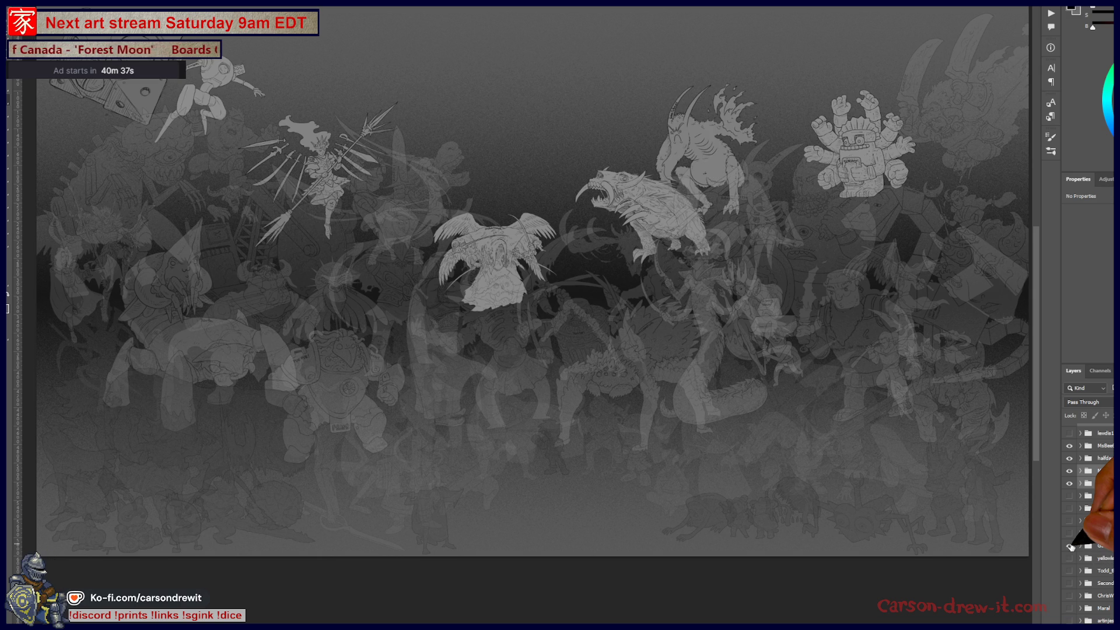
click(1072, 547)
click(1071, 559)
click(1072, 571)
scroll(1087, 571, down, 3)
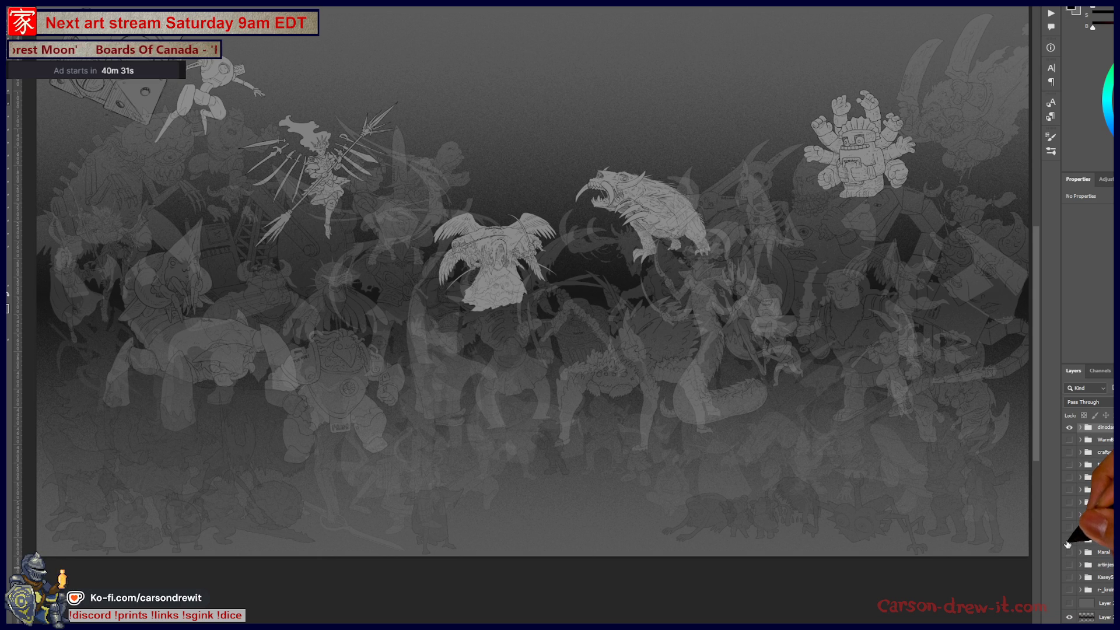
Preview the horned rider, winged demon and large standing figure, leaving the winged beast and snarling creature shown
click(1070, 540)
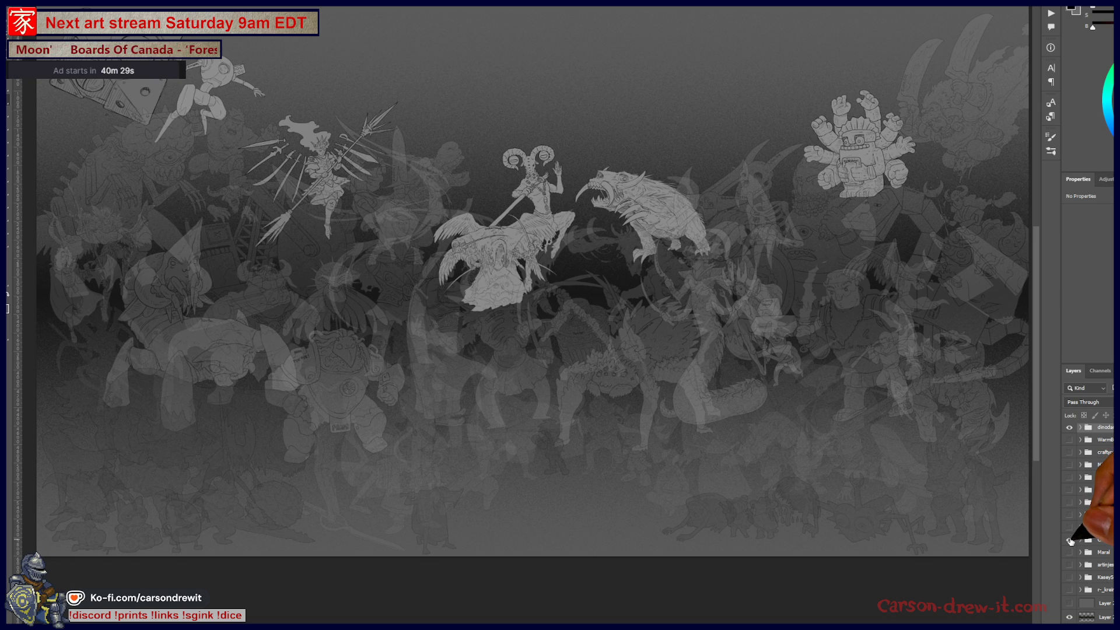
click(1069, 540)
click(1071, 553)
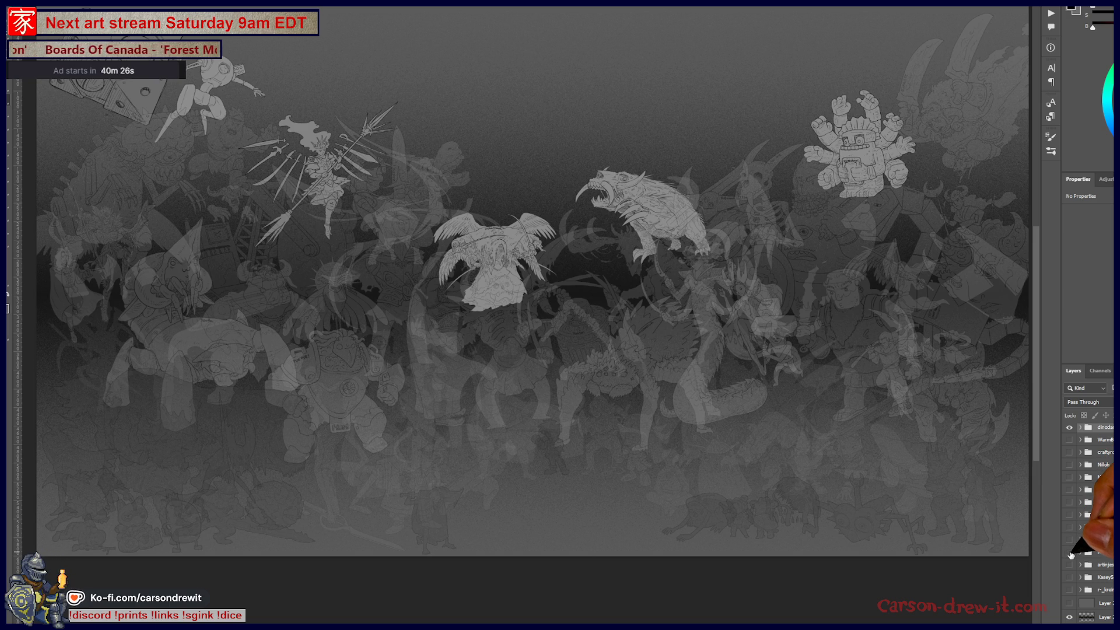
click(1071, 566)
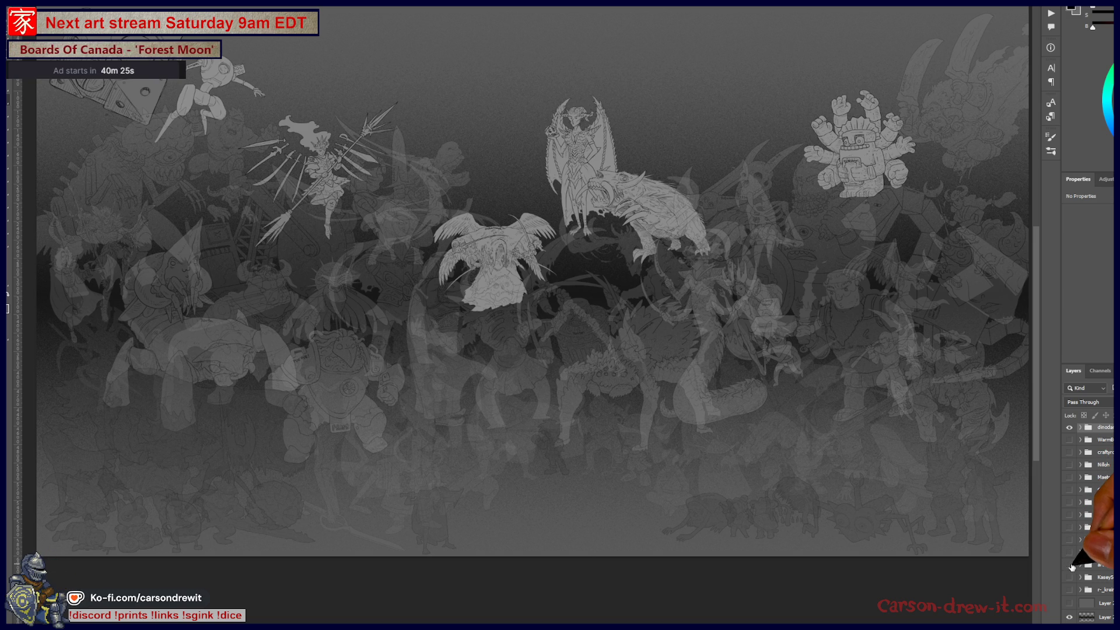
click(1071, 568)
click(1072, 579)
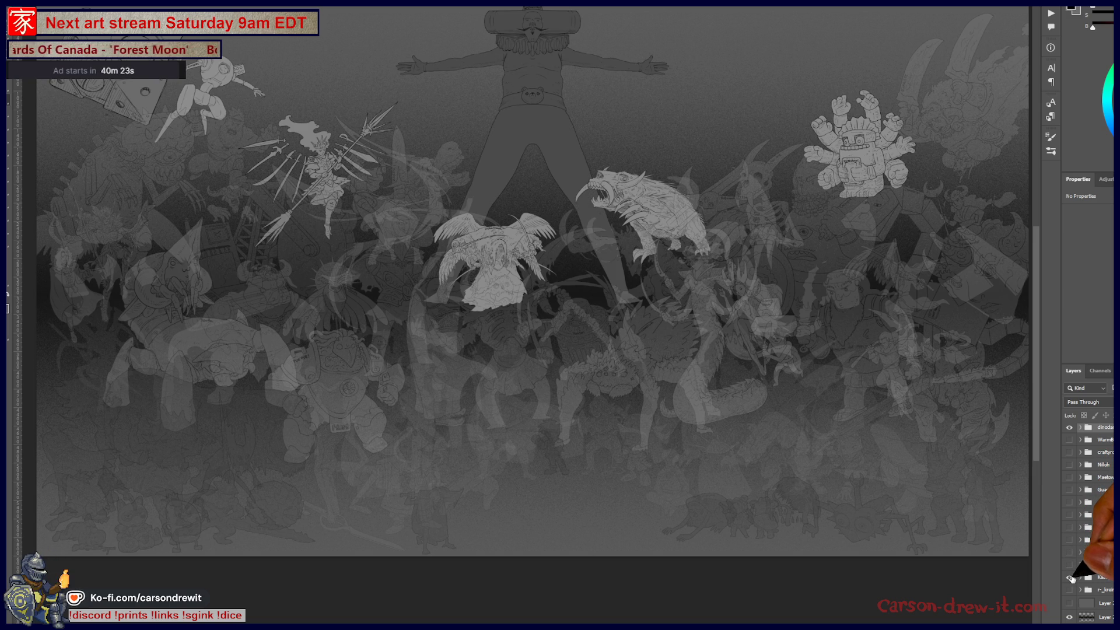
click(1072, 580)
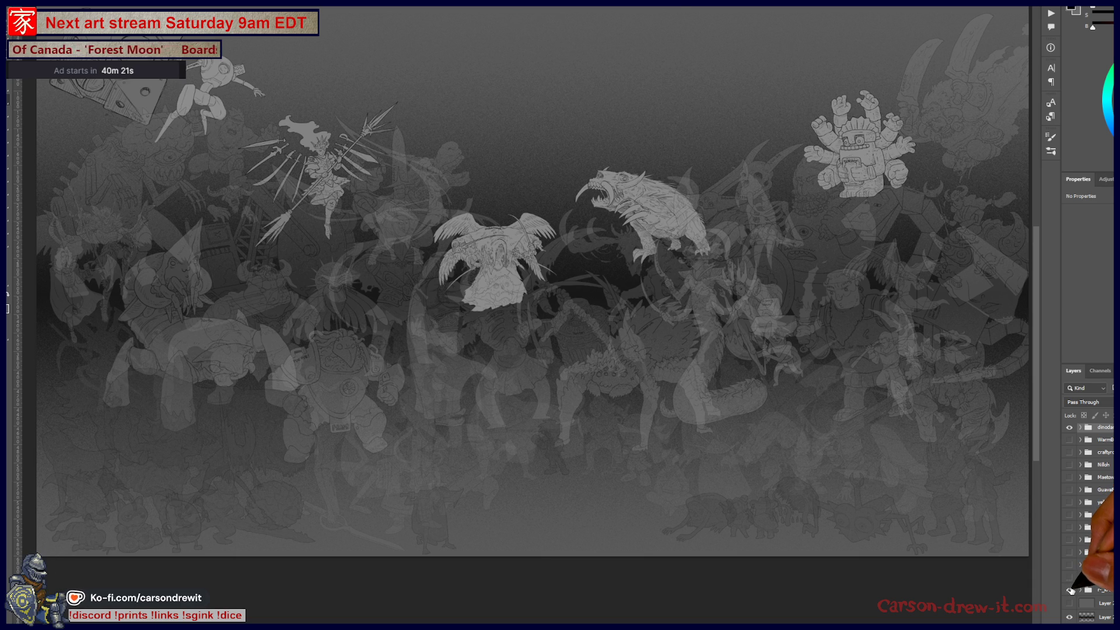
scroll(1082, 569, up, 3)
scroll(1082, 568, up, 2)
scroll(1083, 568, up, 2)
scroll(1082, 568, up, 2)
scroll(1082, 569, up, 2)
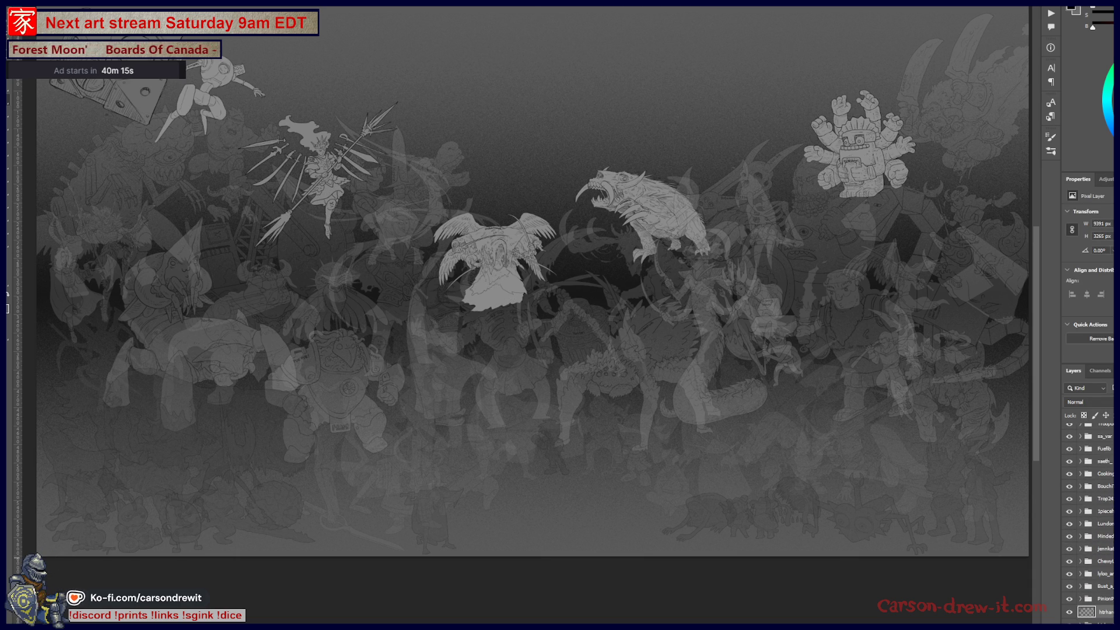
scroll(1082, 525, up, 1)
Drag the top pixel layer down to near the bottom of the layer stack
click(1105, 430)
drag(1104, 430, 1089, 364)
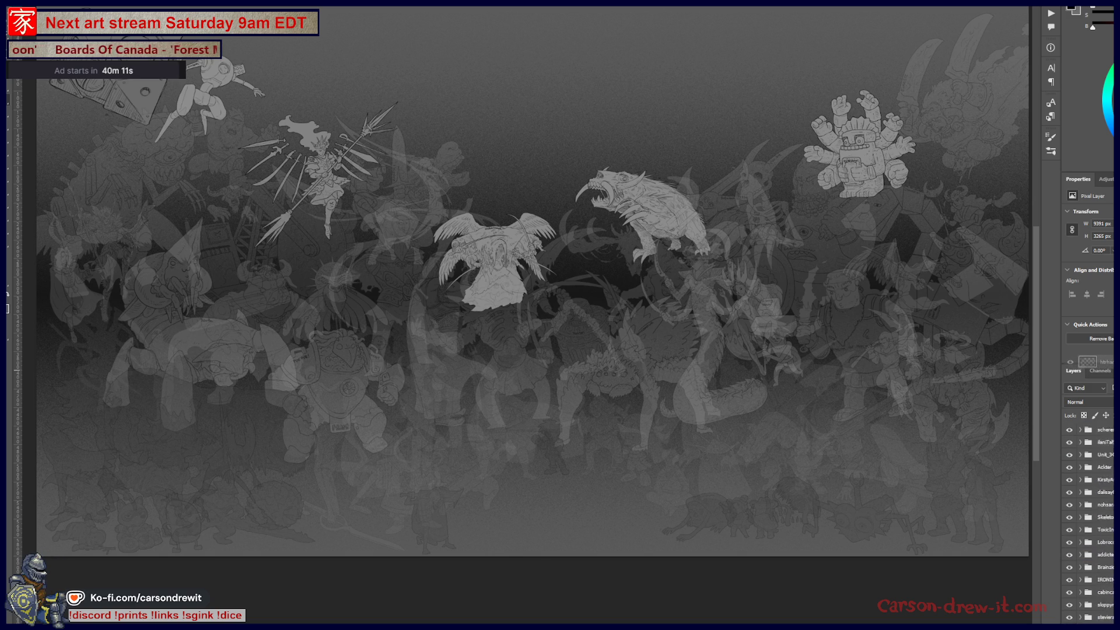
drag(1090, 364, 1089, 596)
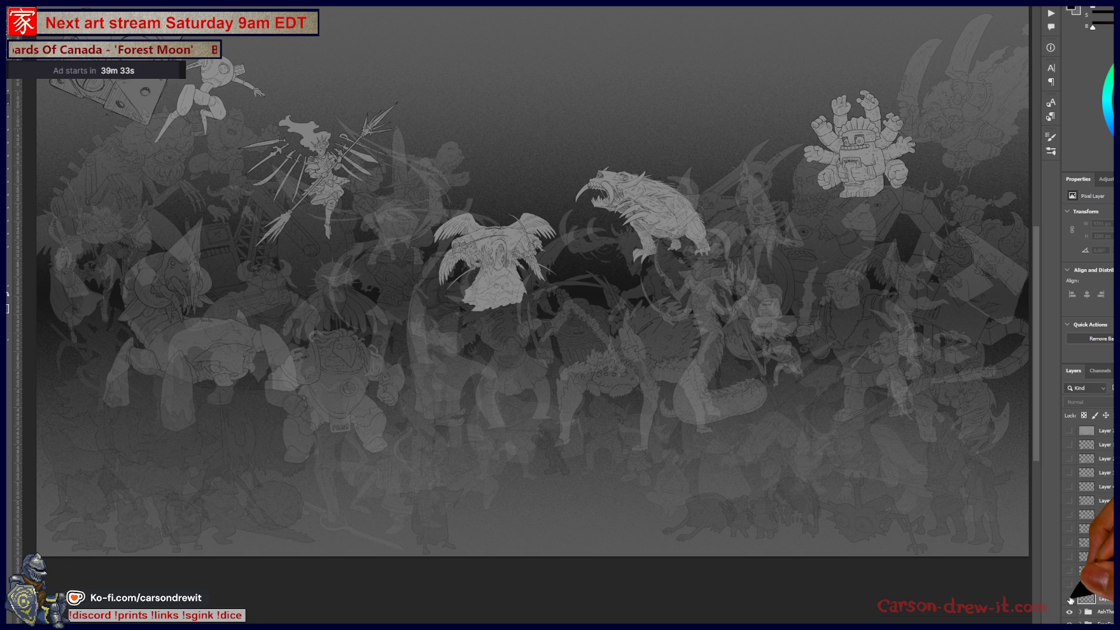
Shift-select a run of character folders and cycle their opacity back up to full brightness
click(1085, 599)
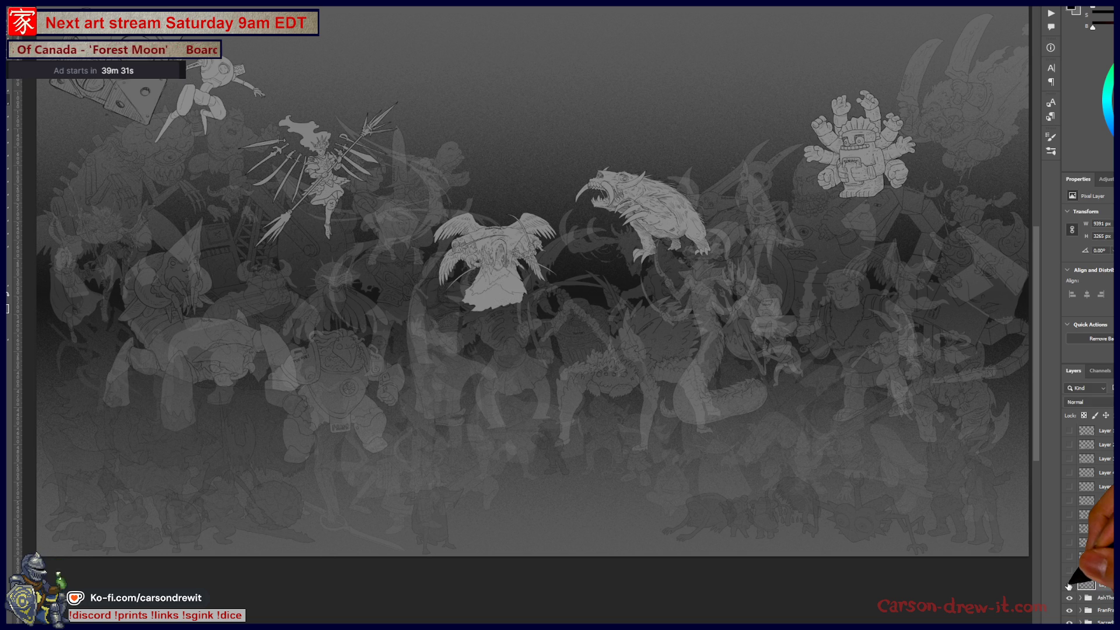
scroll(1085, 525, down, 2)
scroll(1085, 525, down, 2)
scroll(1086, 525, down, 2)
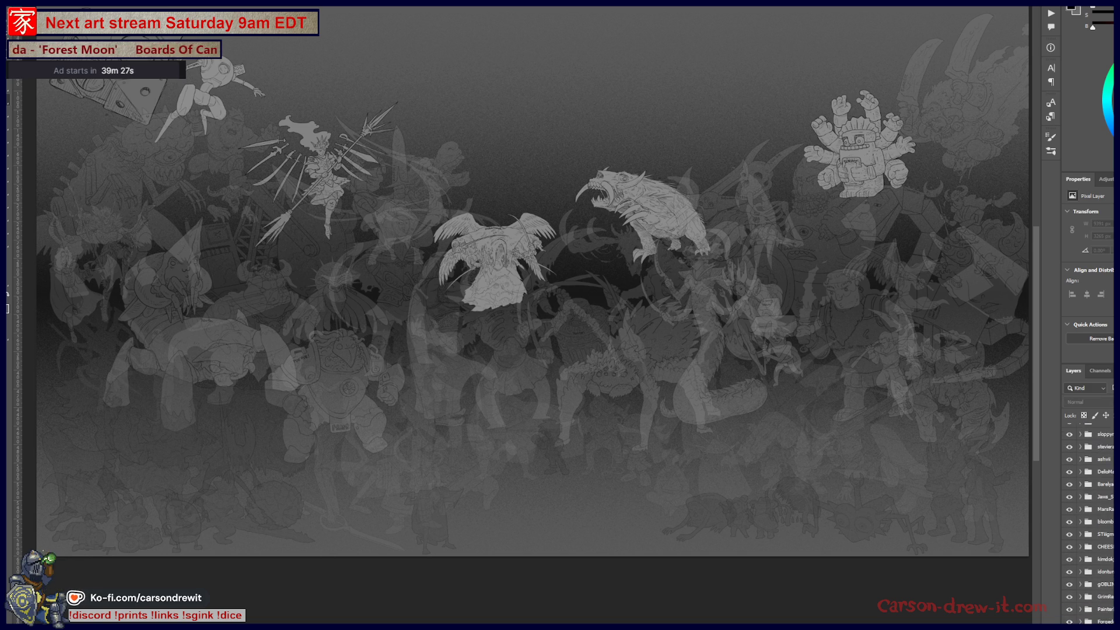
scroll(1108, 584, down, 3)
scroll(1106, 584, down, 3)
scroll(1107, 583, down, 3)
scroll(1107, 560, down, 3)
click(1104, 506)
shift+click(1113, 481)
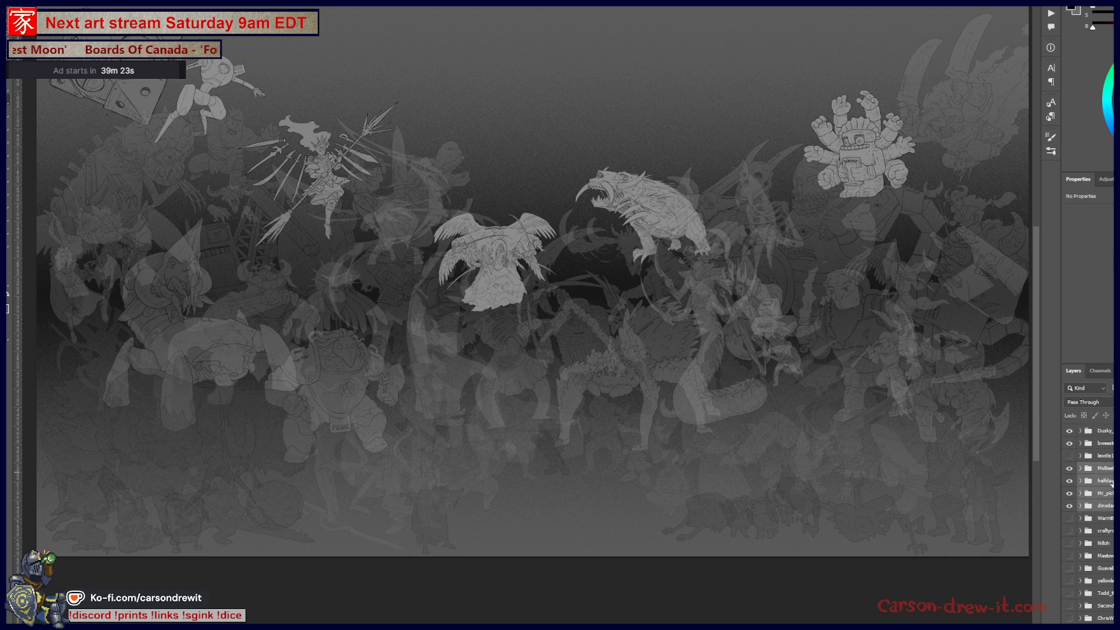
key(ctrl+comma)
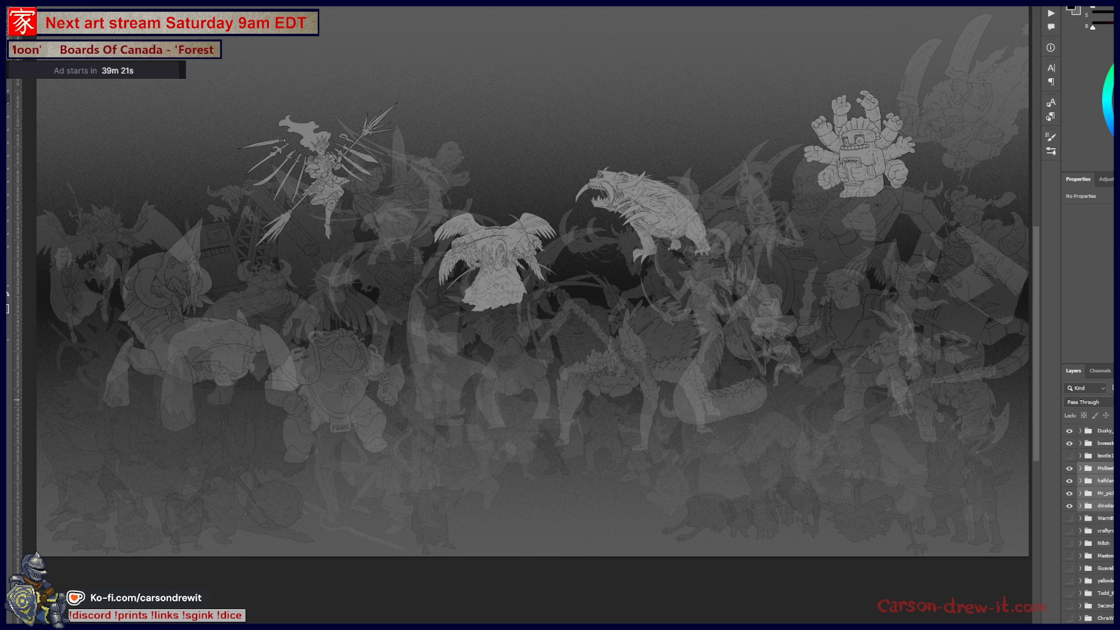
key(ctrl+comma)
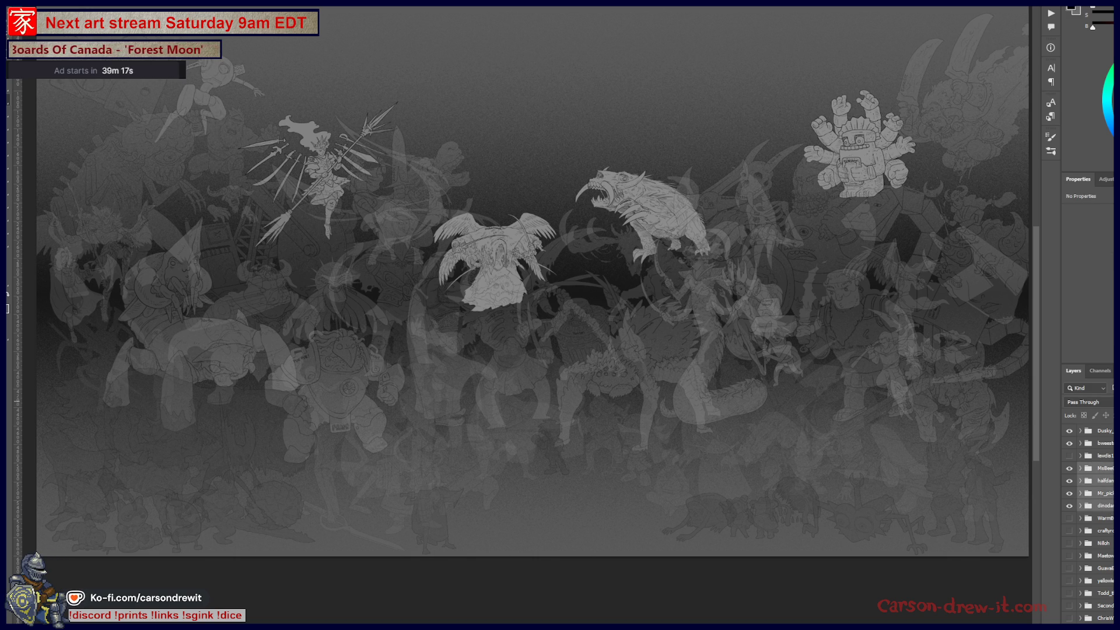
key(ctrl+comma)
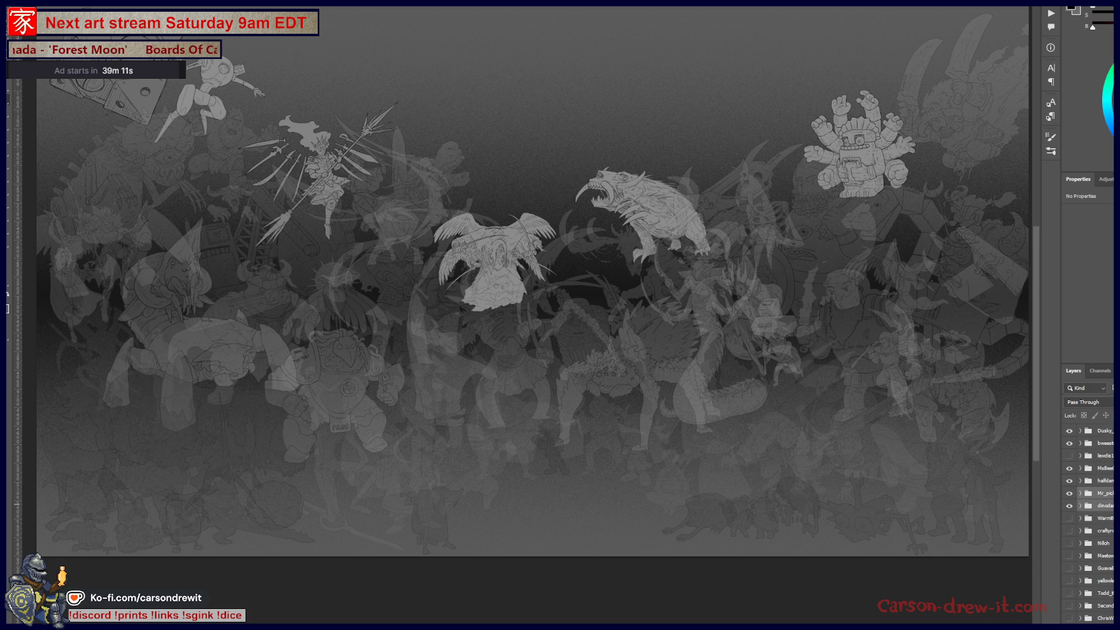
scroll(1089, 525, up, 2)
scroll(1089, 525, up, 1)
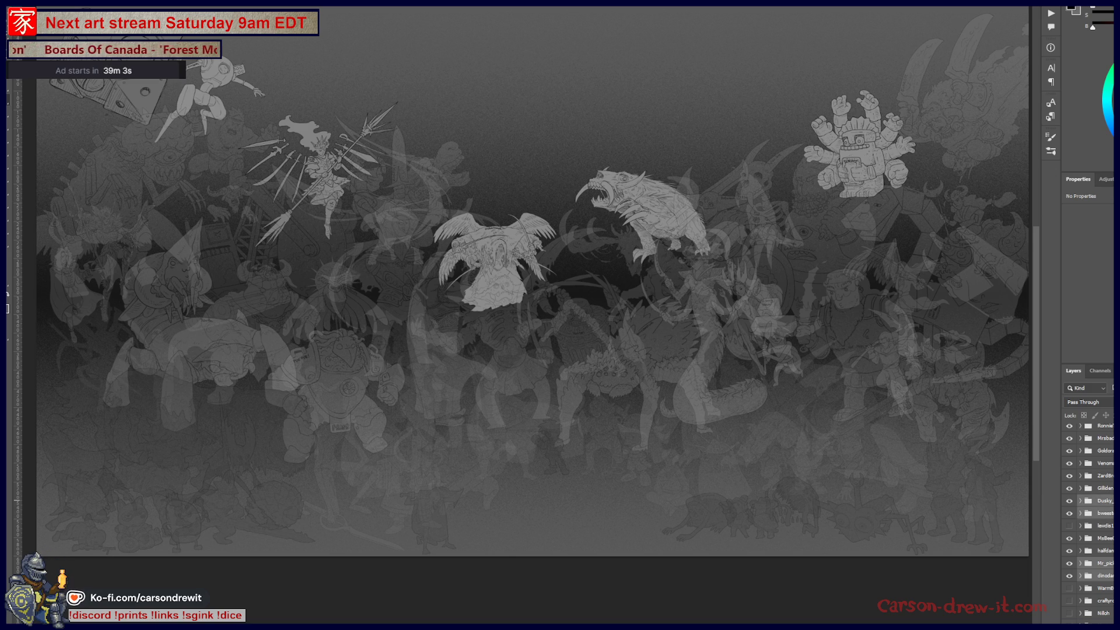
scroll(1089, 525, up, 1)
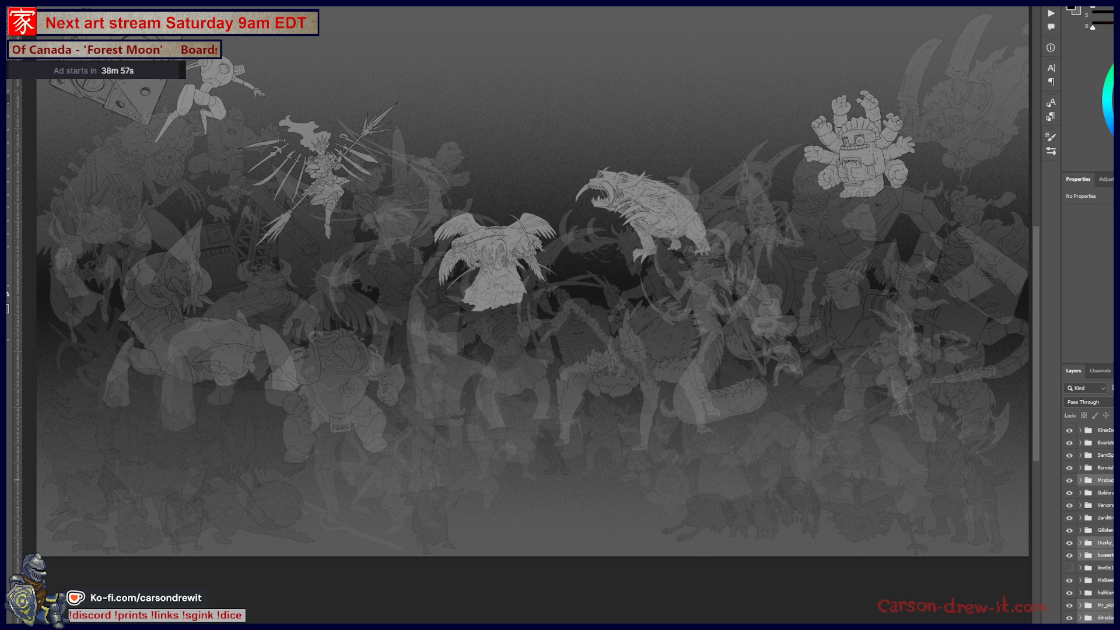
scroll(642, 210, up, 5)
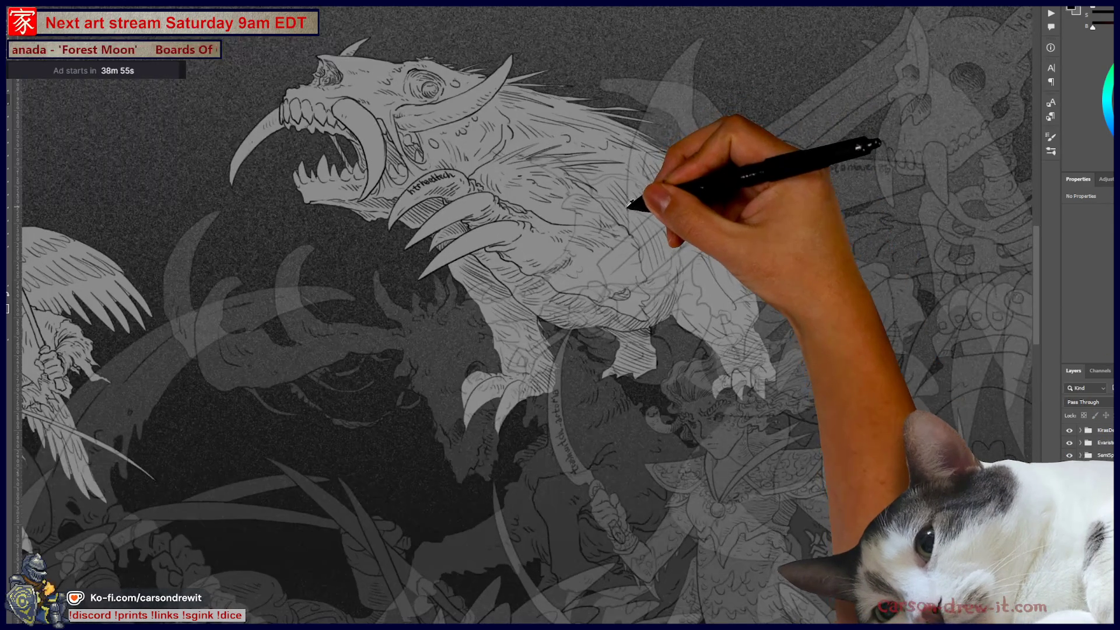
scroll(639, 210, down, 3)
scroll(665, 228, down, 2)
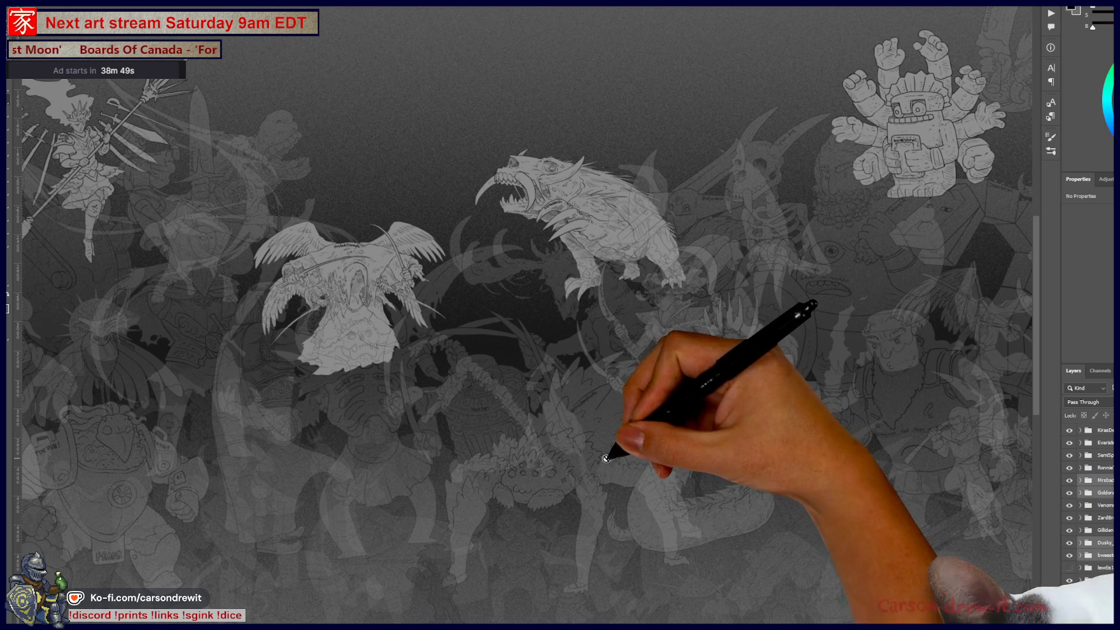
scroll(574, 435, down, 3)
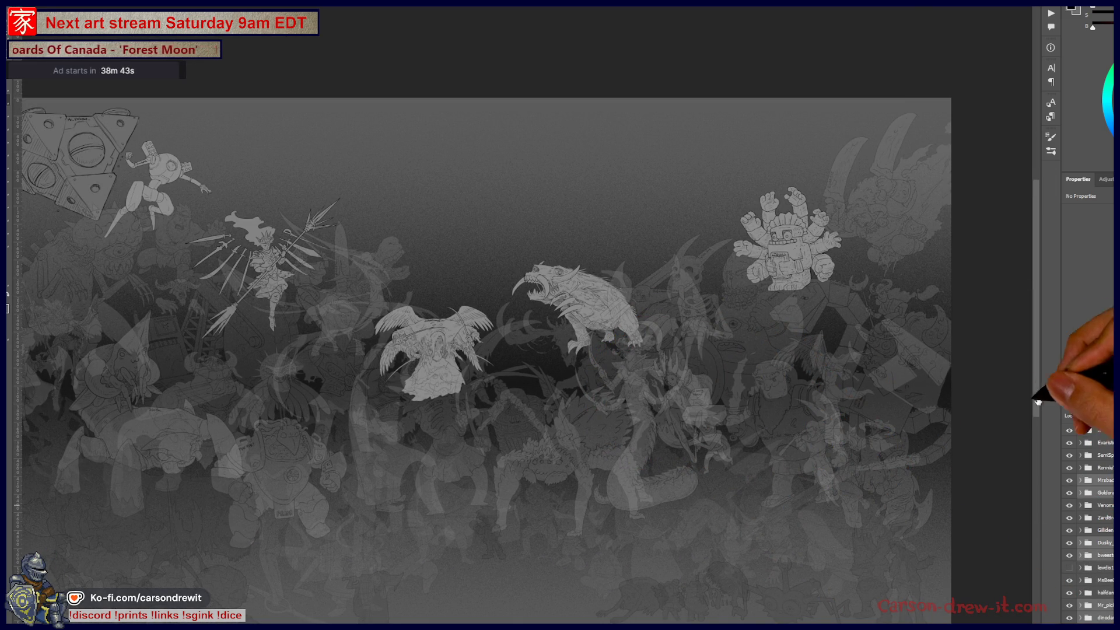
Toggle the light figure layers to compare, then fade the winged figure and idol so only the beast stays bright
click(1069, 623)
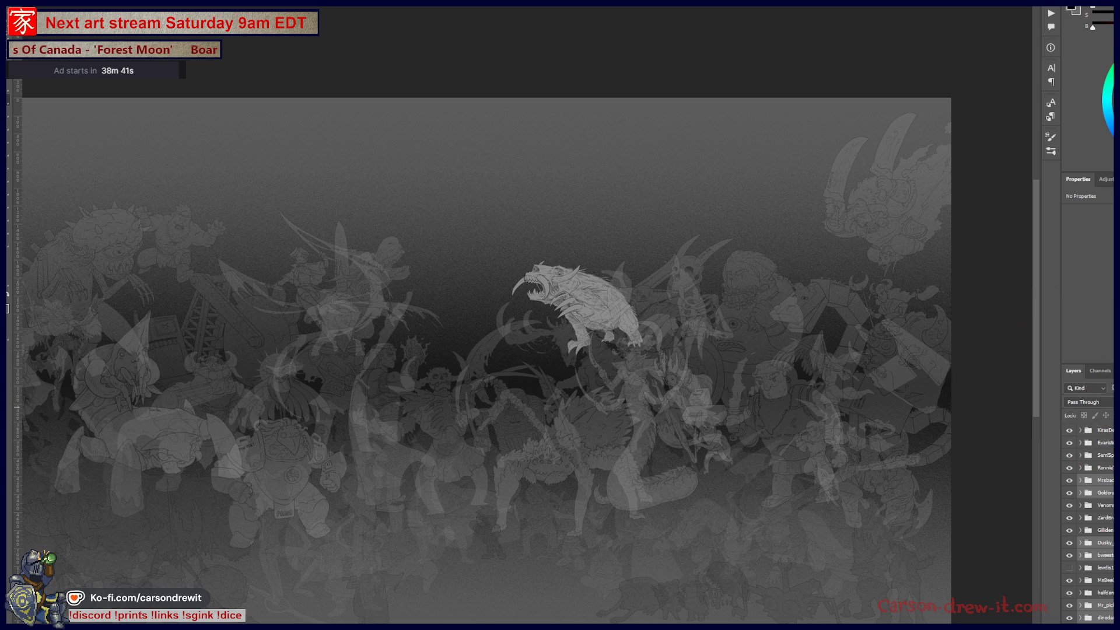
click(1069, 623)
click(1068, 623)
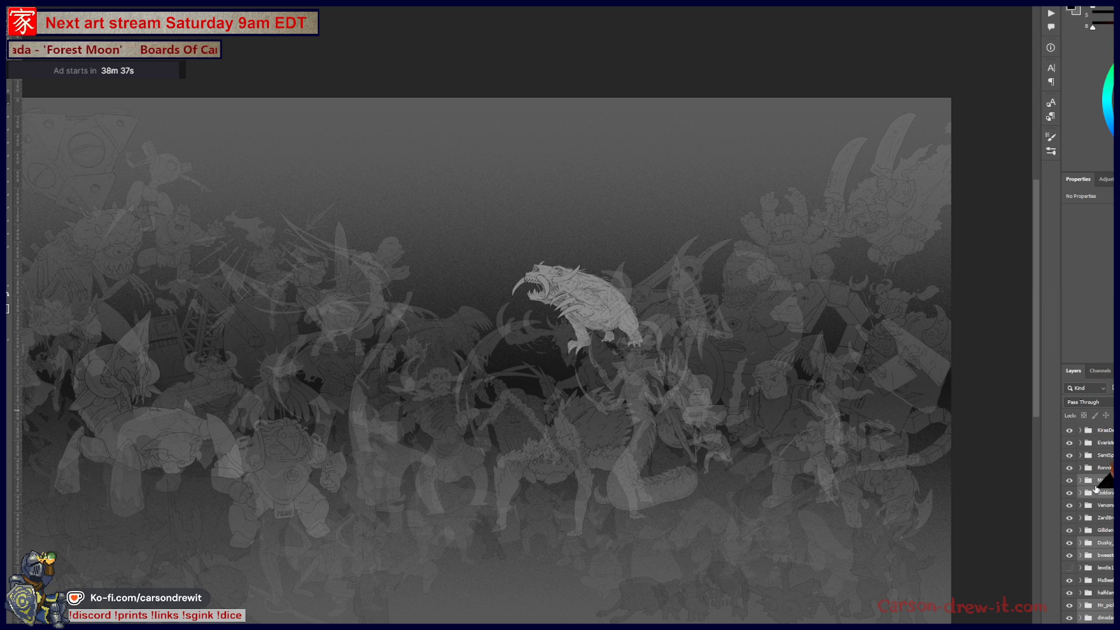
click(1069, 500)
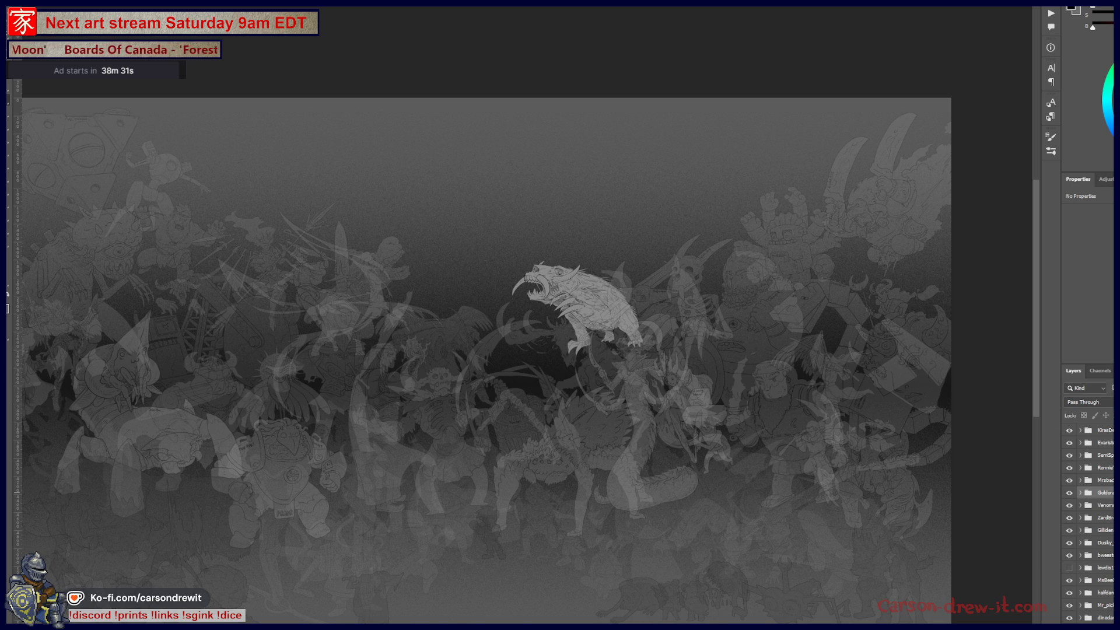
scroll(1108, 518, down, 3)
scroll(1108, 518, down, 2)
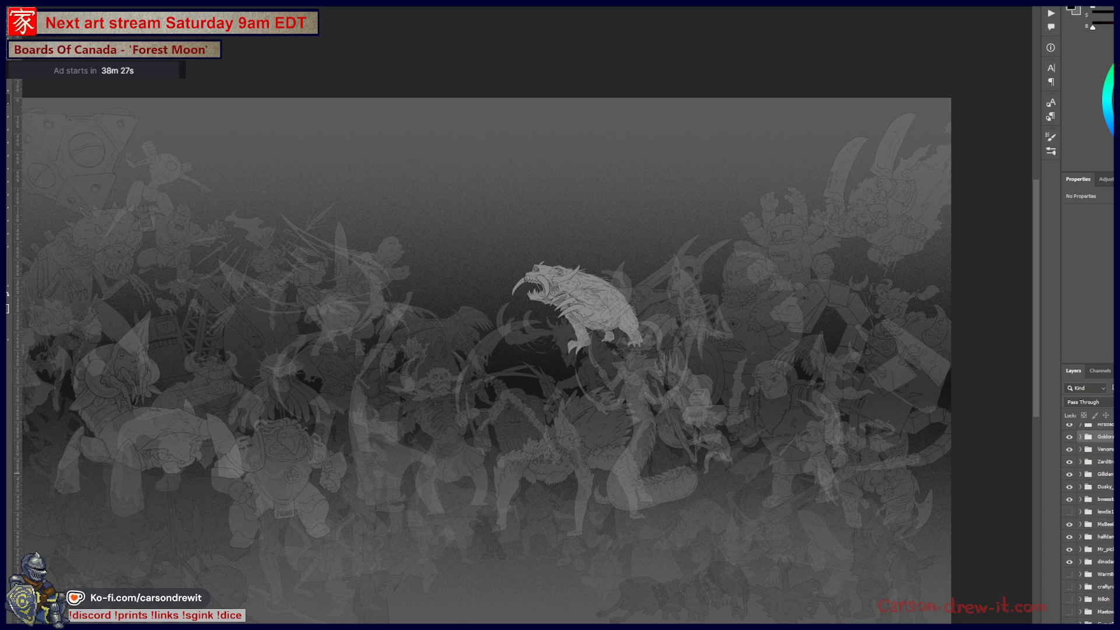
scroll(1085, 525, up, 1)
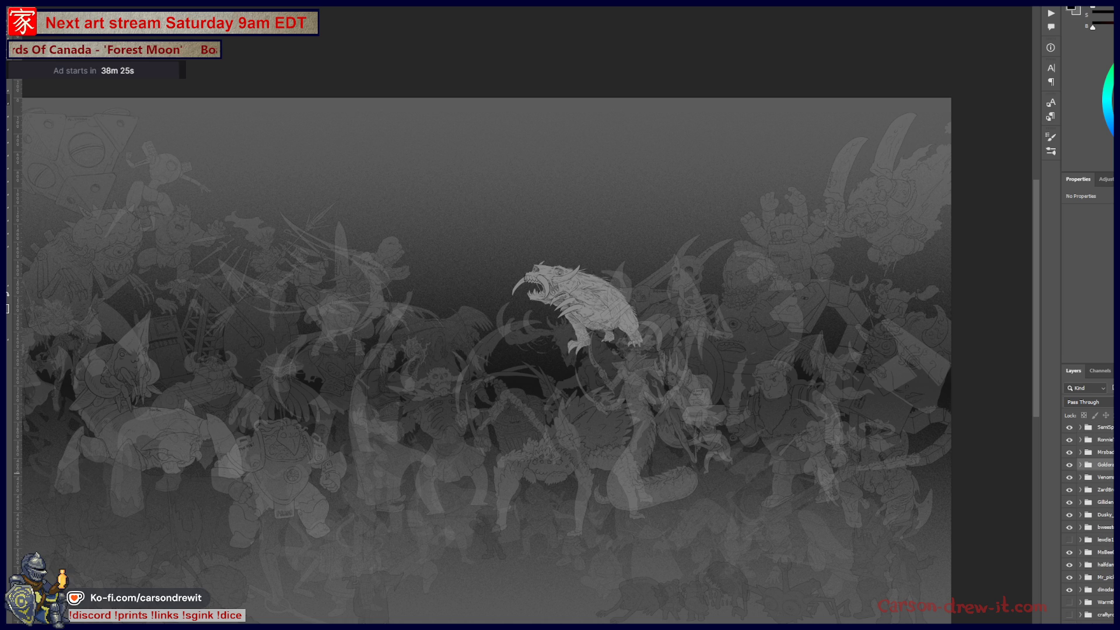
scroll(1090, 525, up, 4)
scroll(1089, 525, up, 5)
scroll(1090, 525, up, 4)
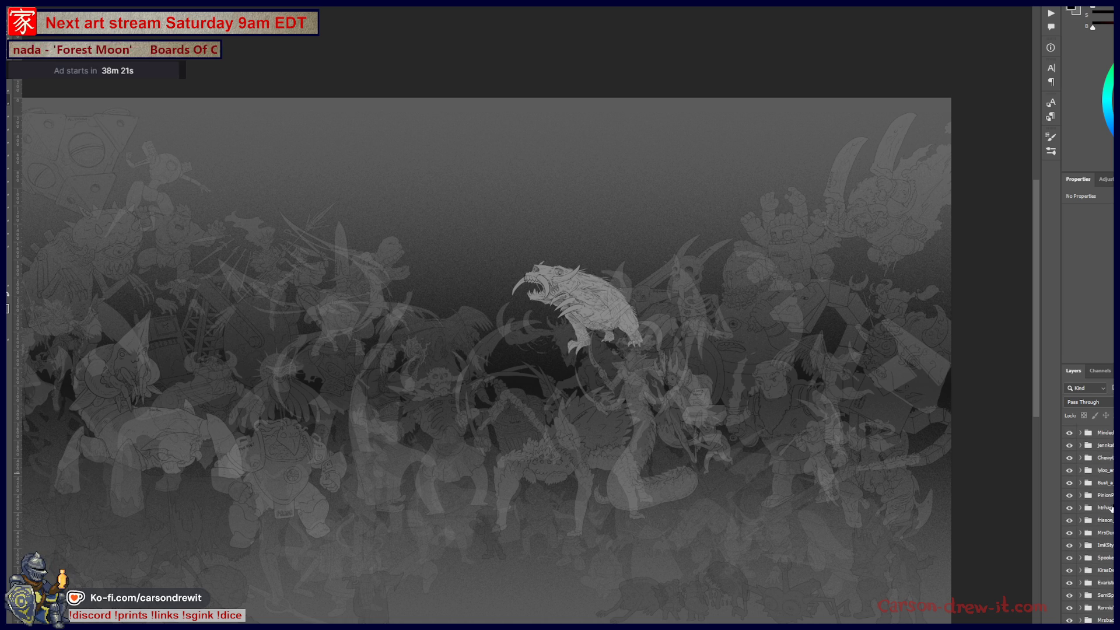
click(1105, 405)
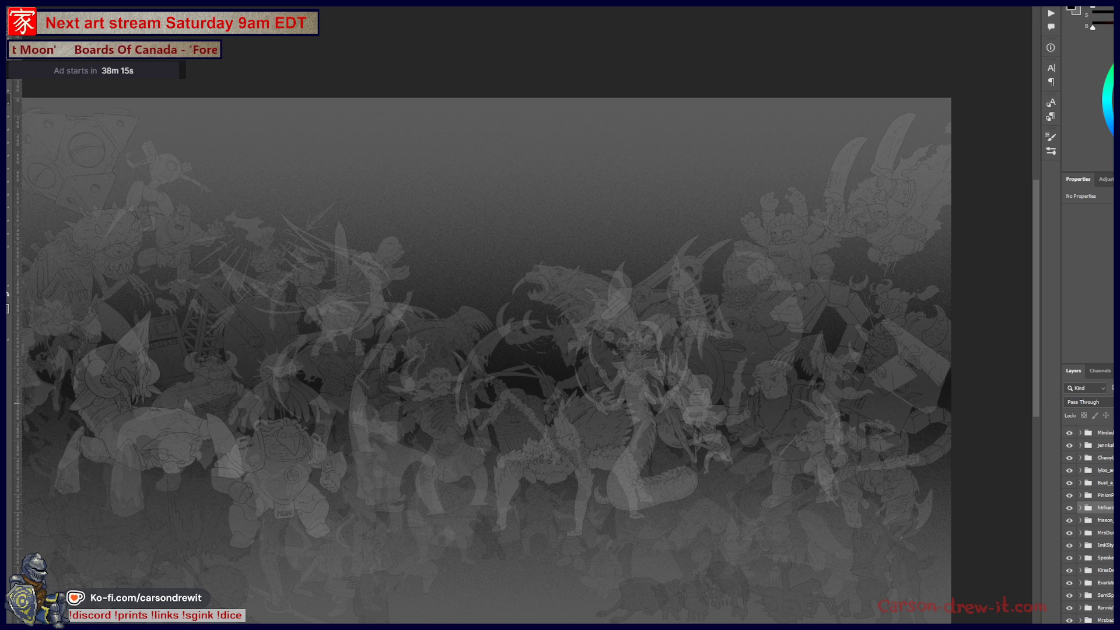
scroll(1089, 526, down, 5)
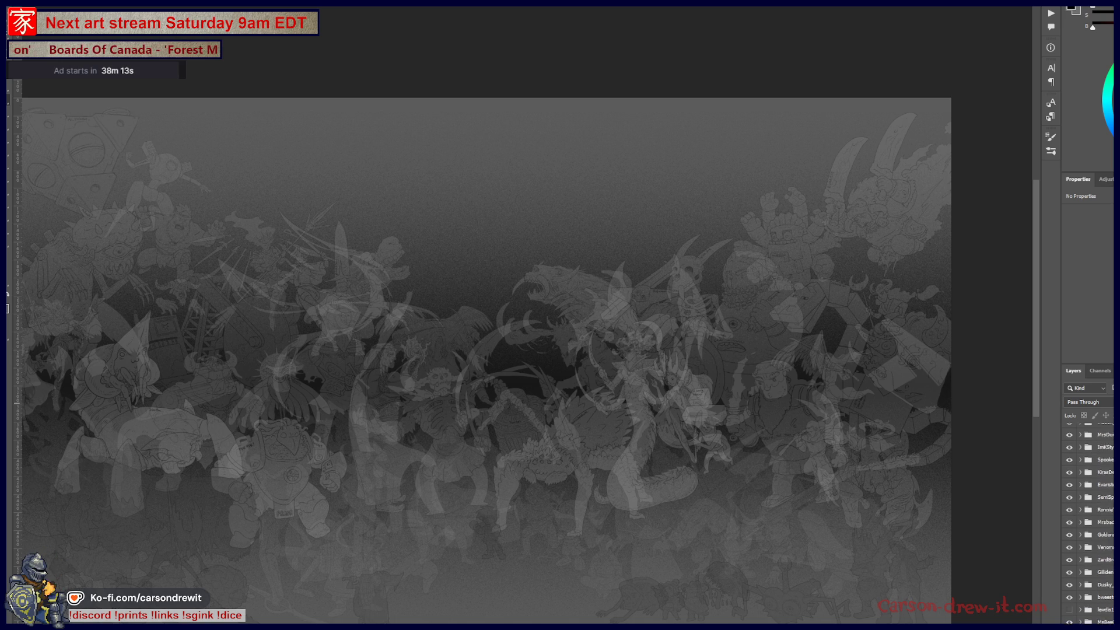
scroll(1090, 525, down, 3)
scroll(1090, 525, down, 3)
scroll(1089, 525, down, 2)
scroll(1089, 525, down, 2)
scroll(1089, 525, down, 3)
scroll(1090, 525, down, 3)
scroll(1089, 525, down, 1)
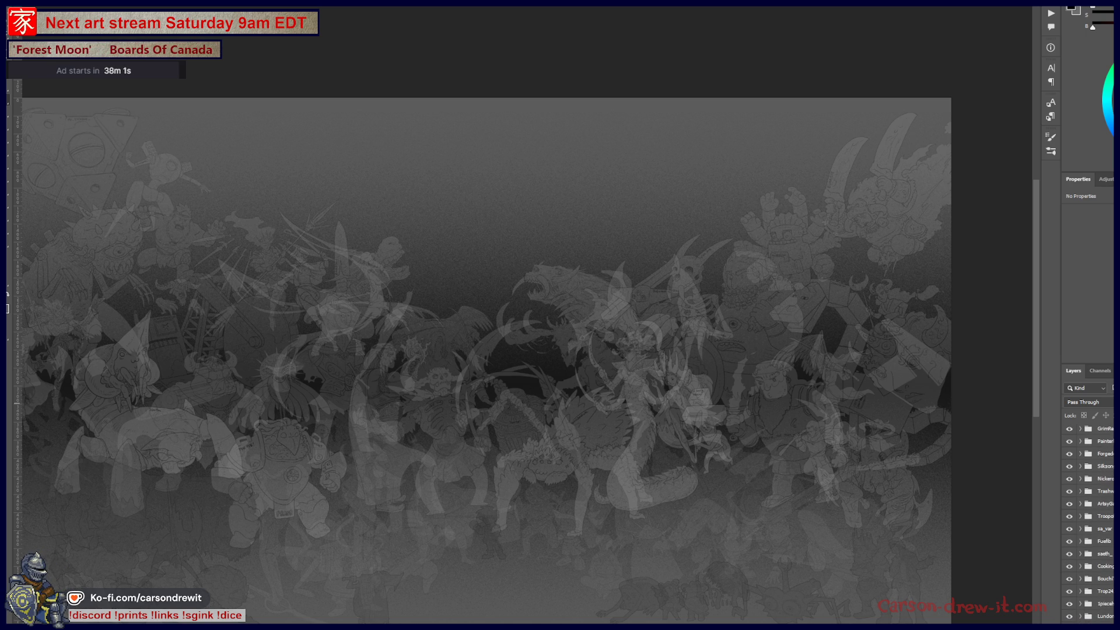
scroll(1100, 549, down, 5)
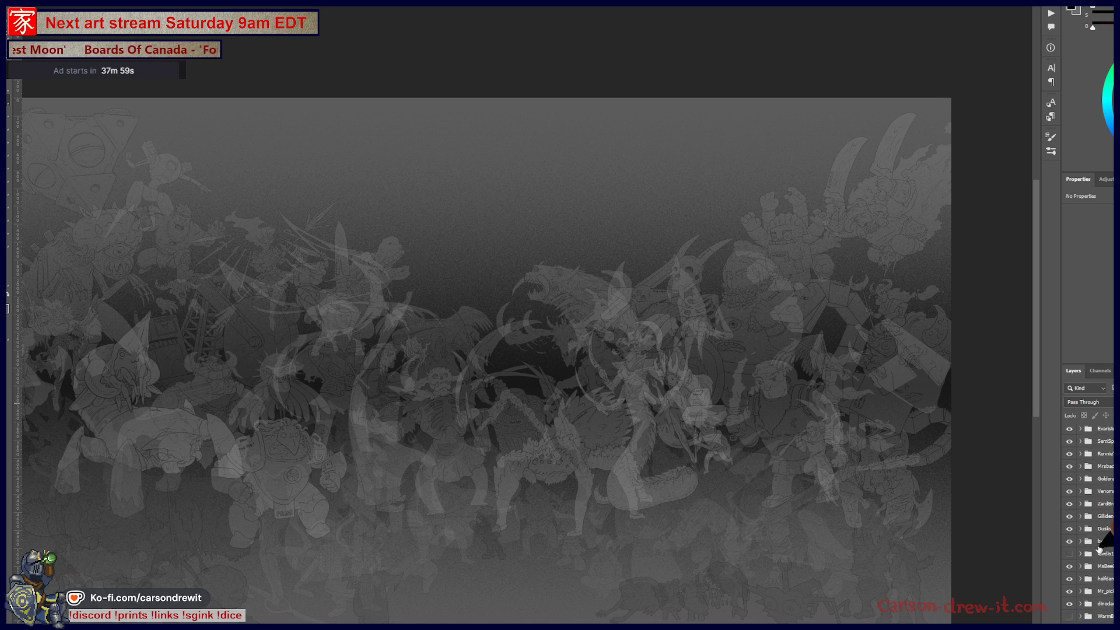
Show the lewdis1 character and the upper-left robot, previewing the skull and winged demon
click(1068, 553)
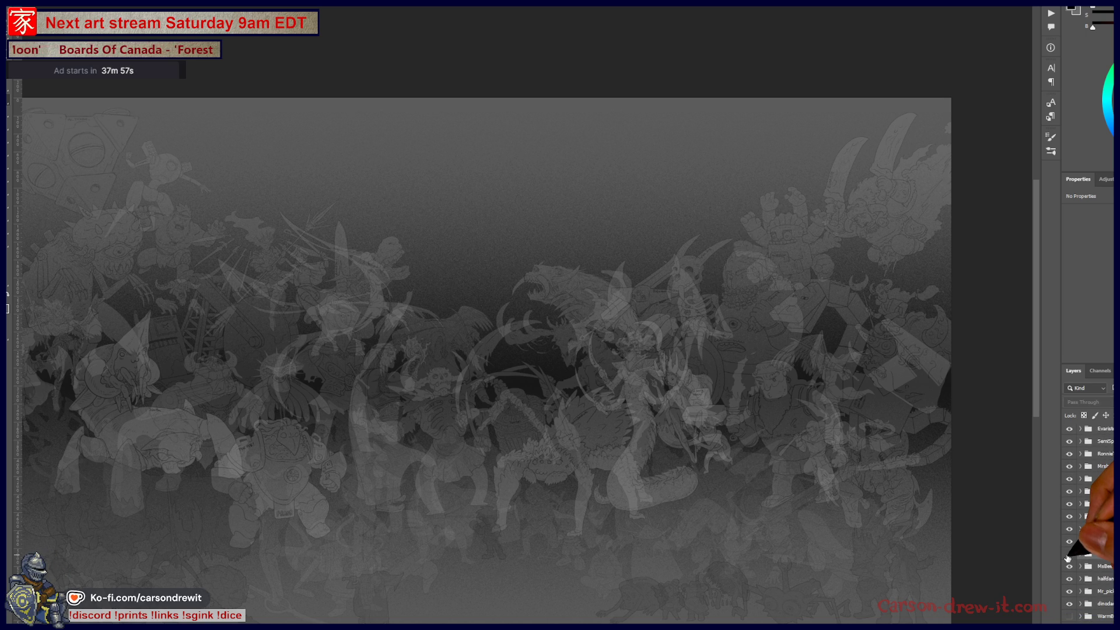
click(1069, 554)
scroll(1105, 561, down, 3)
scroll(1105, 560, down, 5)
scroll(1105, 561, down, 5)
scroll(1104, 560, down, 3)
scroll(1104, 560, down, 3)
scroll(1104, 561, down, 2)
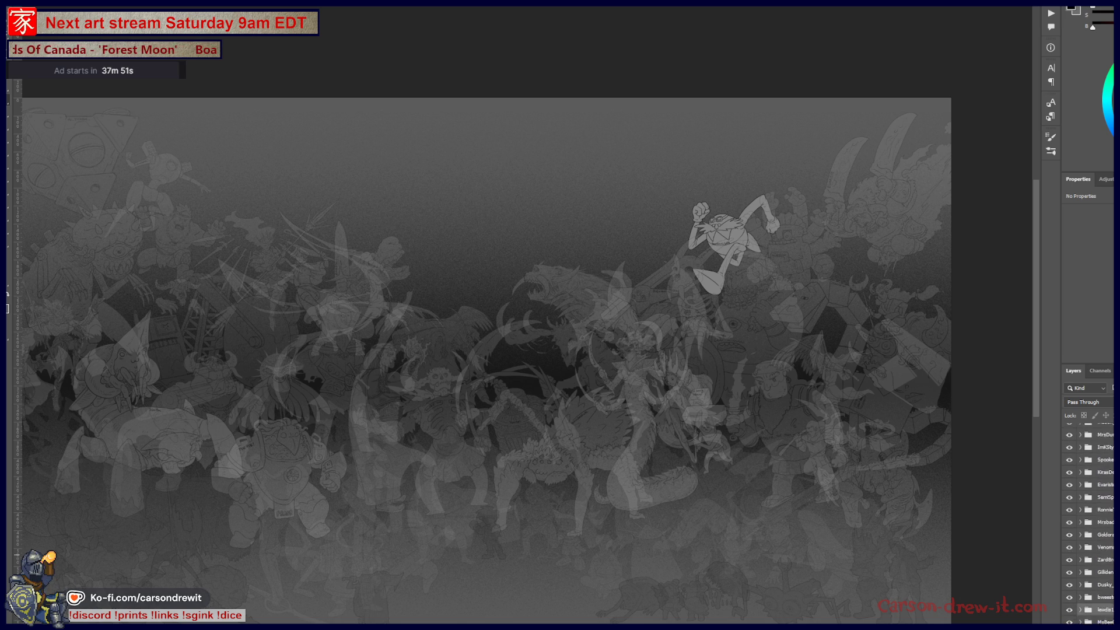
scroll(1094, 525, down, 3)
scroll(1094, 525, down, 3)
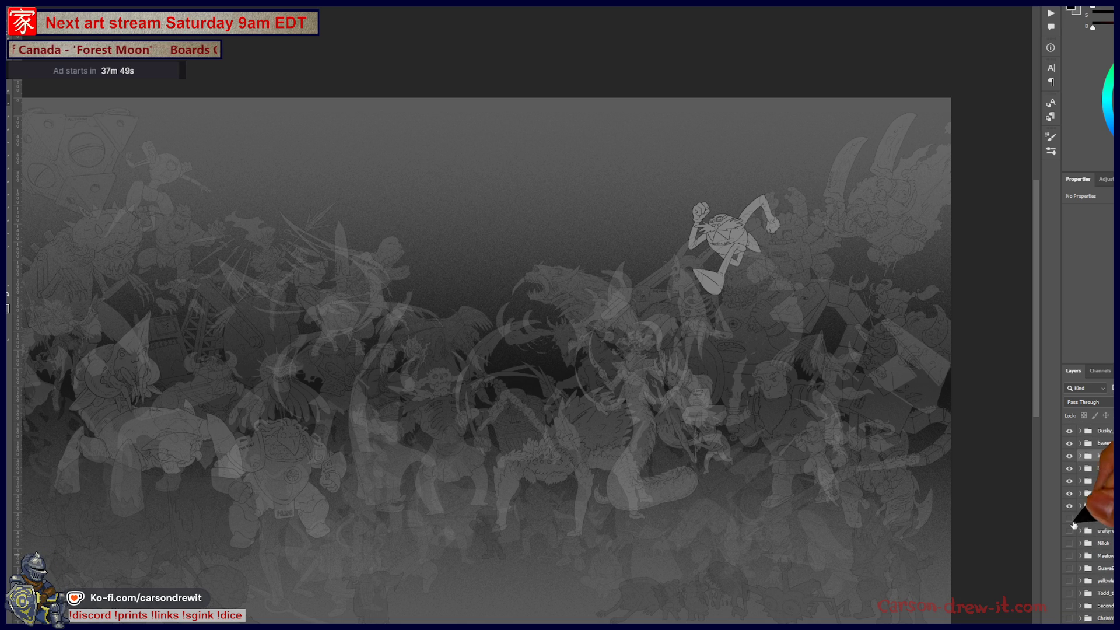
click(1069, 518)
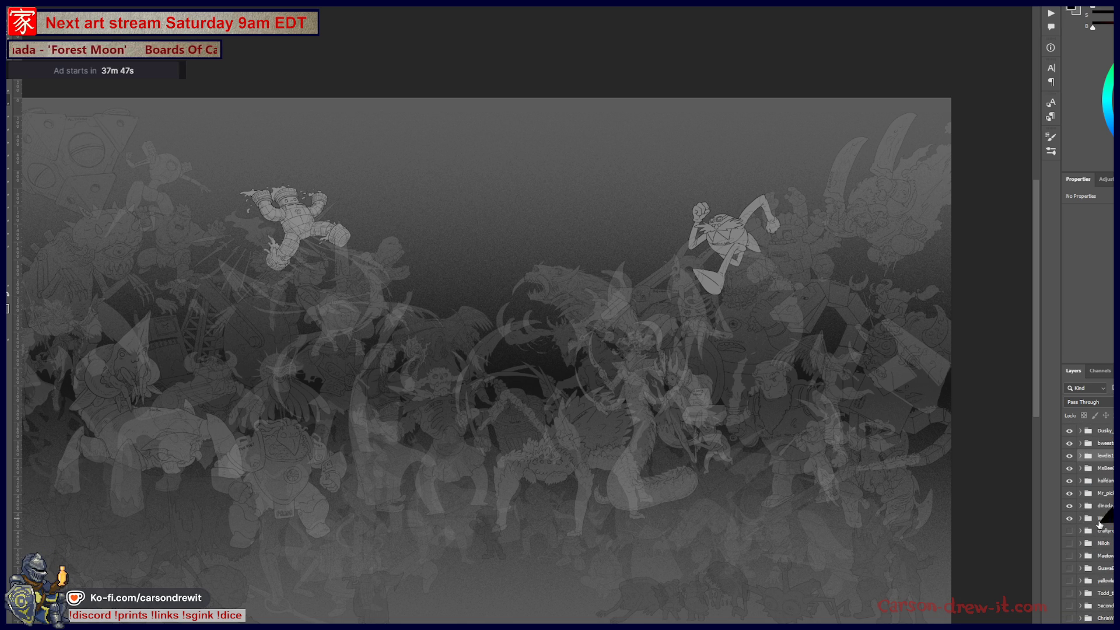
click(1070, 530)
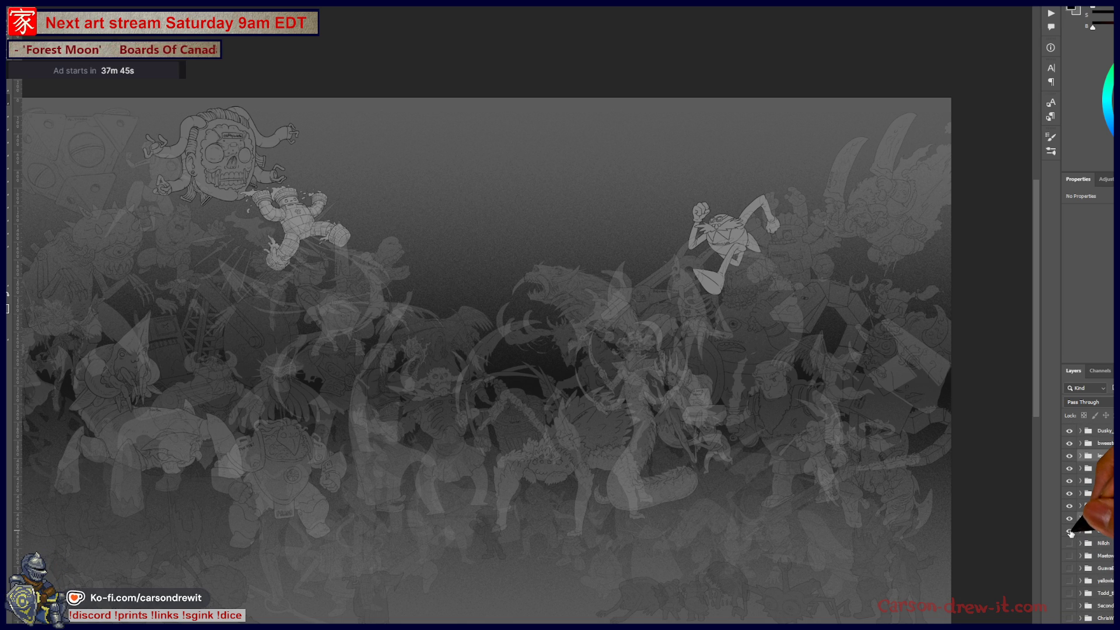
click(1069, 530)
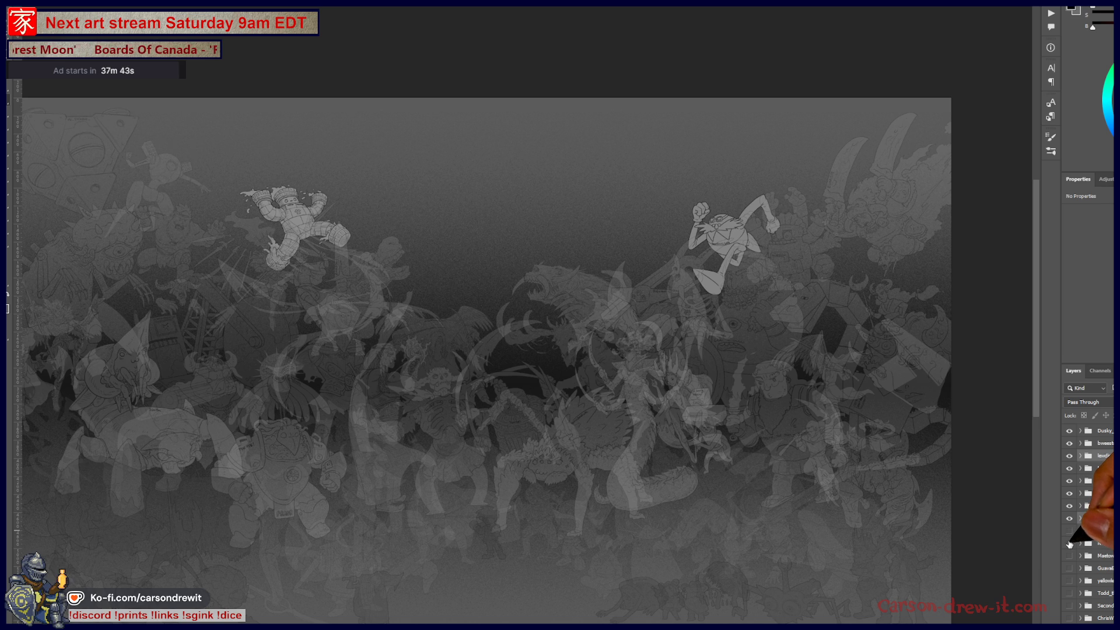
click(1069, 543)
click(1070, 544)
Swap the winged figures for the horned creature, previewing the bird figure and other layers
click(1070, 556)
click(1070, 556)
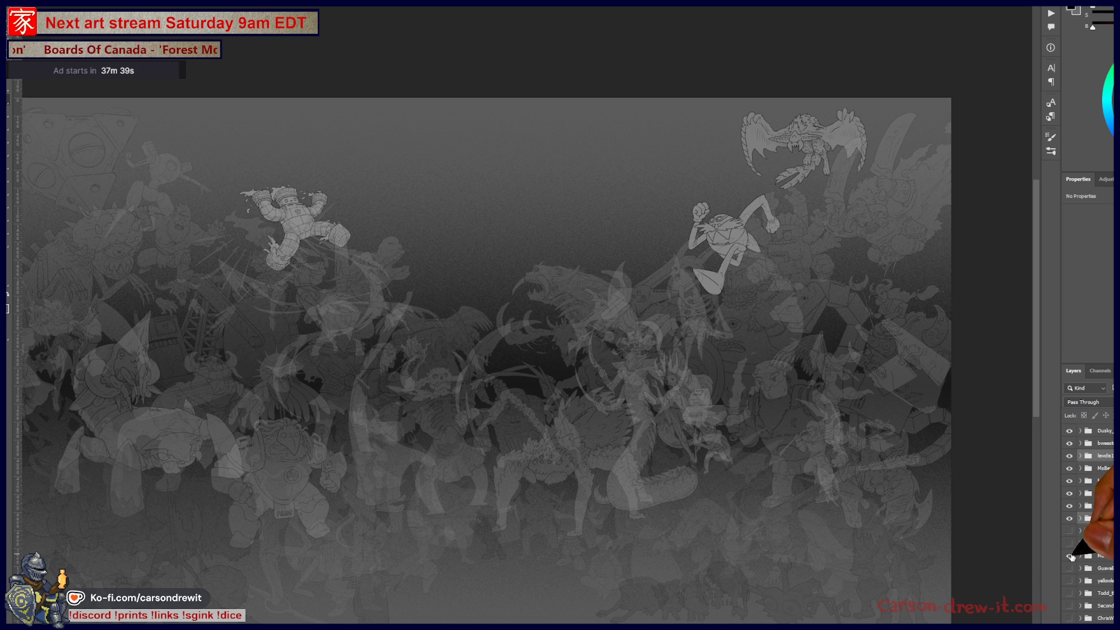
click(1071, 544)
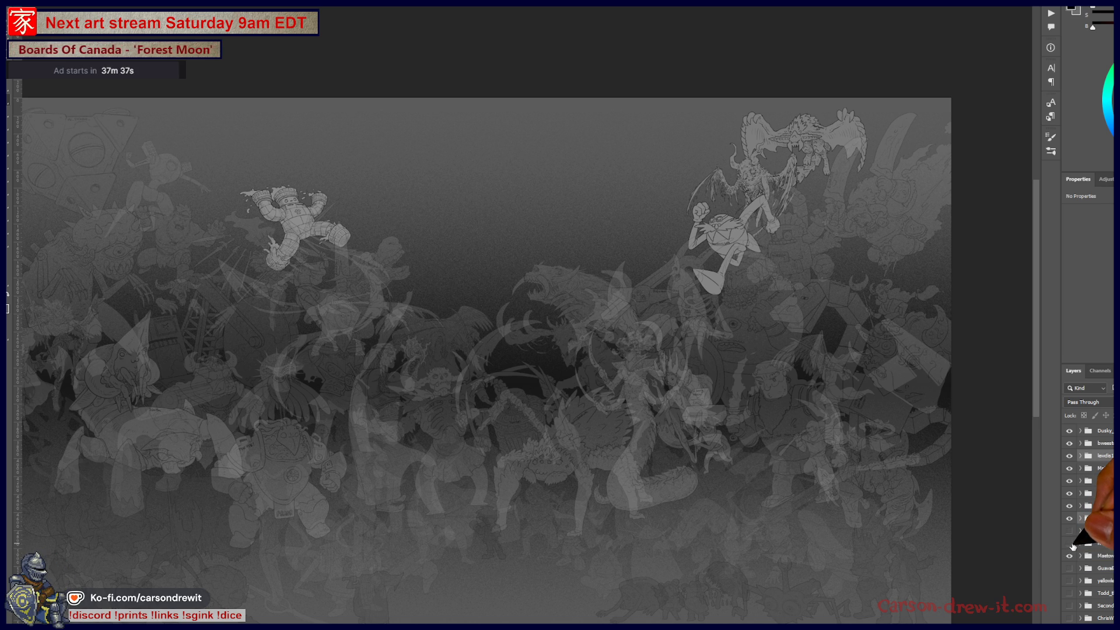
click(1070, 543)
click(1069, 568)
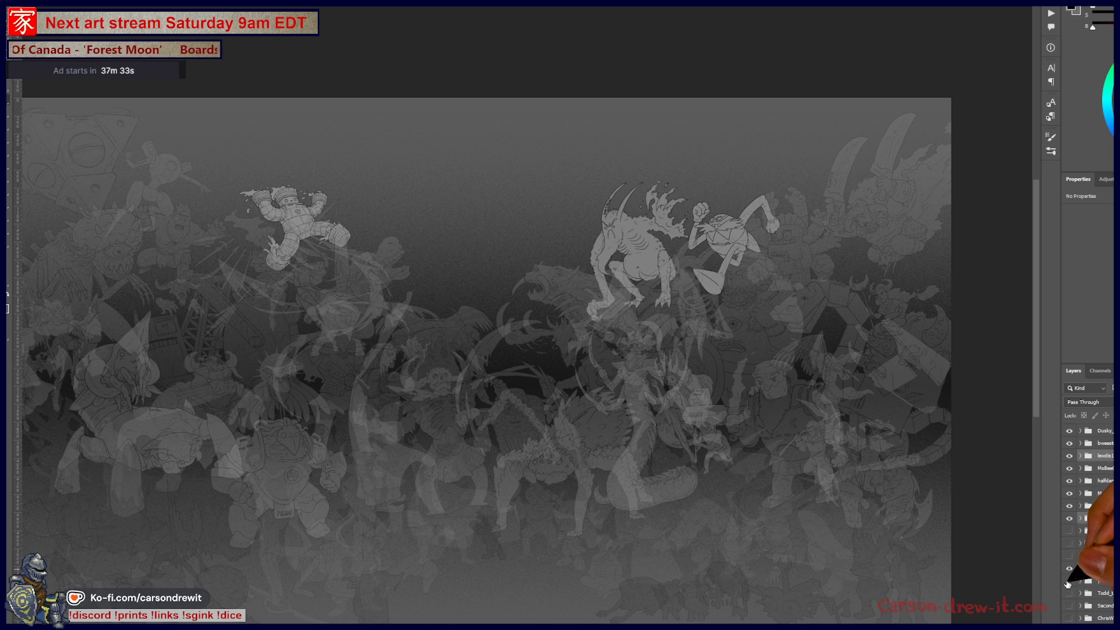
click(1070, 581)
click(1069, 581)
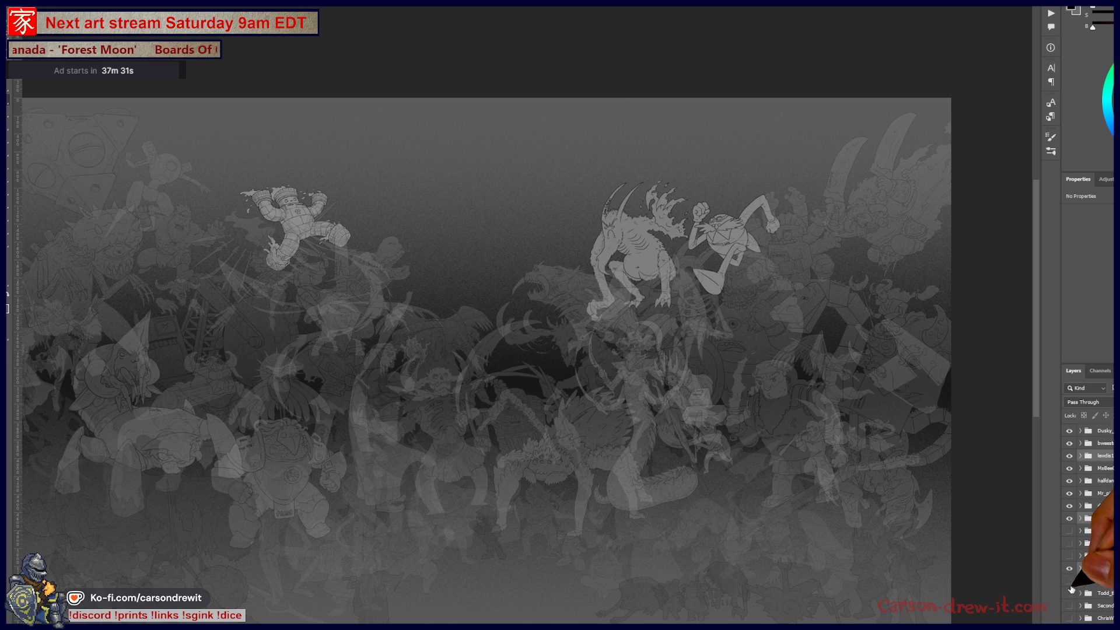
click(1071, 602)
click(1070, 601)
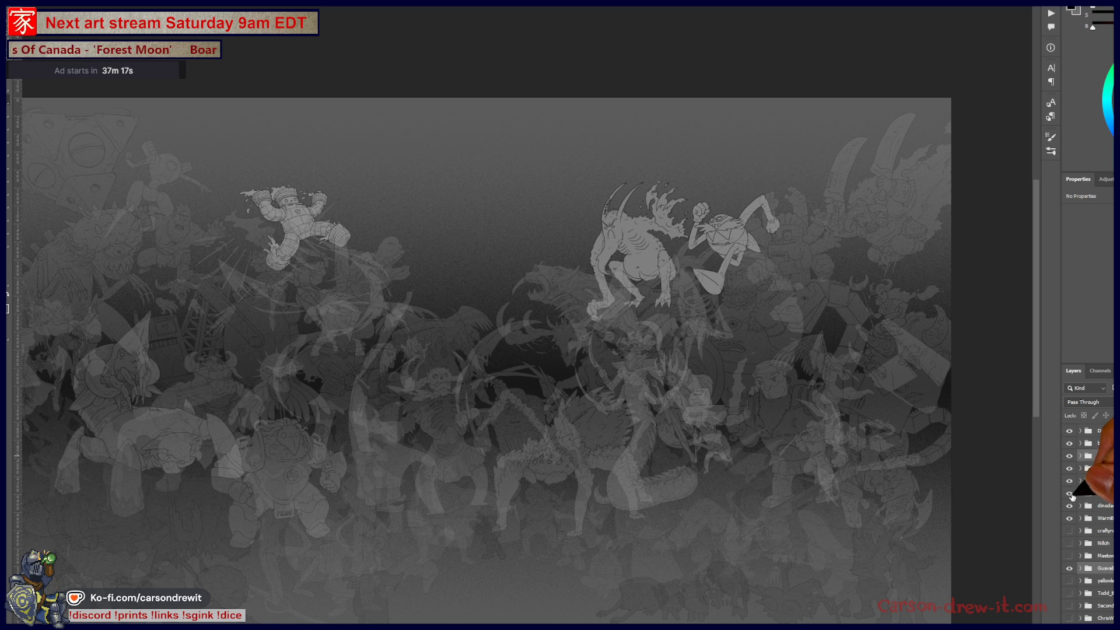
click(1068, 492)
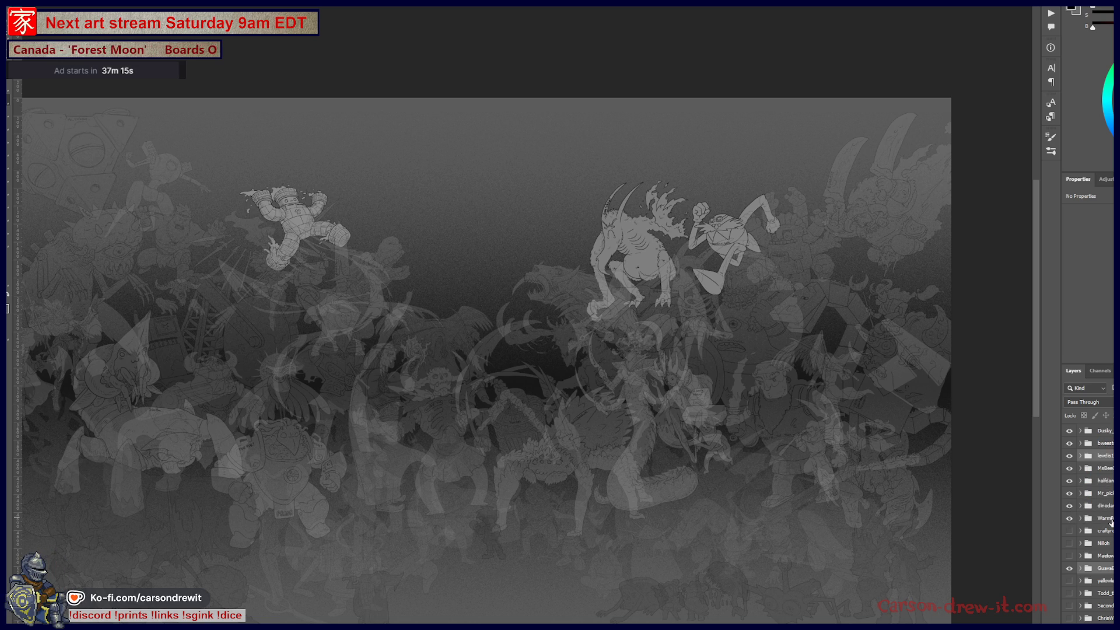
scroll(1085, 513, down, 3)
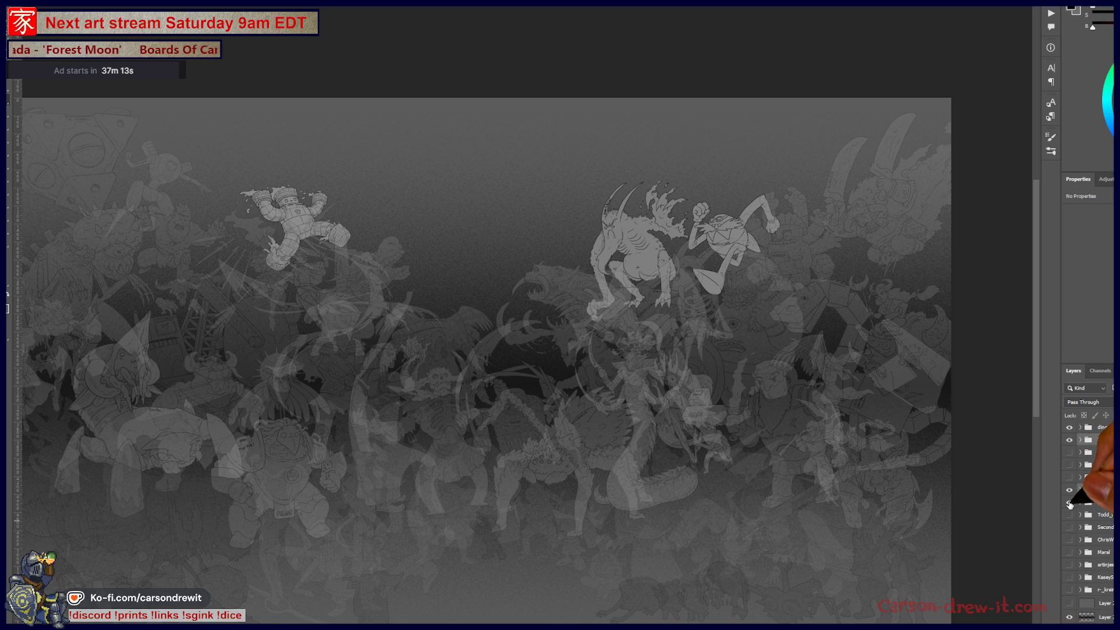
Preview the top figures and sword robot, keeping the ram-horned staff figure shown
click(1070, 504)
click(1070, 505)
click(1070, 521)
click(1069, 529)
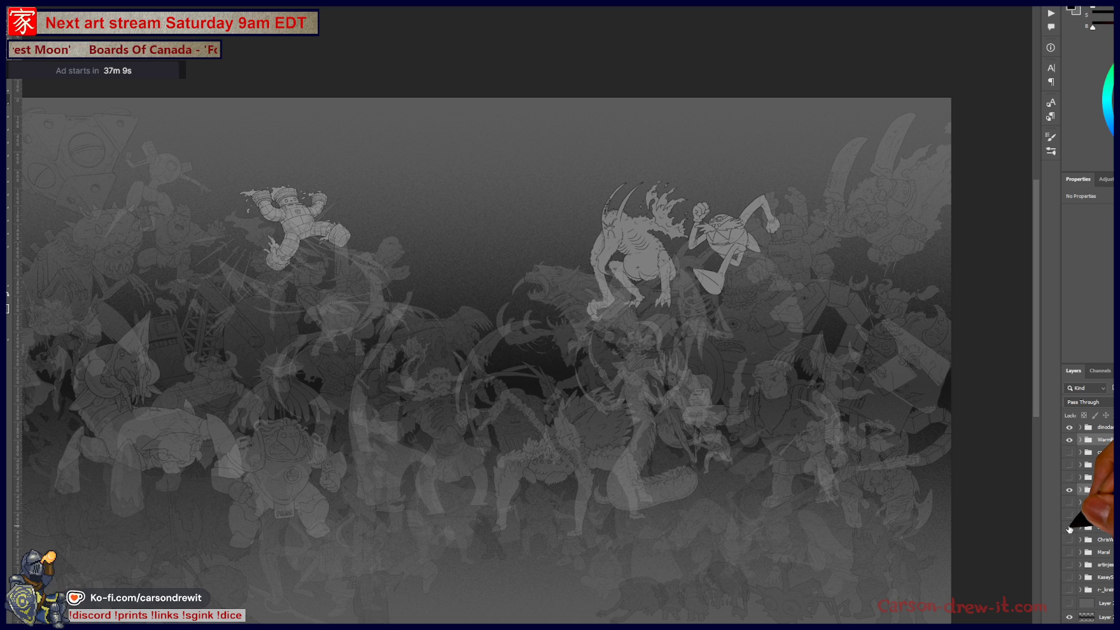
click(1070, 541)
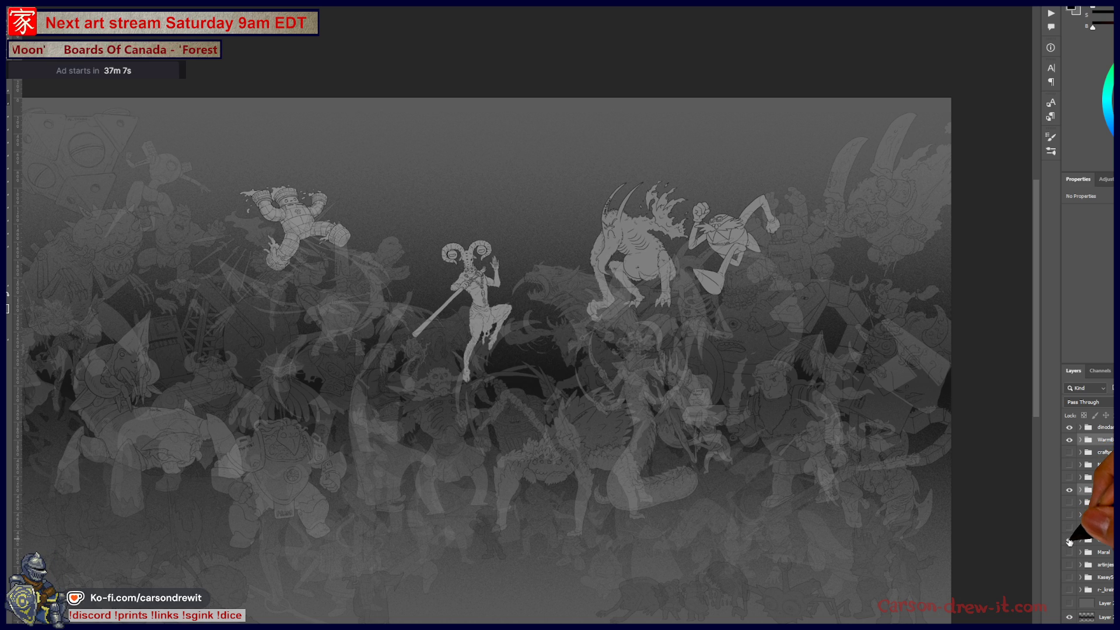
click(1068, 530)
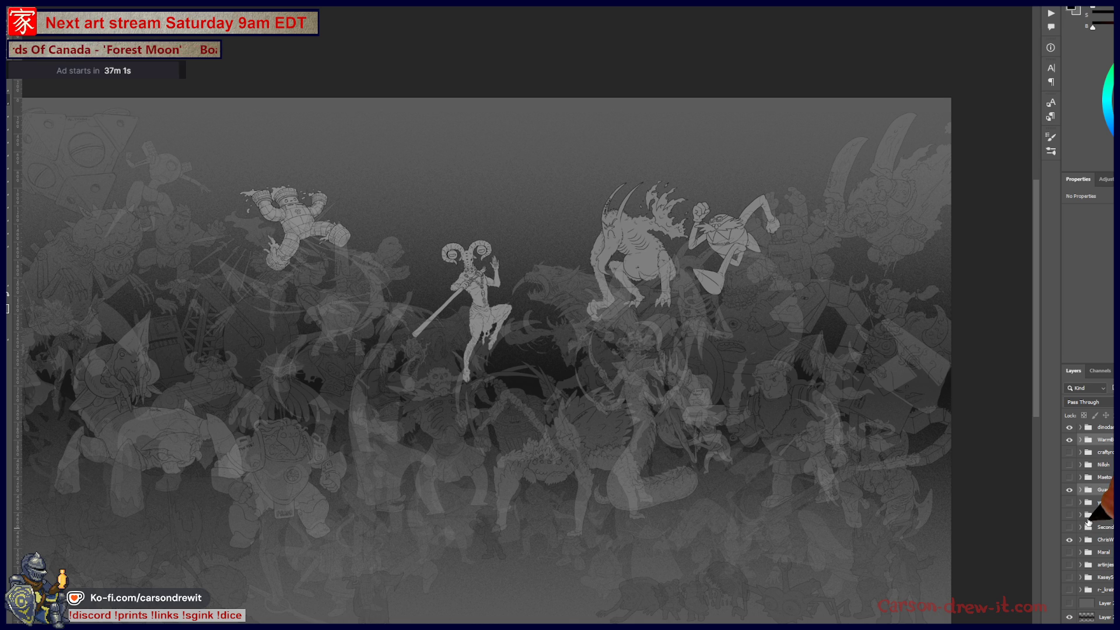
scroll(1106, 527, up, 1)
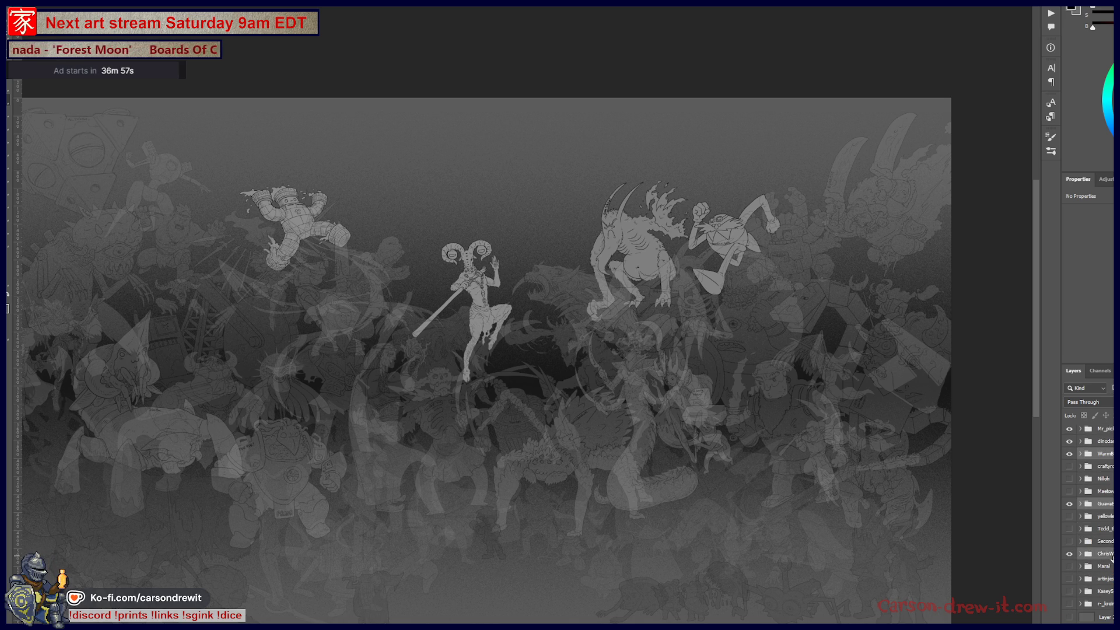
Toggle the mid-canvas winged figure and preview the standing figure, leaving the leaping figure bright
click(1070, 566)
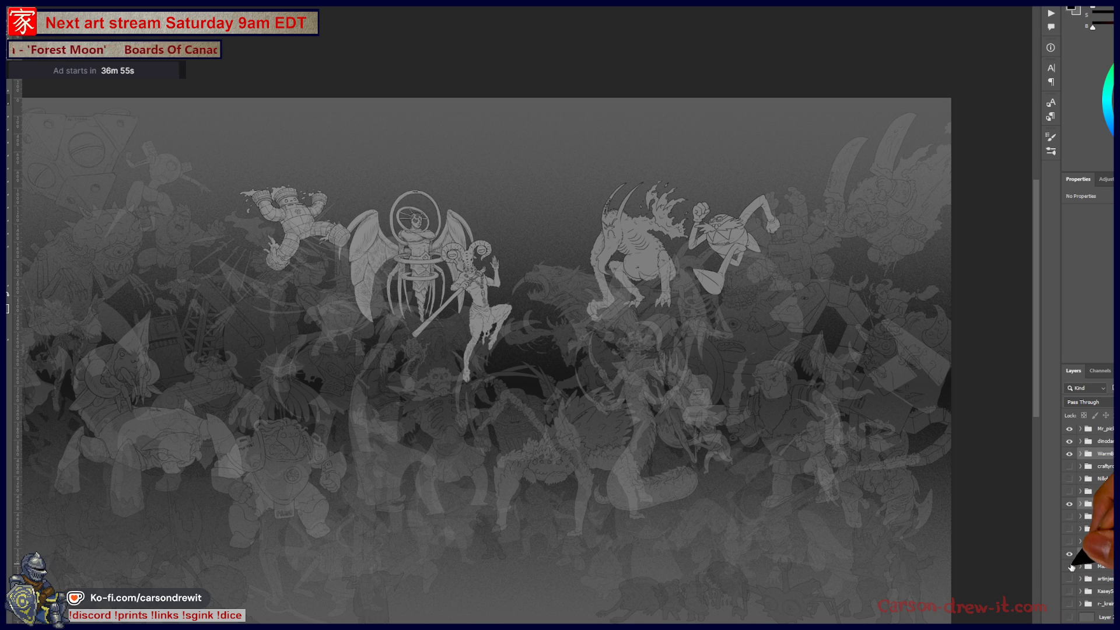
click(1070, 566)
scroll(1077, 567, down, 1)
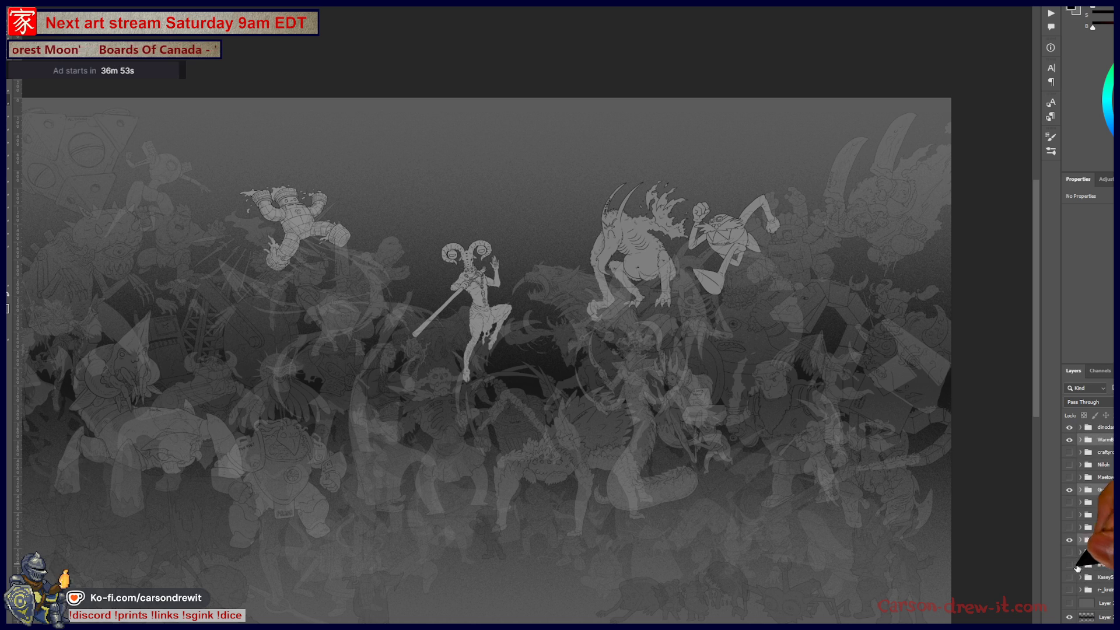
click(1071, 568)
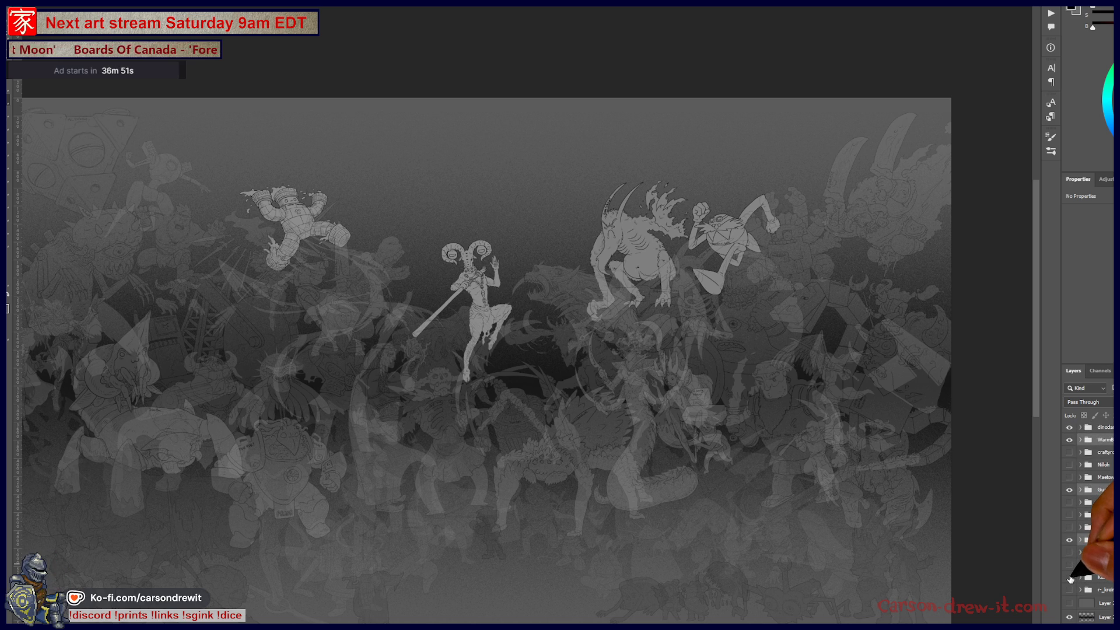
click(1070, 578)
scroll(1079, 579, up, 4)
scroll(1081, 578, up, 7)
scroll(1080, 579, up, 4)
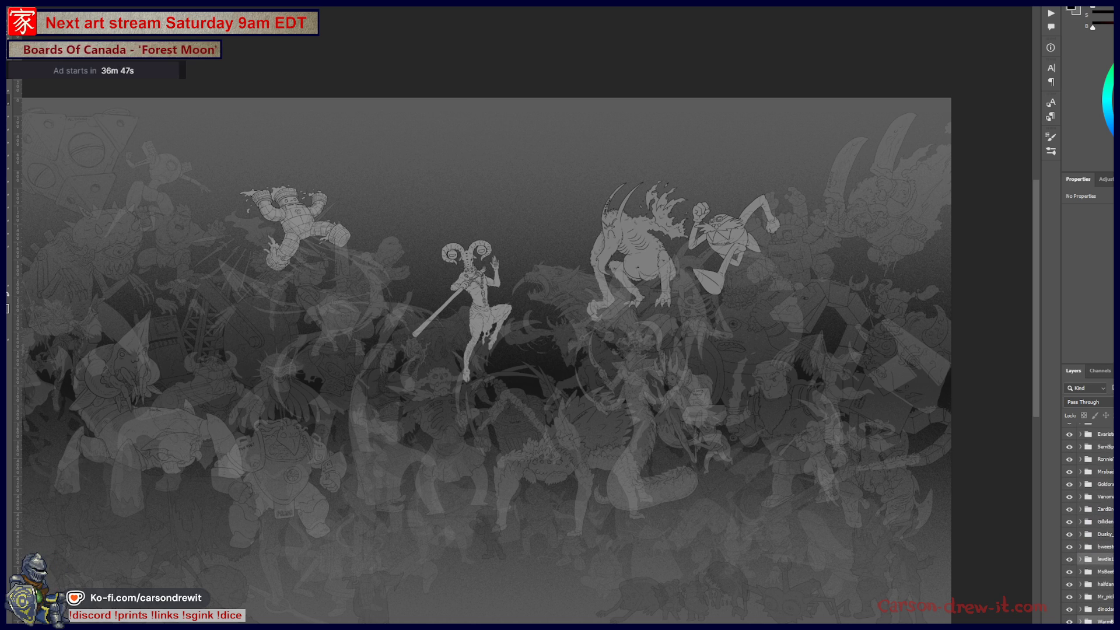
Create a new blank layer, move it up the stack and hide it, then select a character group
key(ctrl+alt+e)
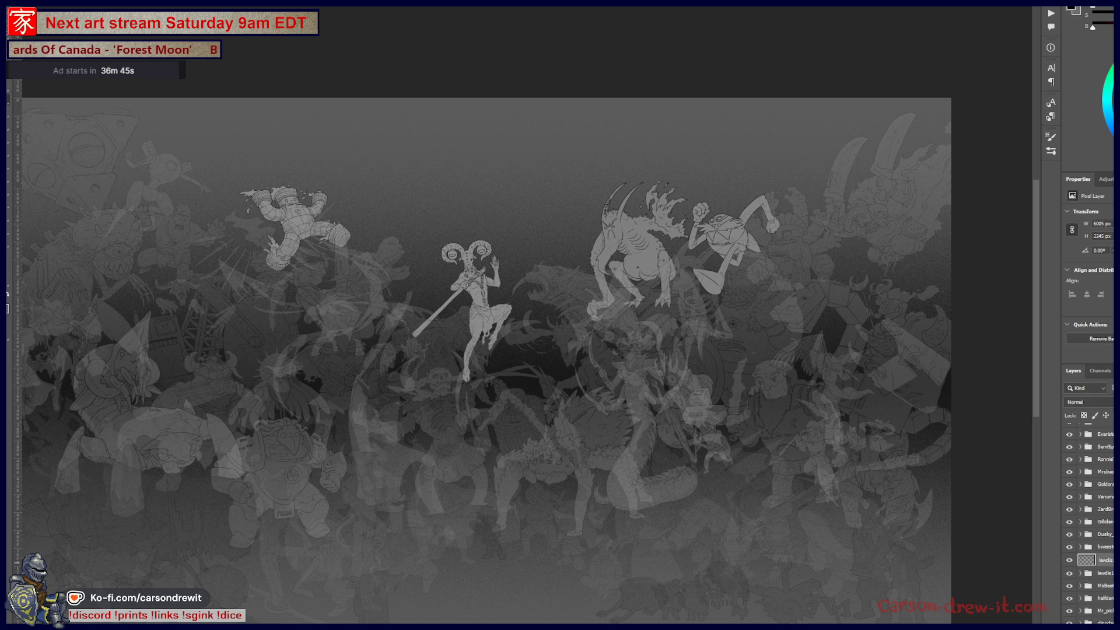
scroll(1085, 526, up, 5)
scroll(1085, 525, up, 3)
scroll(1085, 525, up, 3)
scroll(1085, 526, up, 3)
scroll(1085, 525, up, 3)
scroll(1085, 525, up, 3)
scroll(1085, 525, up, 3)
scroll(1085, 525, up, 3)
scroll(1085, 526, up, 3)
scroll(1086, 525, up, 3)
scroll(1089, 525, down, 1)
scroll(1089, 525, down, 2)
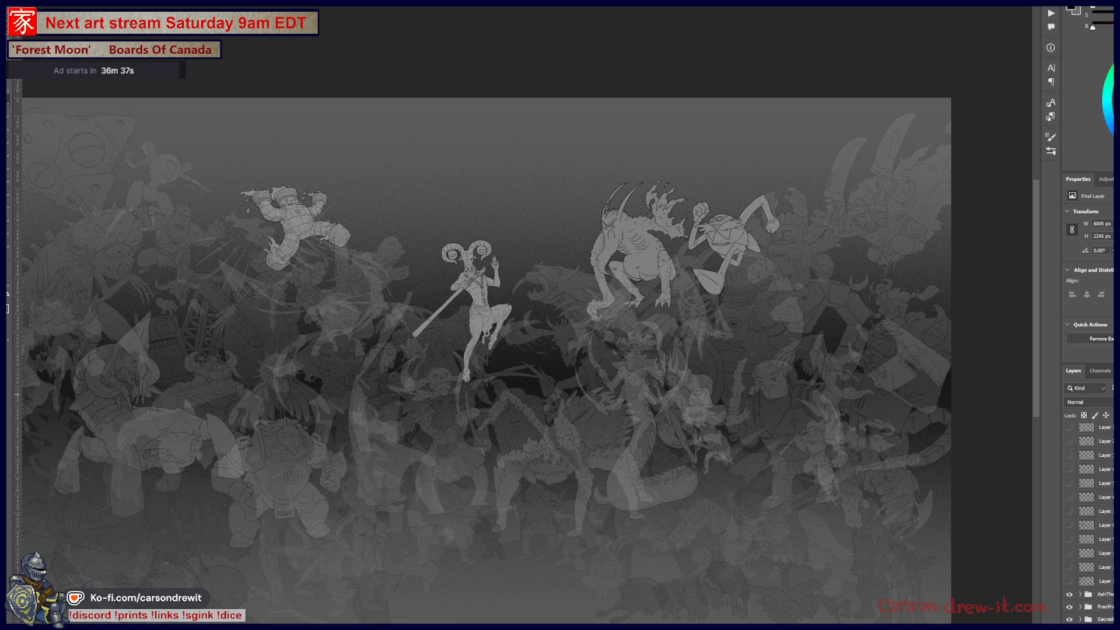
scroll(1089, 525, down, 2)
mouse_move(1094, 602)
mouse_down()
mouse_move(1094, 459)
mouse_move(1093, 474)
mouse_up()
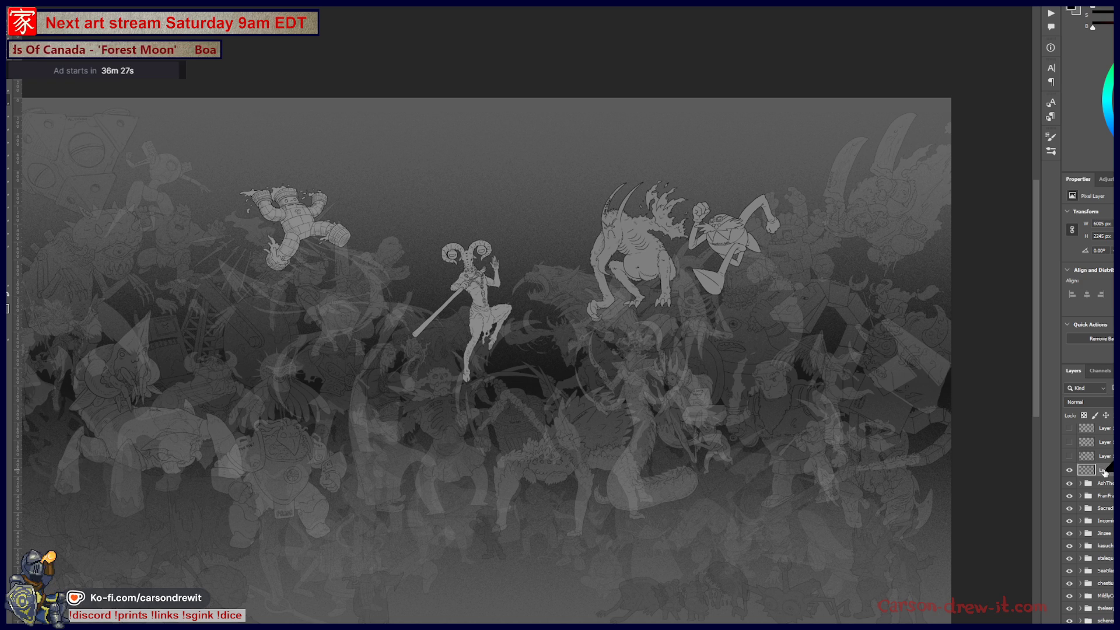
click(1068, 469)
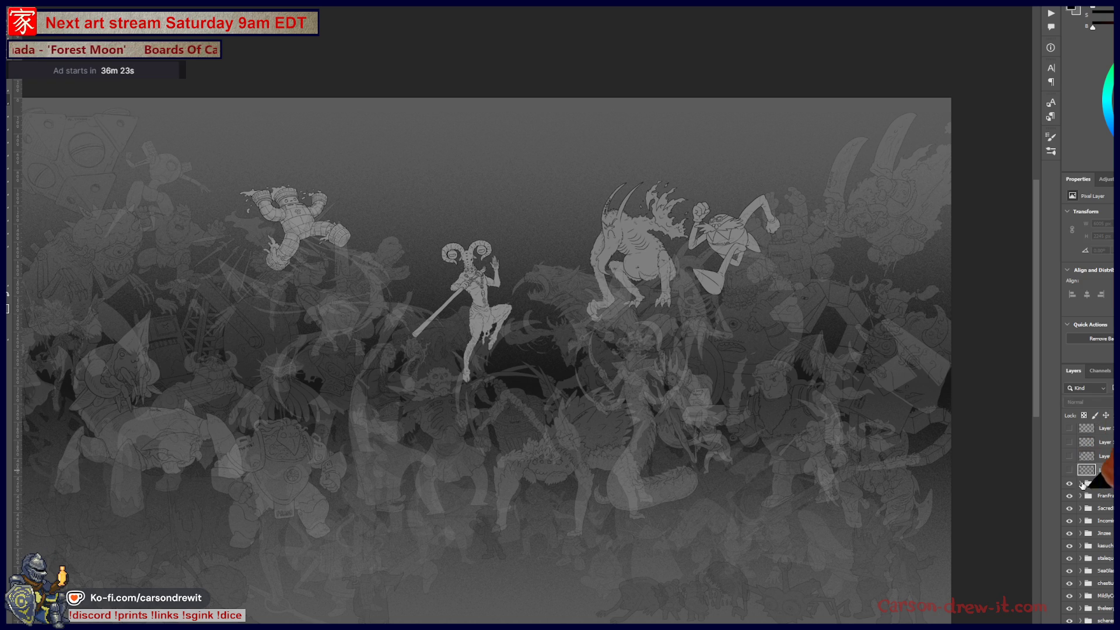
scroll(1085, 525, down, 5)
scroll(1090, 525, down, 5)
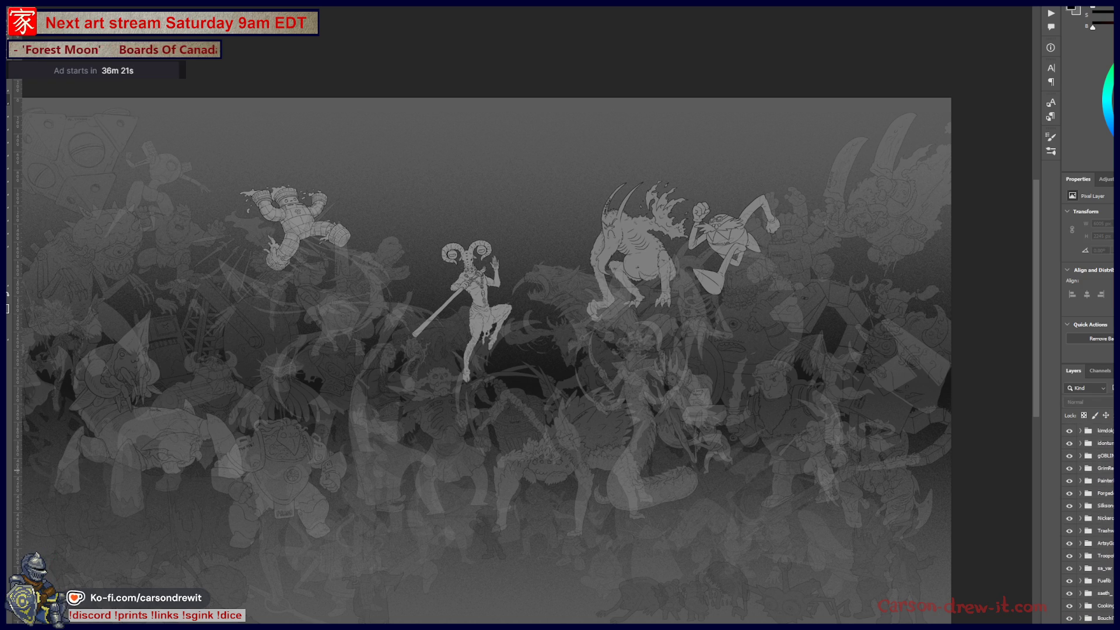
scroll(1085, 525, down, 2)
scroll(1086, 525, down, 2)
scroll(1085, 525, down, 2)
click(1109, 560)
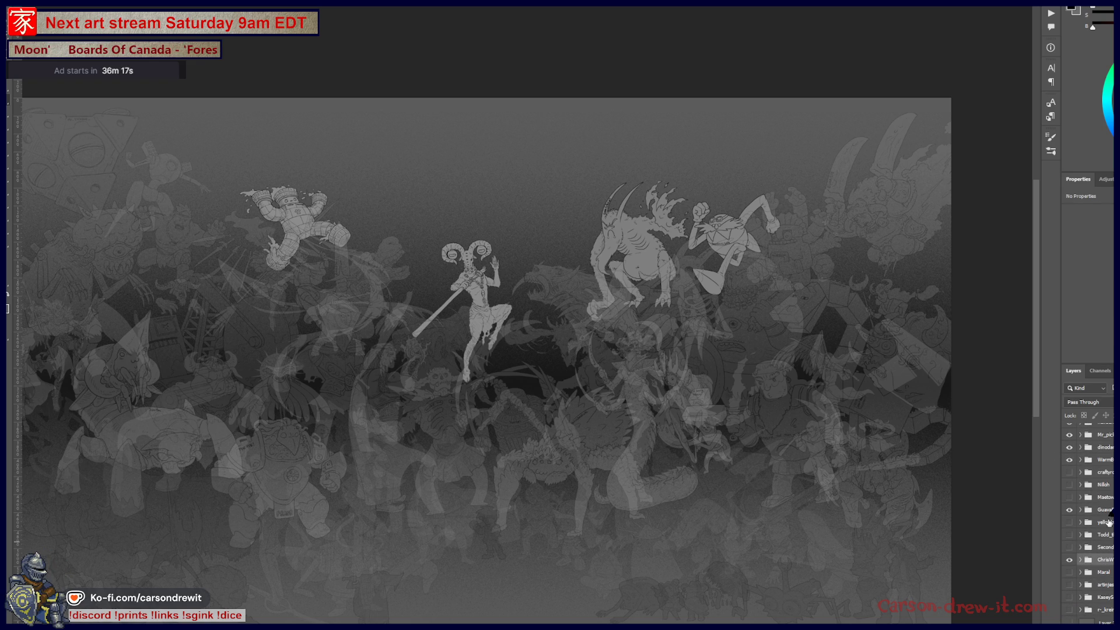
scroll(1108, 525, up, 3)
Undo and redo a visibility change, then show the skull-and-tentacle character and winged demon
click(1108, 544)
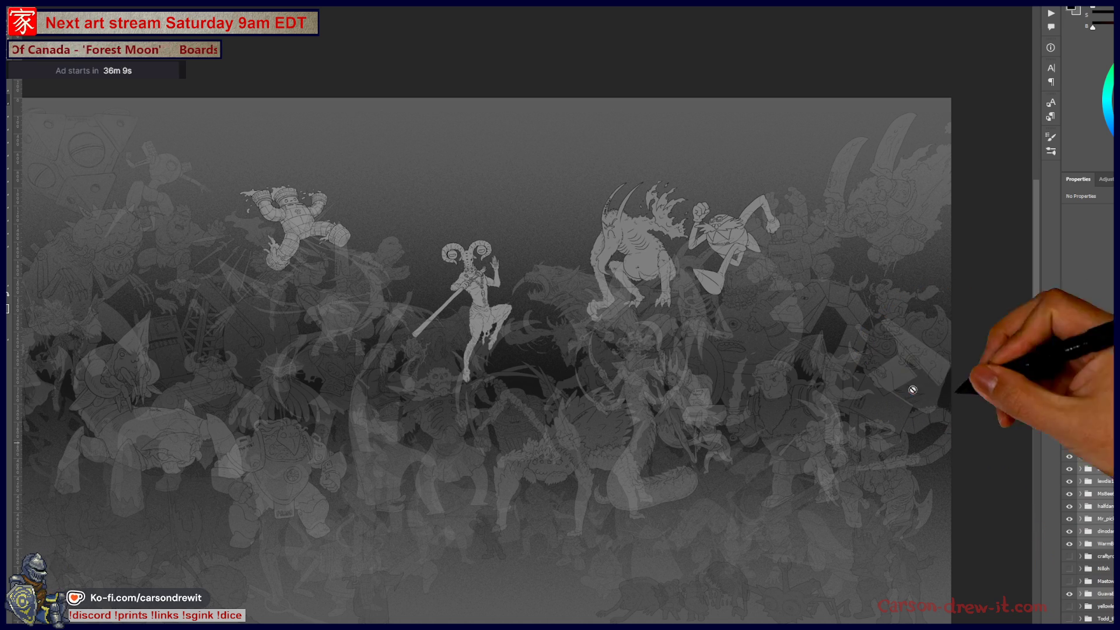
key(ctrl+z)
key(ctrl+shift+z)
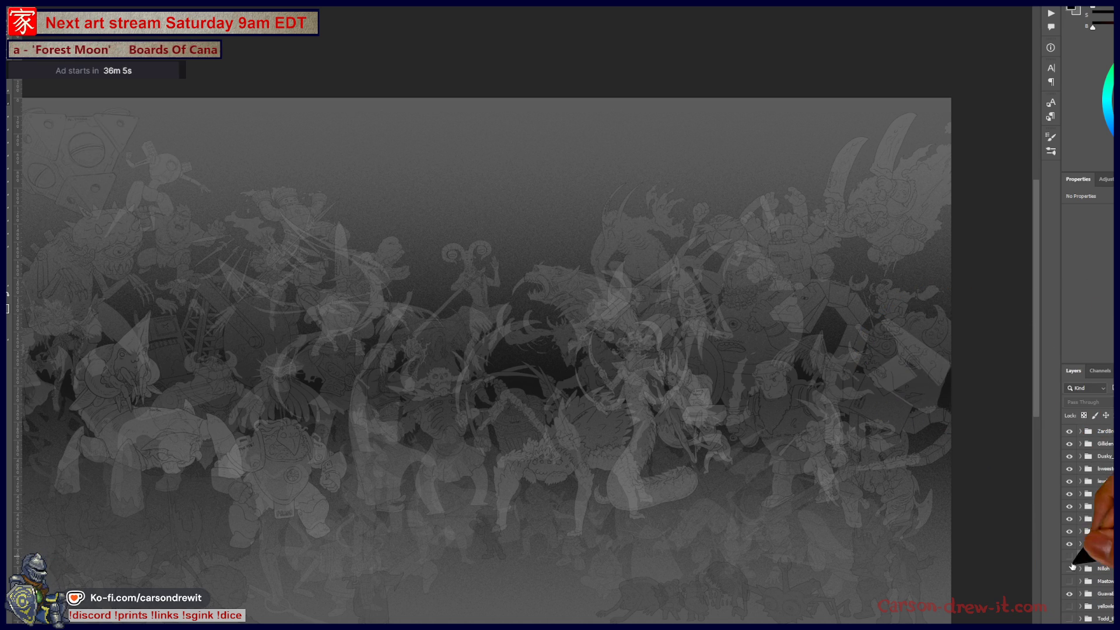
click(1068, 557)
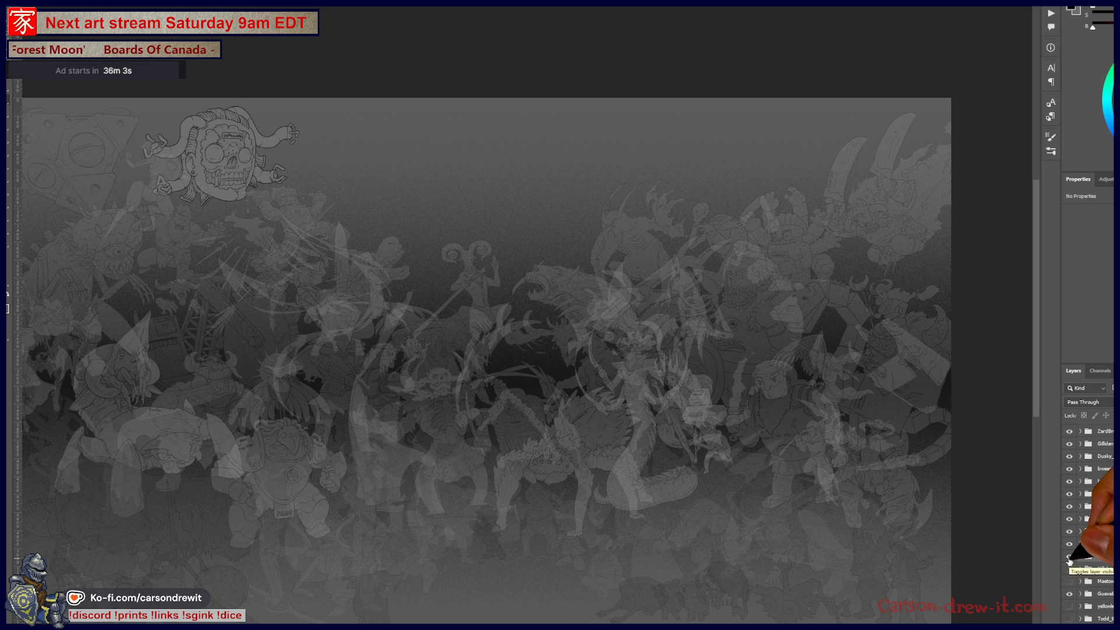
click(1069, 570)
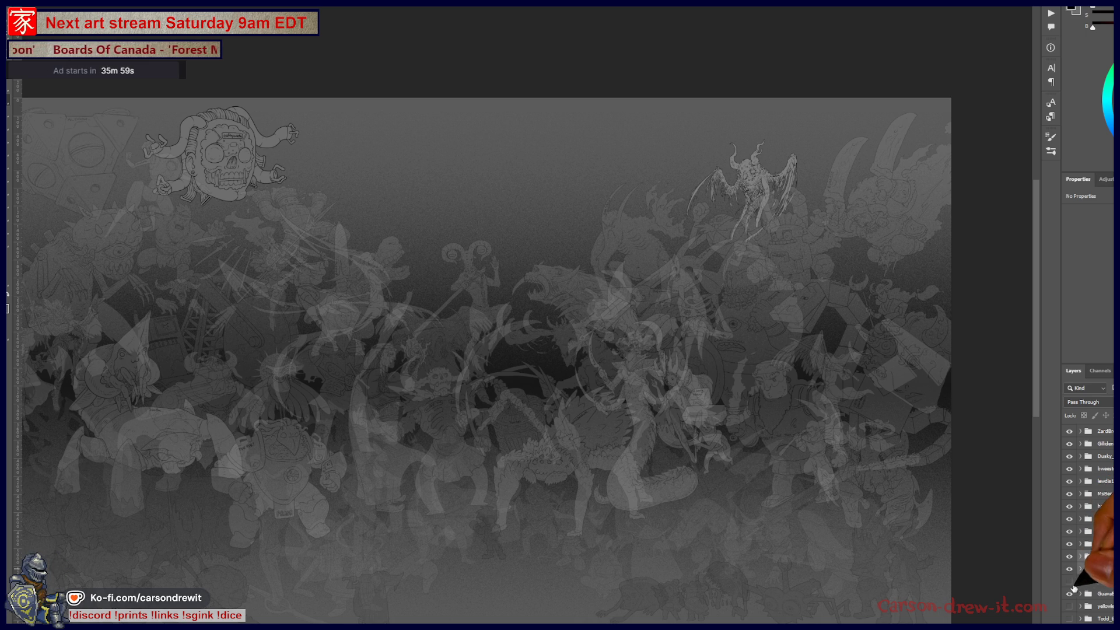
scroll(1073, 574, down, 3)
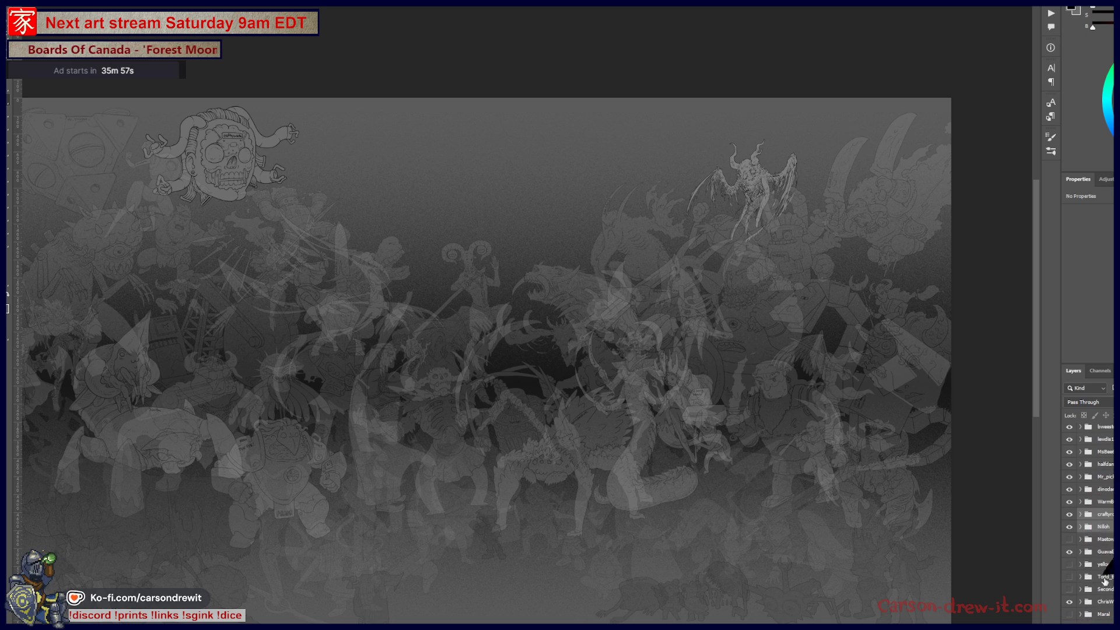
click(1069, 577)
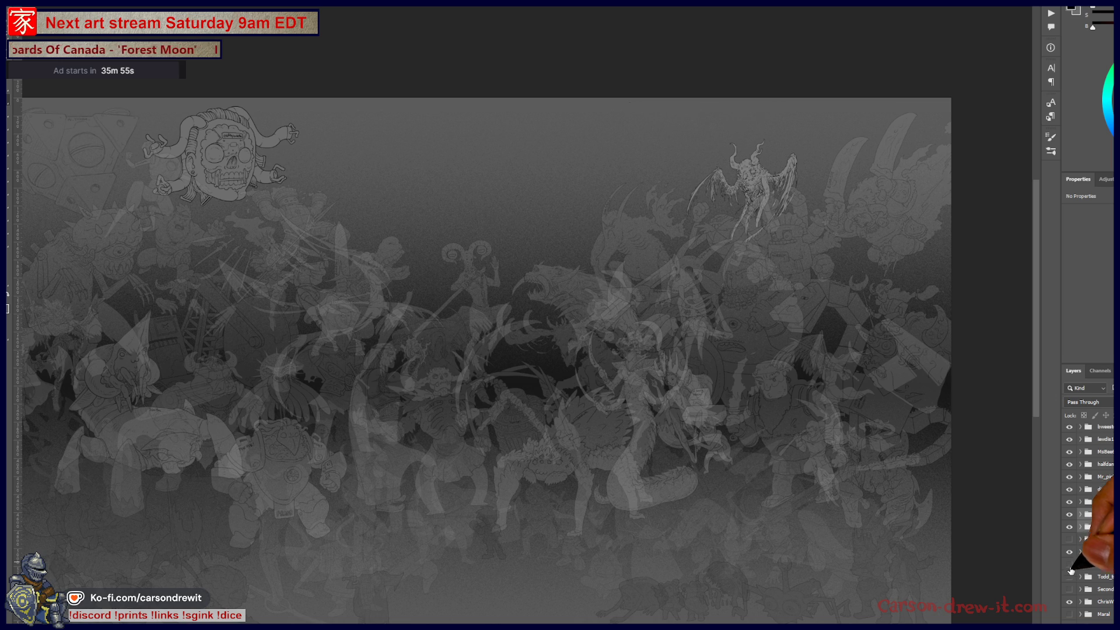
Cycle the bird and eagle figures, settling on the sword-wielding robot and winged angel
click(1069, 583)
click(1068, 582)
click(1068, 564)
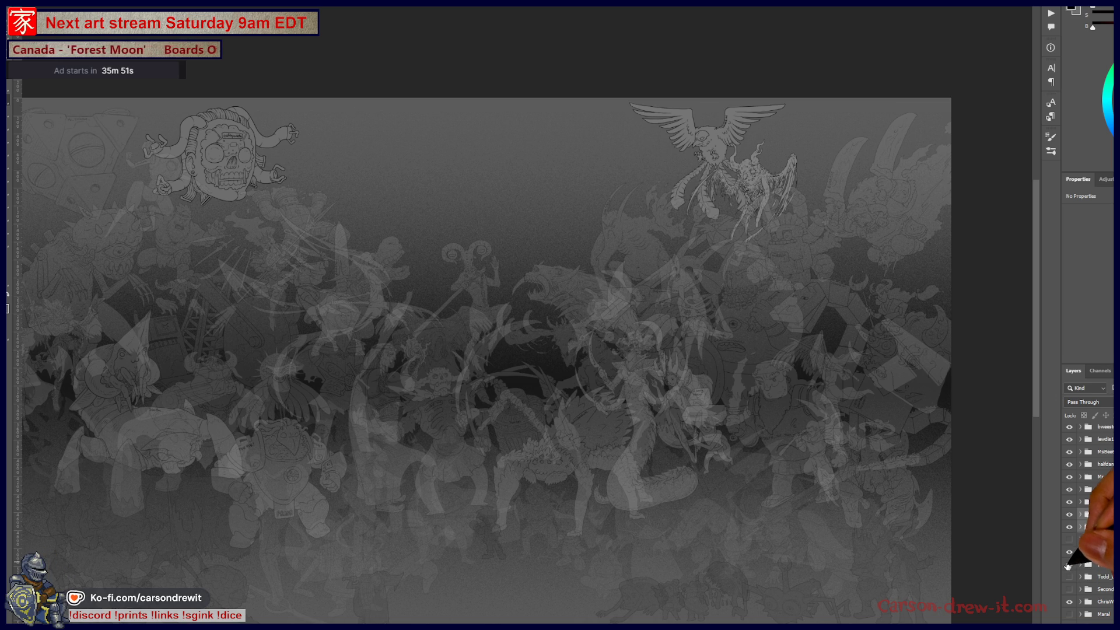
click(1068, 565)
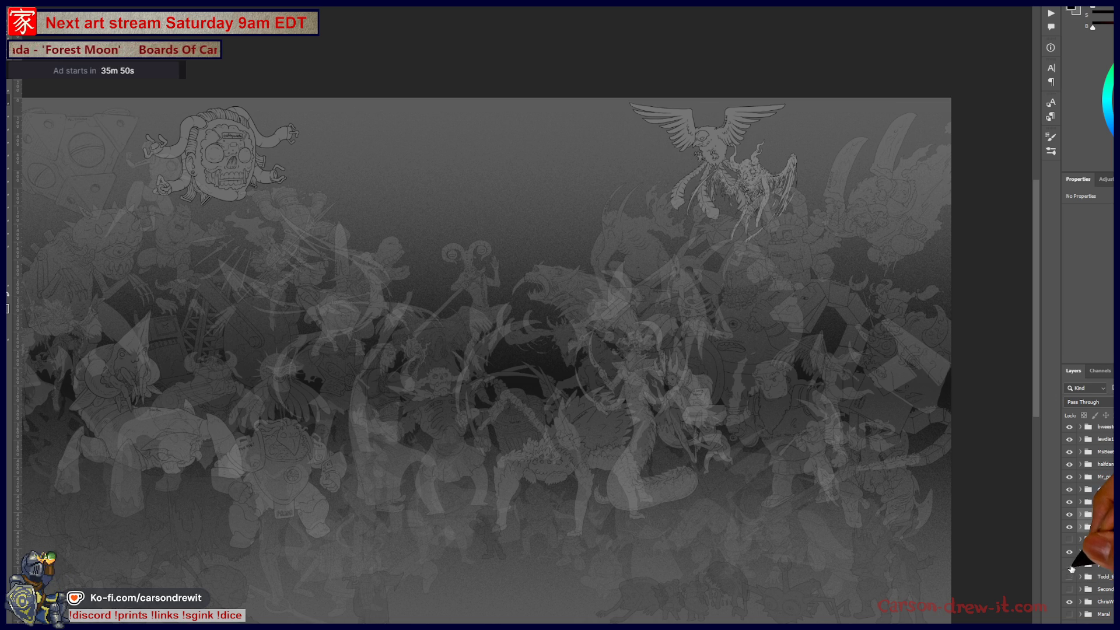
click(1069, 566)
click(1071, 586)
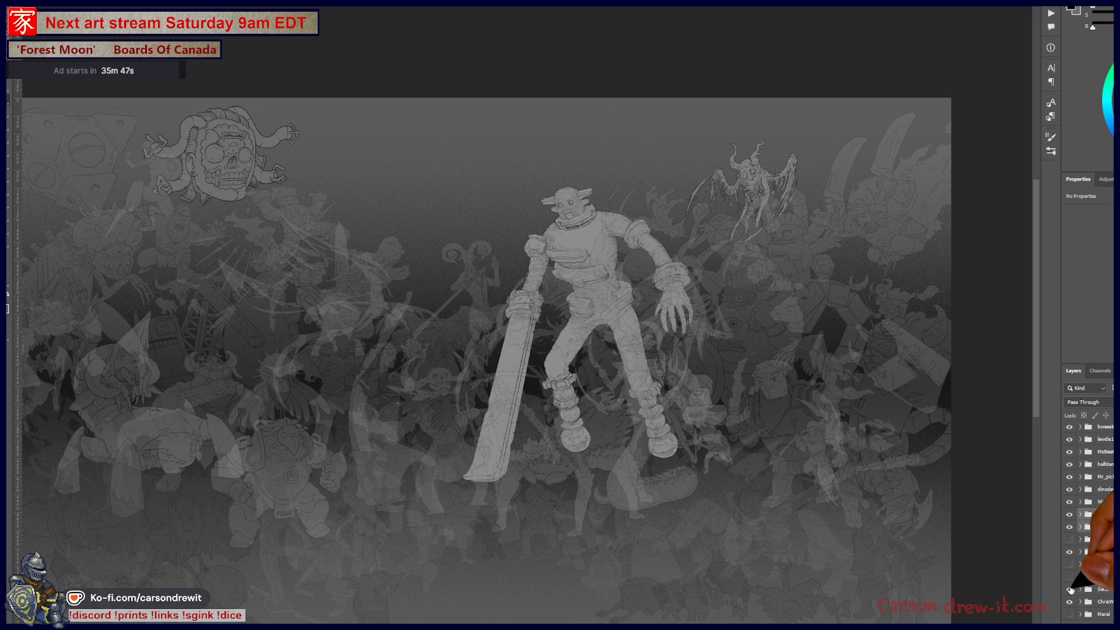
scroll(1085, 525, down, 3)
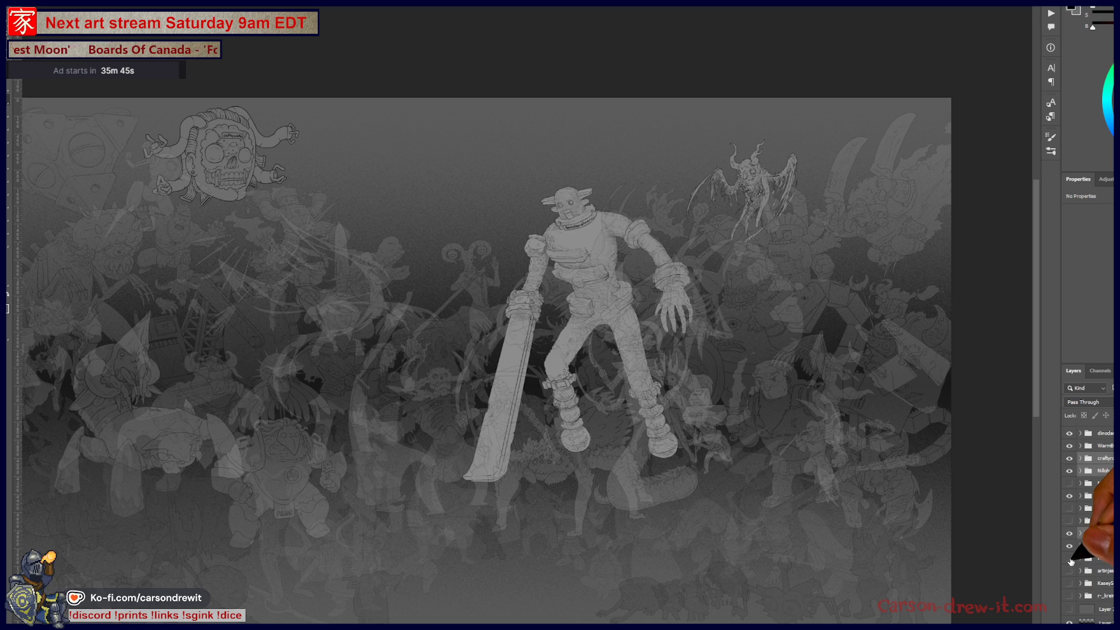
click(1069, 558)
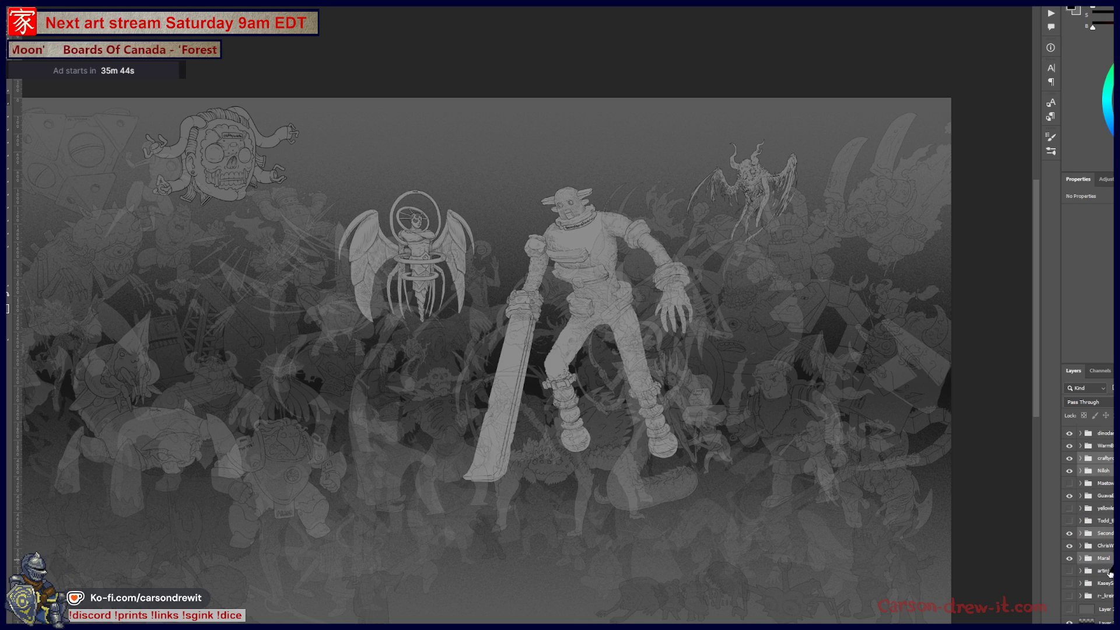
scroll(1094, 525, down, 1)
Preview two more figures, then stamp a merged copy of the robot's layers with Ctrl+Alt+E
click(1069, 565)
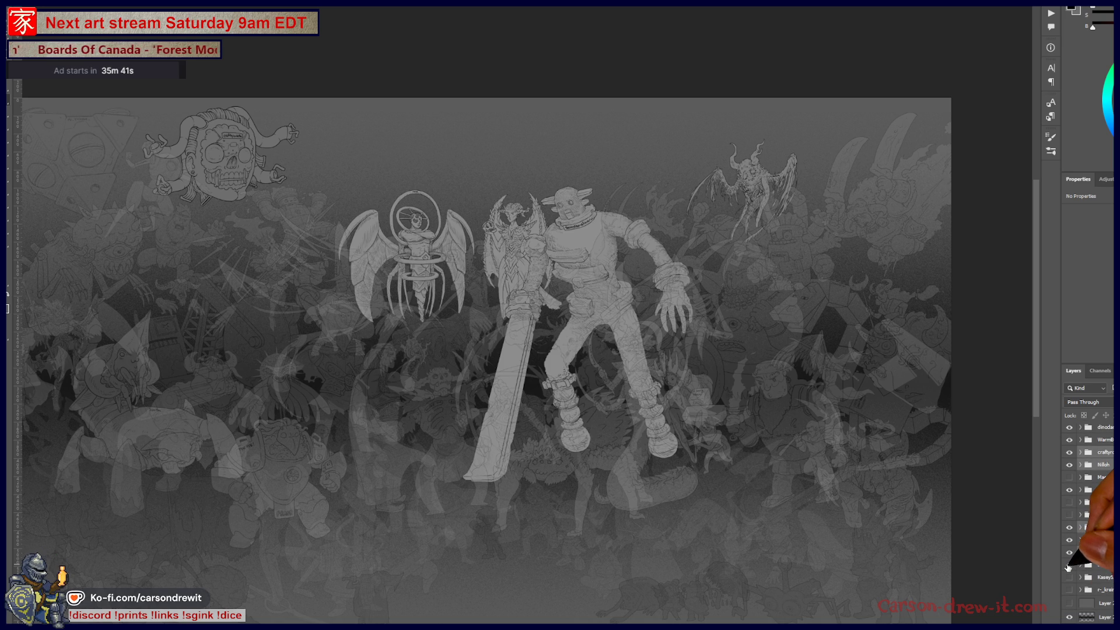
click(1068, 566)
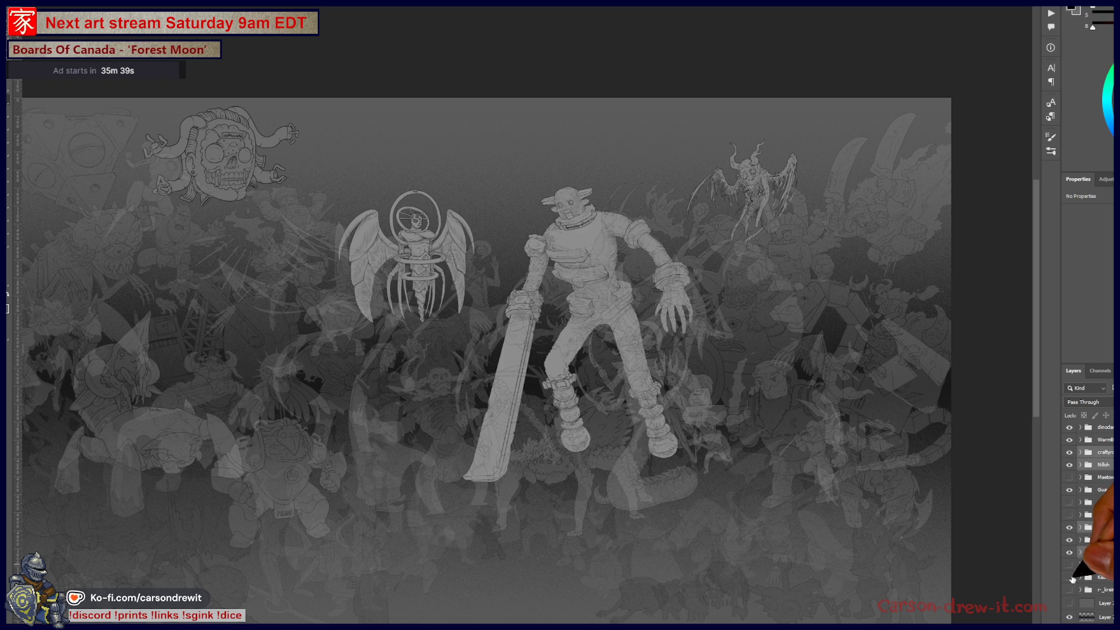
click(1068, 577)
click(1069, 577)
scroll(1090, 507, up, 2)
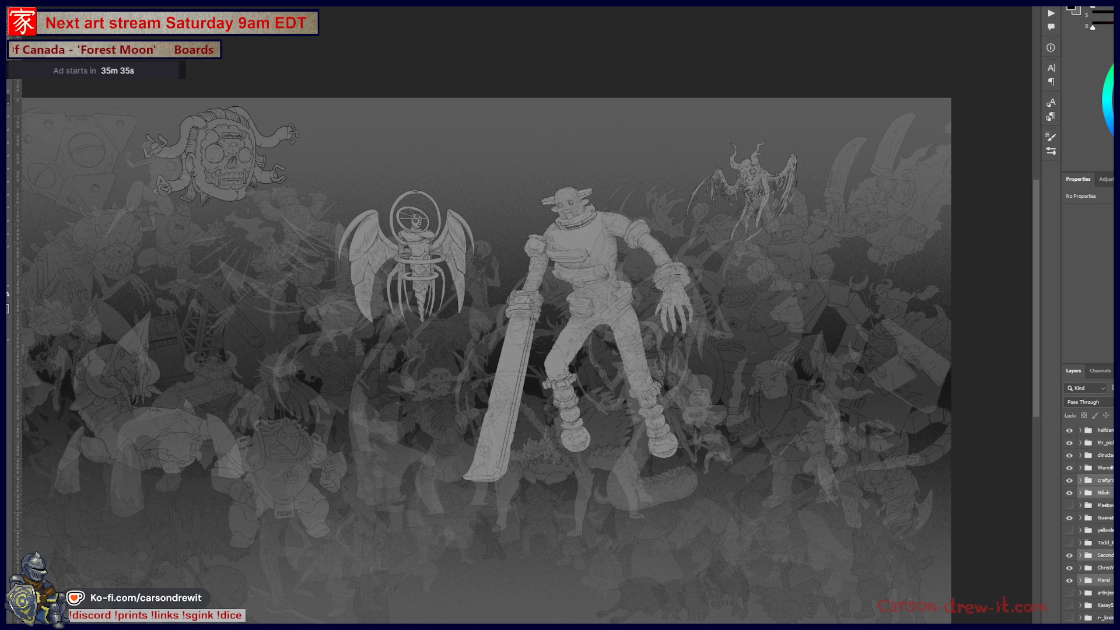
key(ctrl+alt+e)
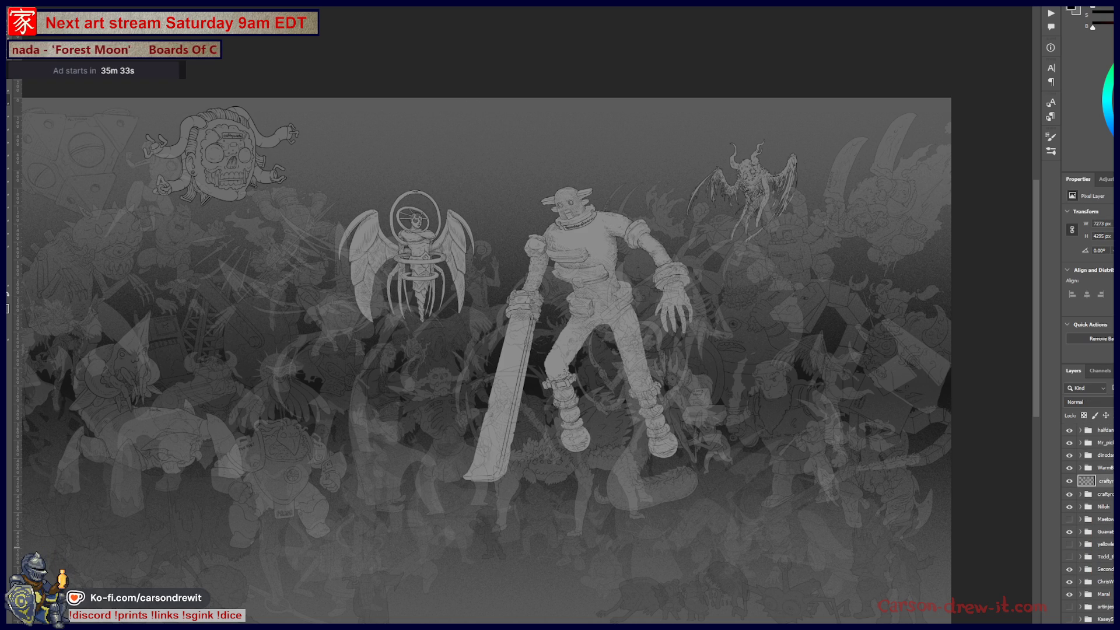
Drag the copied robot layer up the Layers panel until it sits at the top of the stack
drag(1085, 480, 1089, 430)
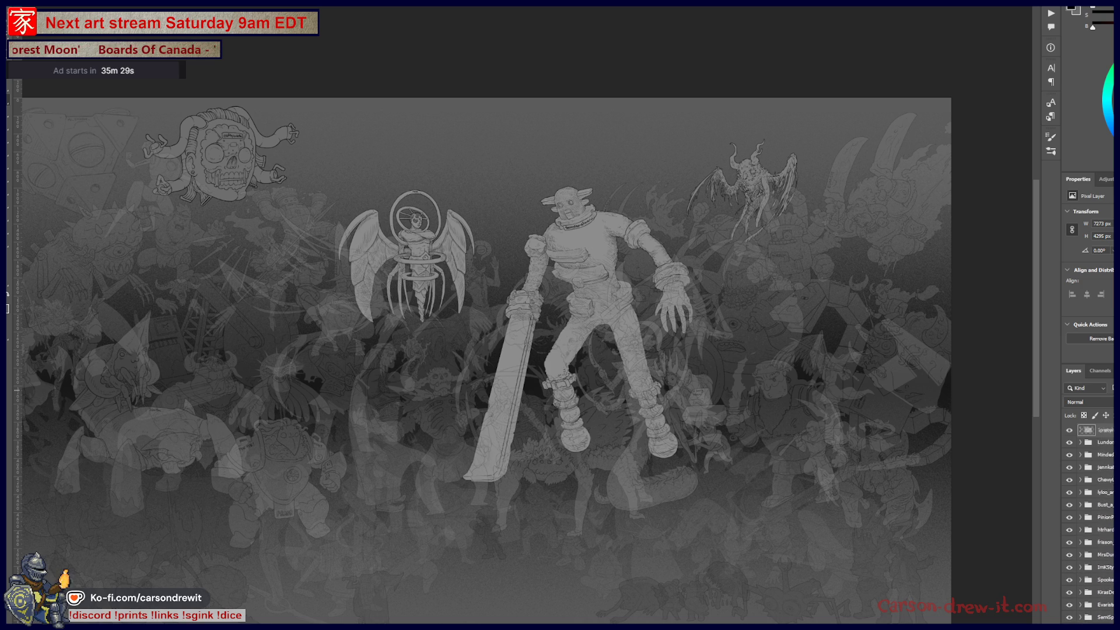
drag(1089, 430, 1089, 430)
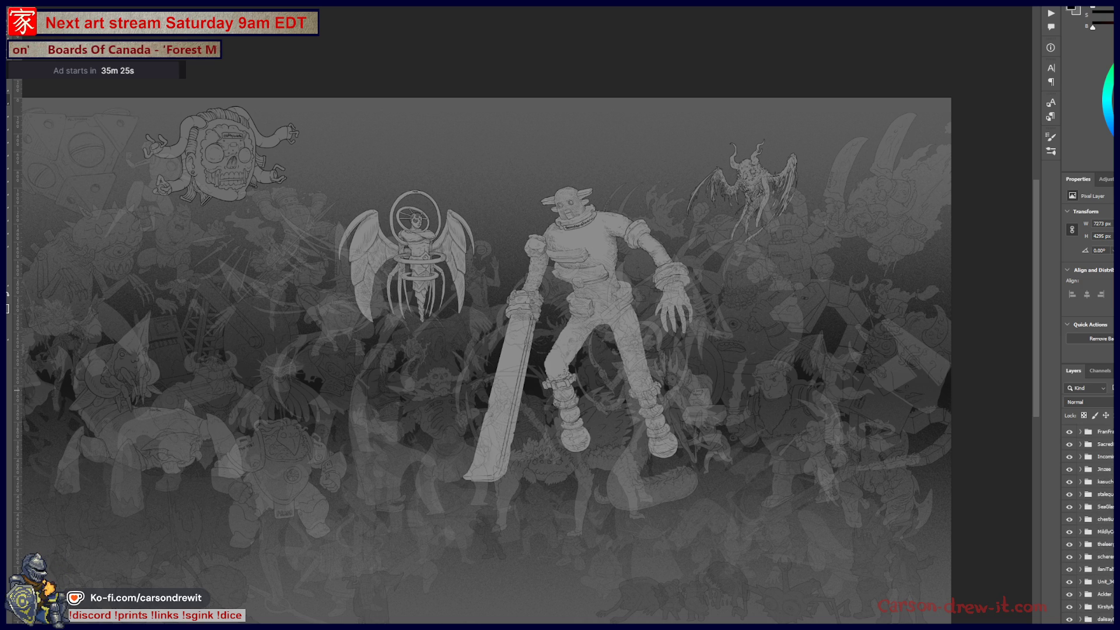
drag(1090, 431, 1090, 568)
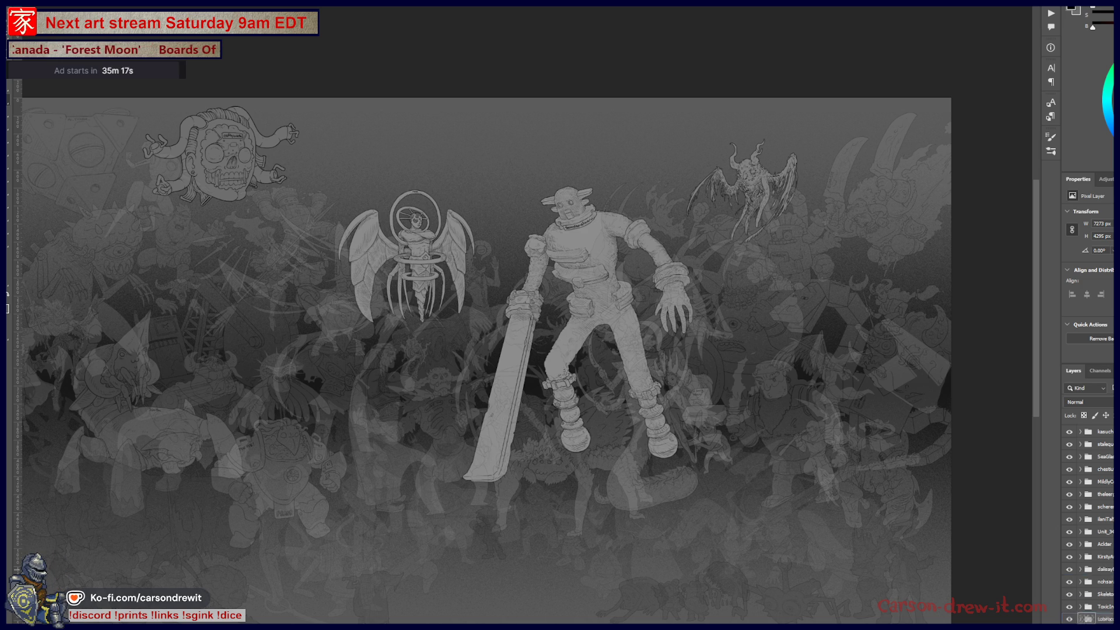
mouse_move(1089, 568)
mouse_down()
mouse_move(1109, 409)
mouse_move(1100, 532)
mouse_up()
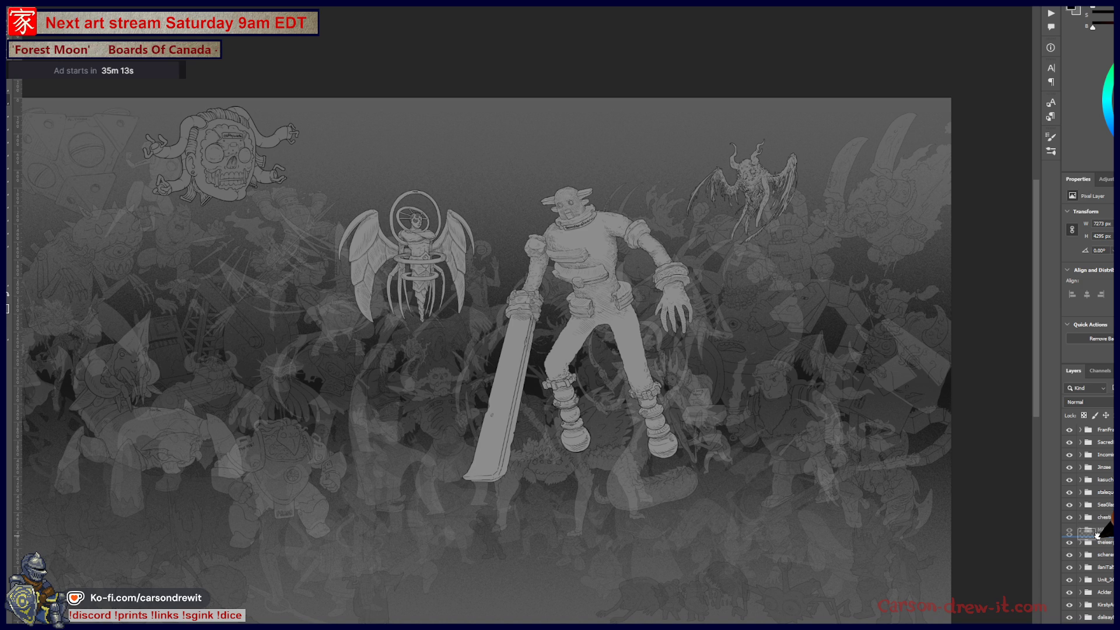
mouse_move(1104, 532)
mouse_down()
mouse_move(1111, 431)
mouse_move(1105, 531)
mouse_move(1104, 458)
mouse_up()
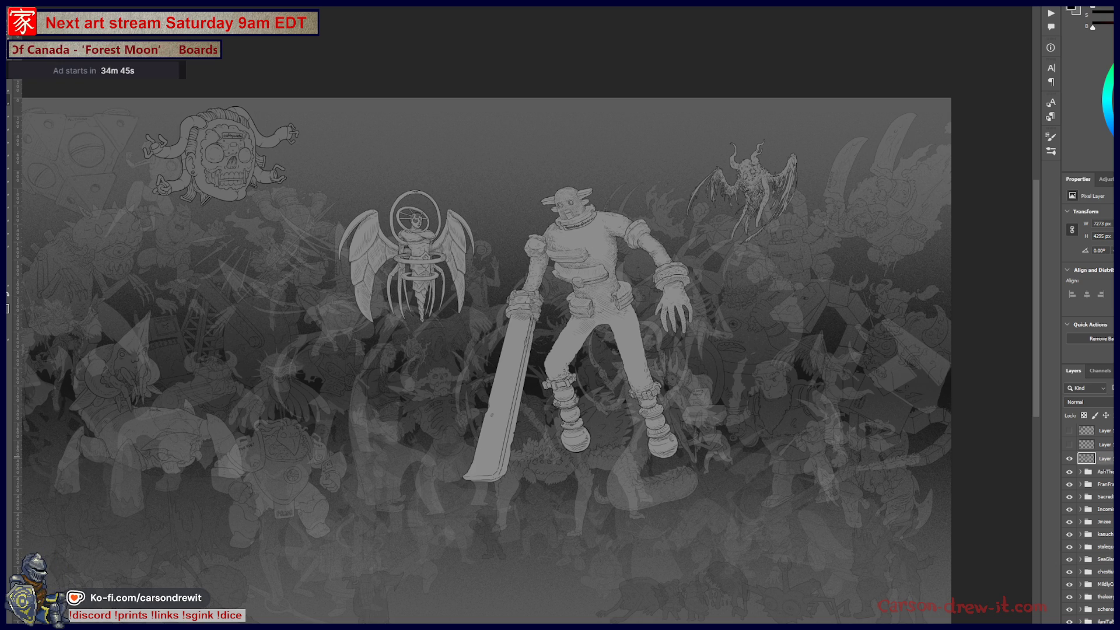
Hide the copied robot layer, then select the Maral group and its neighbouring character groups
click(1068, 458)
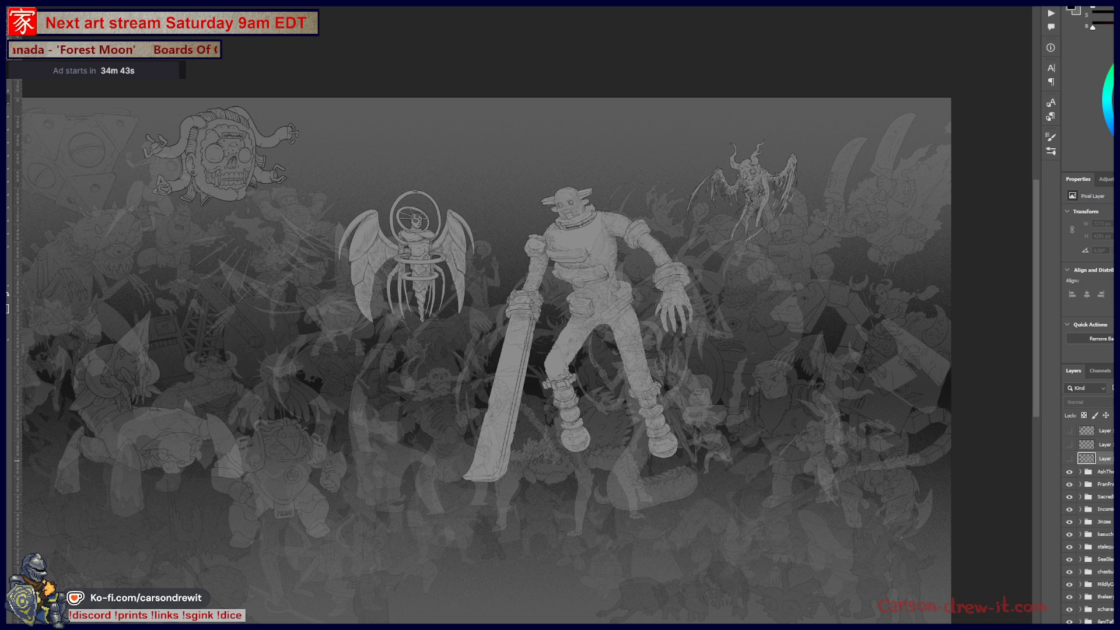
scroll(1089, 525, down, 3)
scroll(1089, 525, down, 3)
scroll(1090, 526, down, 3)
scroll(1089, 526, down, 3)
scroll(1089, 525, down, 3)
scroll(1089, 525, down, 3)
click(1107, 552)
shift+click(1107, 528)
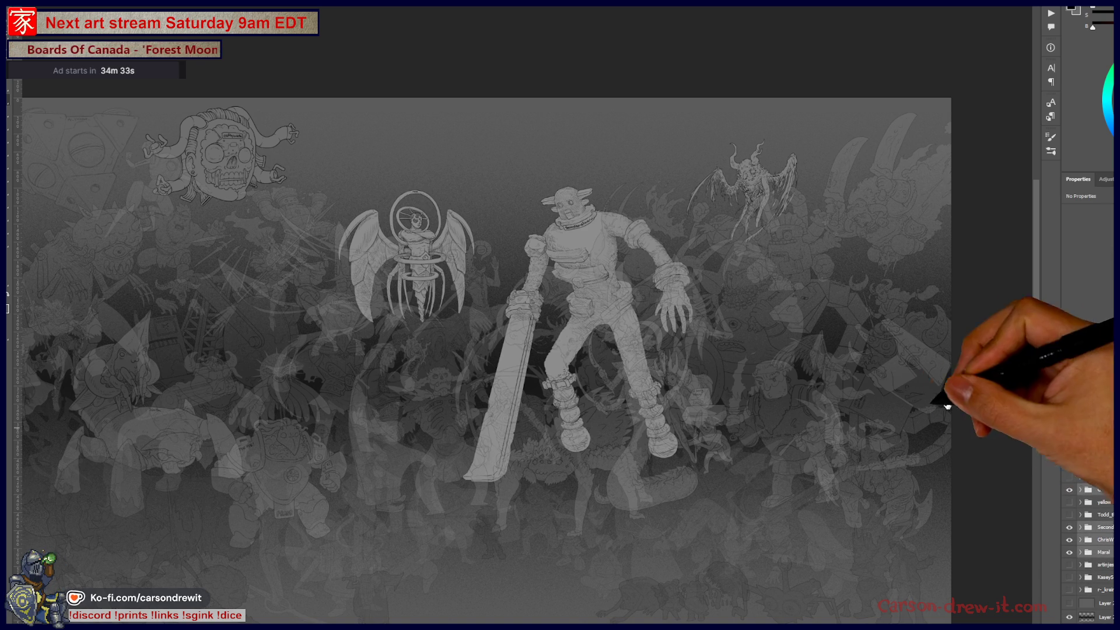
Toggle the selected character groups off and on to check them, then deselect them
key(ctrl+comma)
key(ctrl+comma)
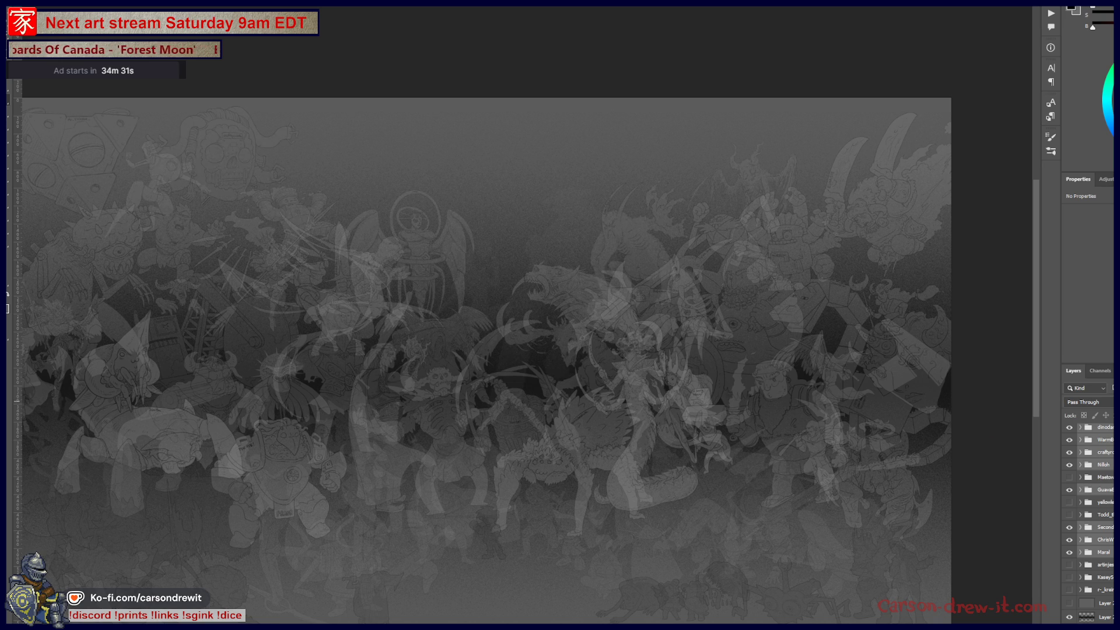
key(ctrl+comma)
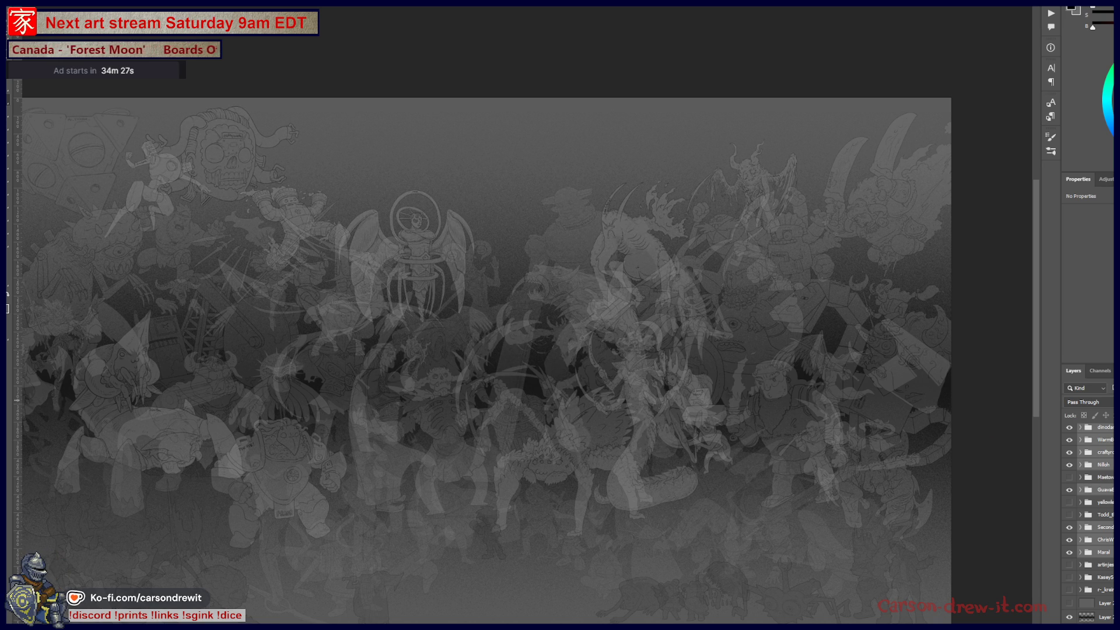
click(1099, 510)
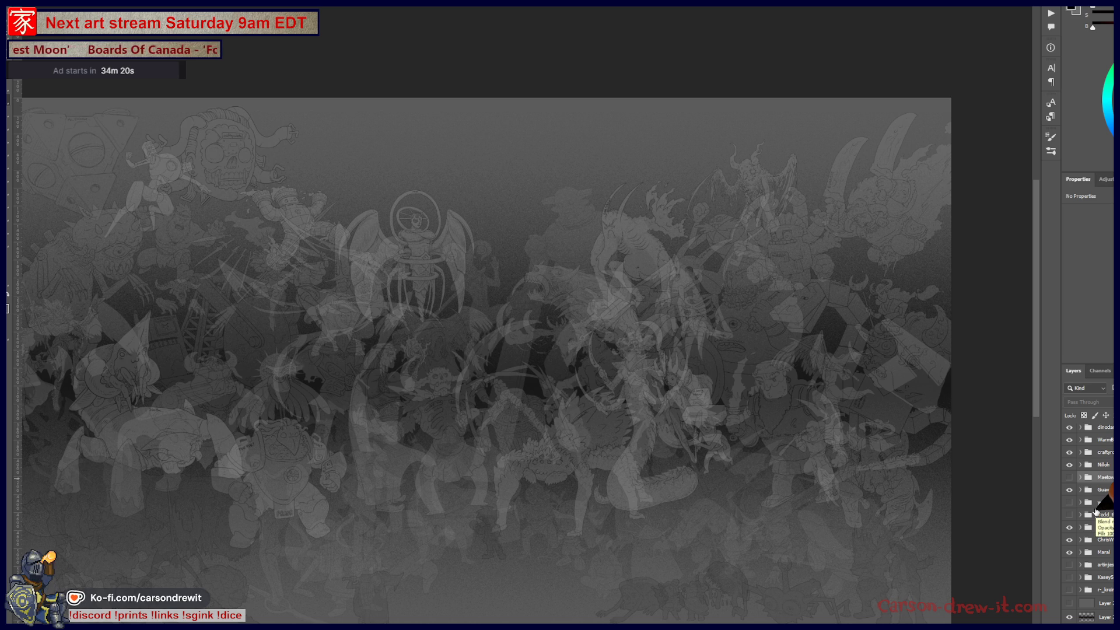
scroll(1097, 525, up, 3)
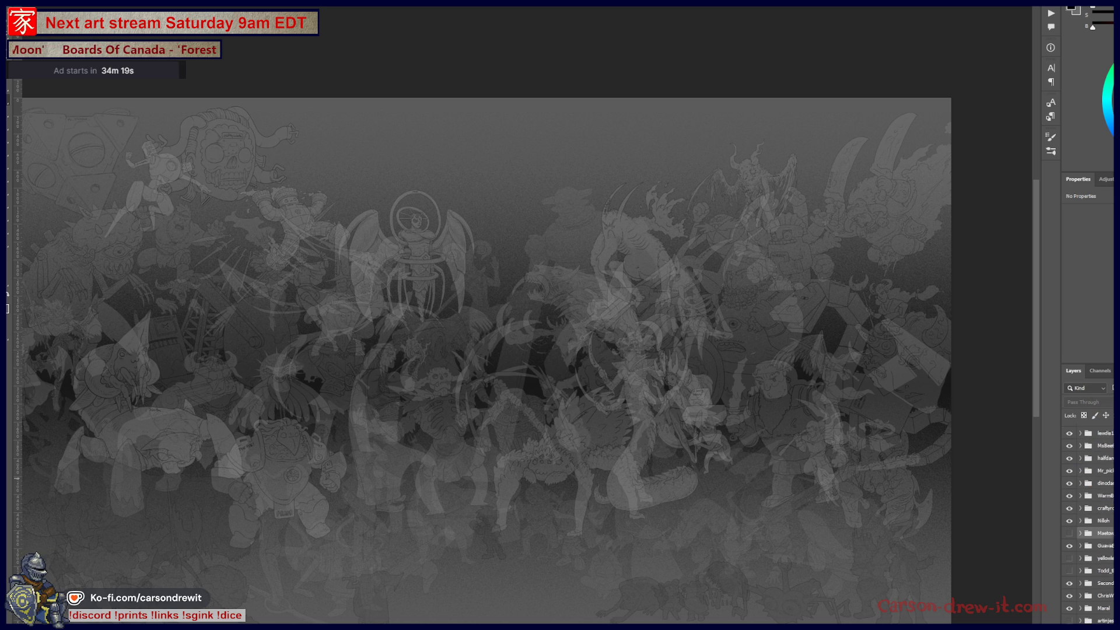
Cycle visibility among the top-right characters, settling on the spiky creature instead of the birds
click(1068, 547)
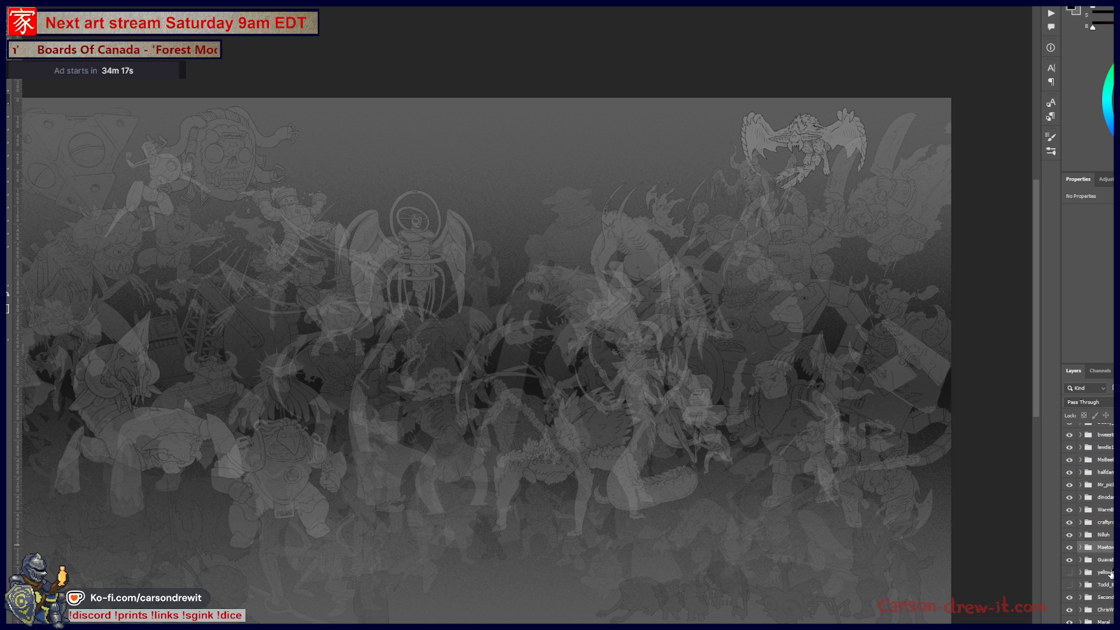
click(1069, 571)
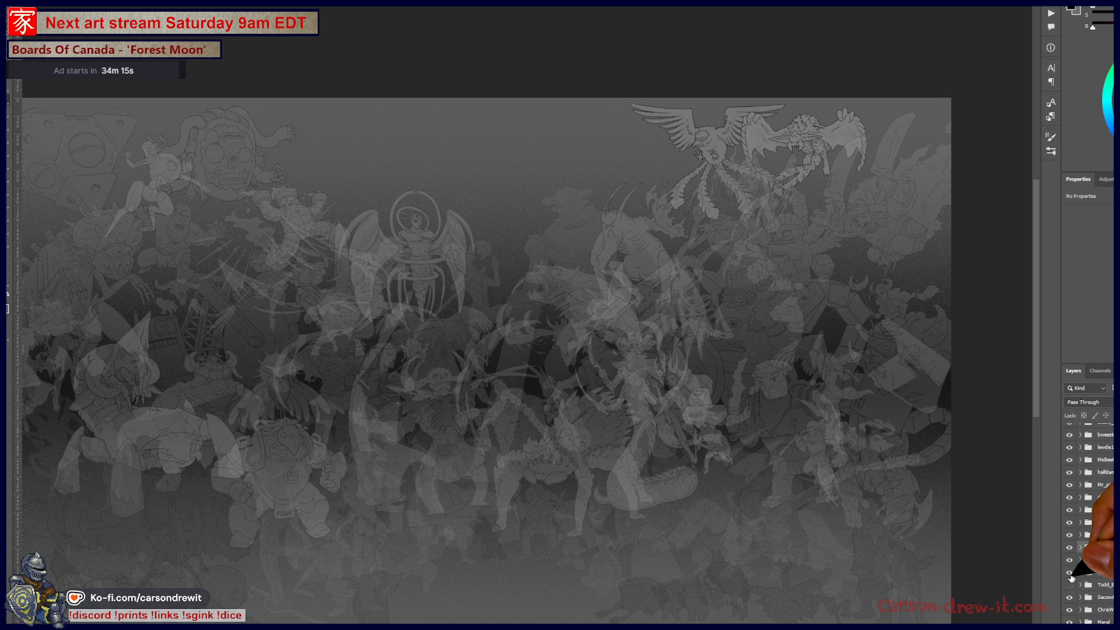
click(1070, 573)
click(1069, 586)
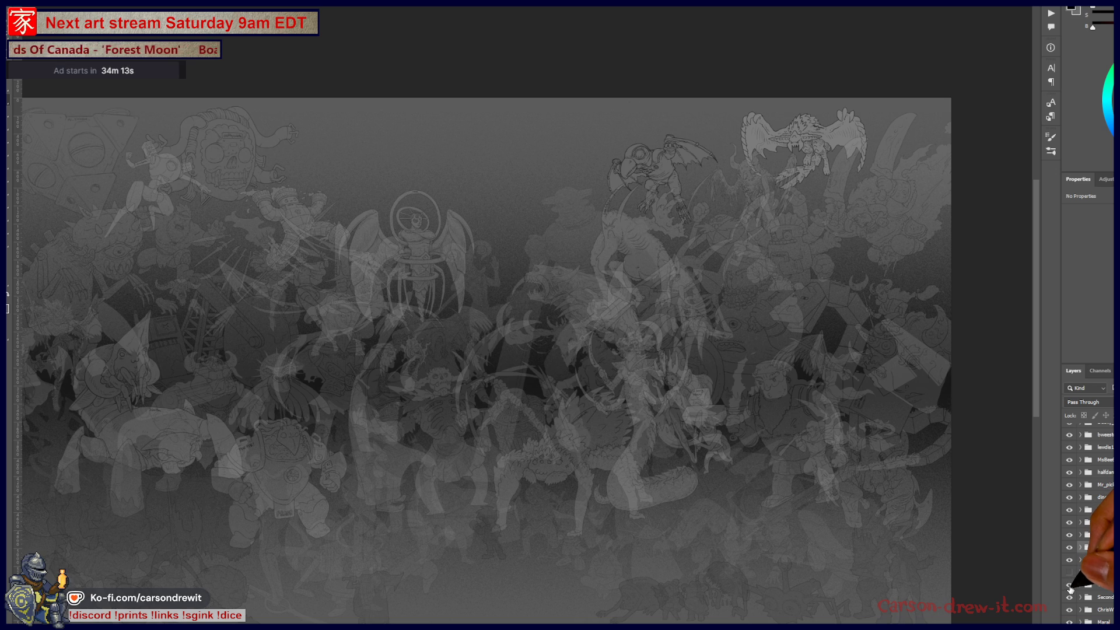
click(1070, 585)
click(1071, 573)
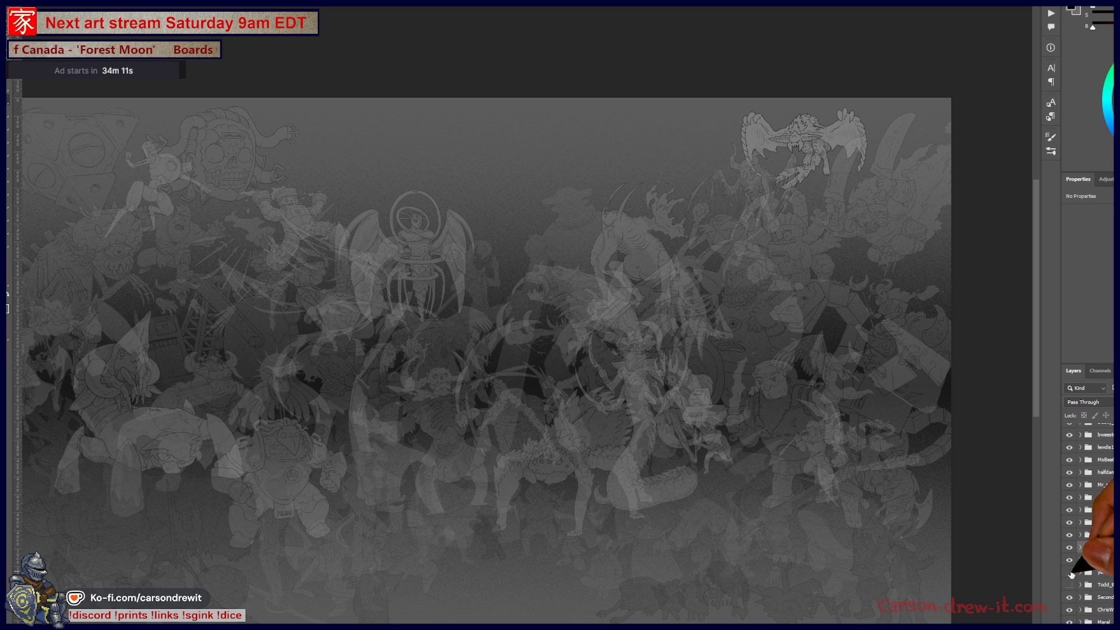
click(1069, 573)
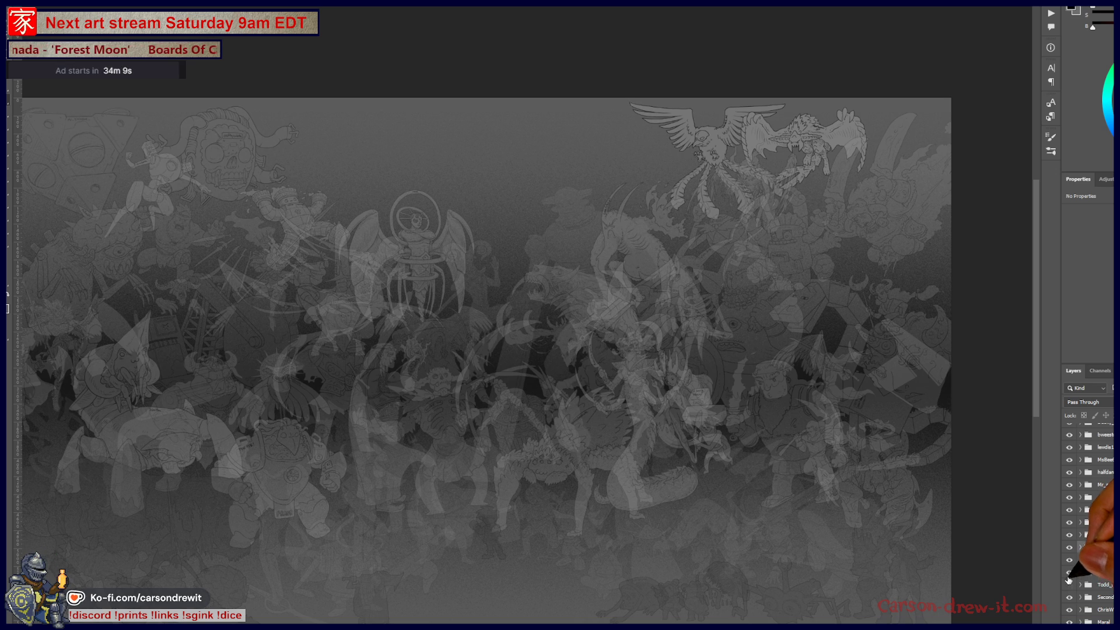
click(1068, 578)
scroll(1068, 580, down, 3)
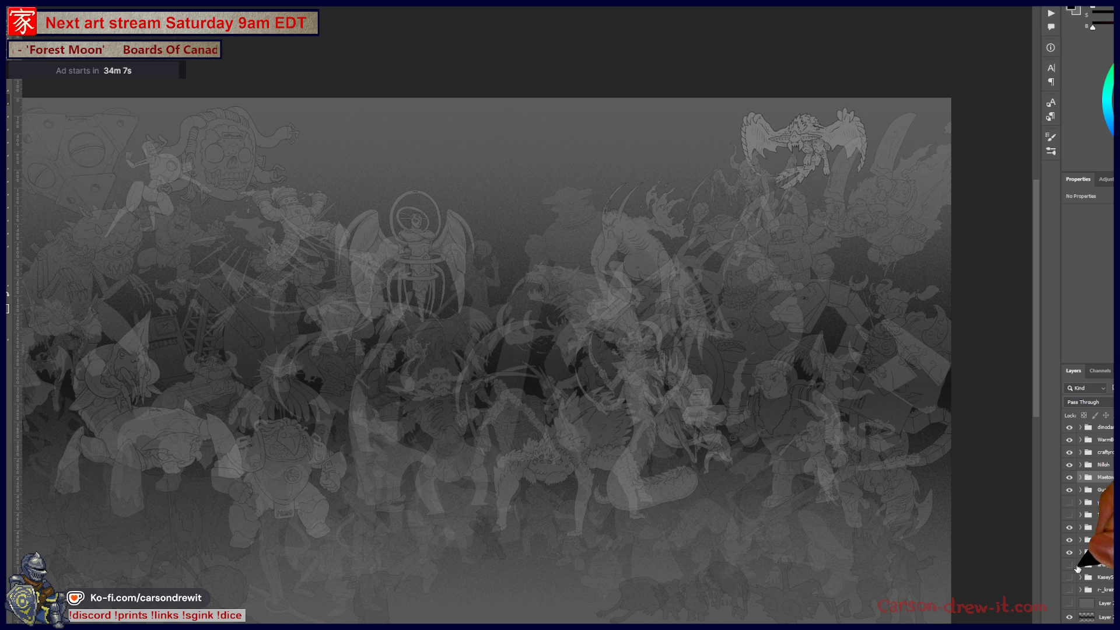
Show and select the winged character's group, reveal another hidden character, and stamp a flattened copy with Ctrl+Alt+E
click(1071, 566)
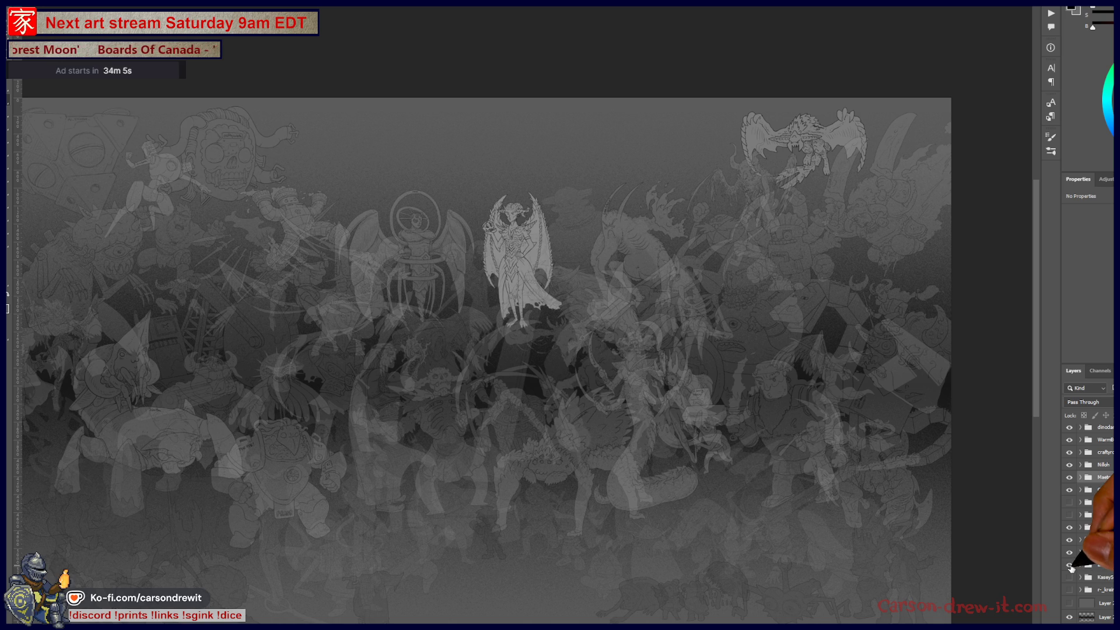
click(1109, 572)
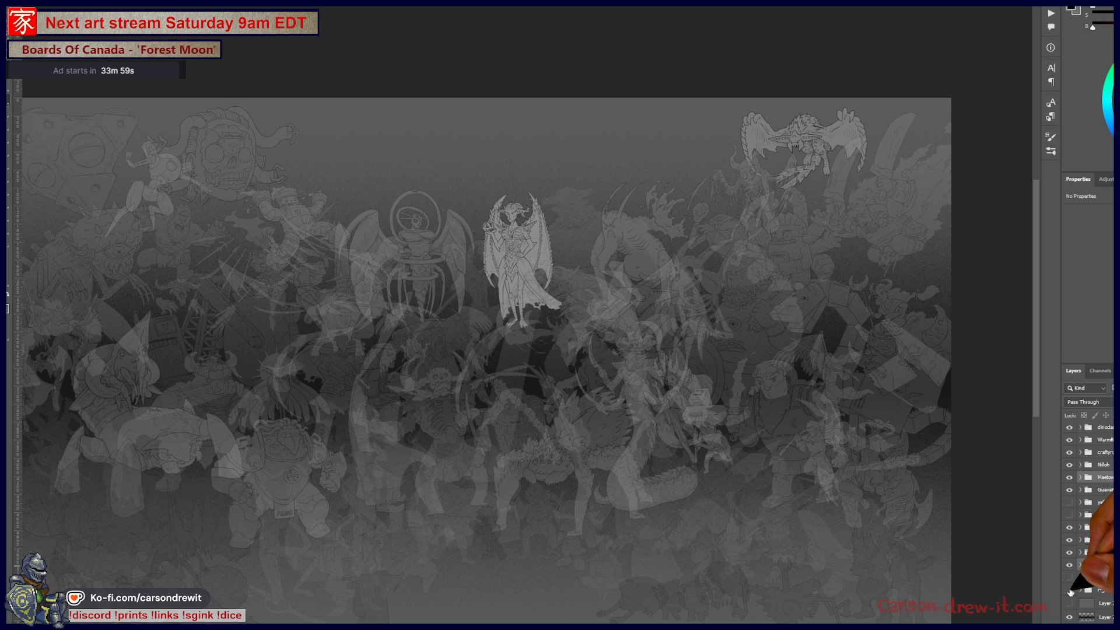
click(1072, 590)
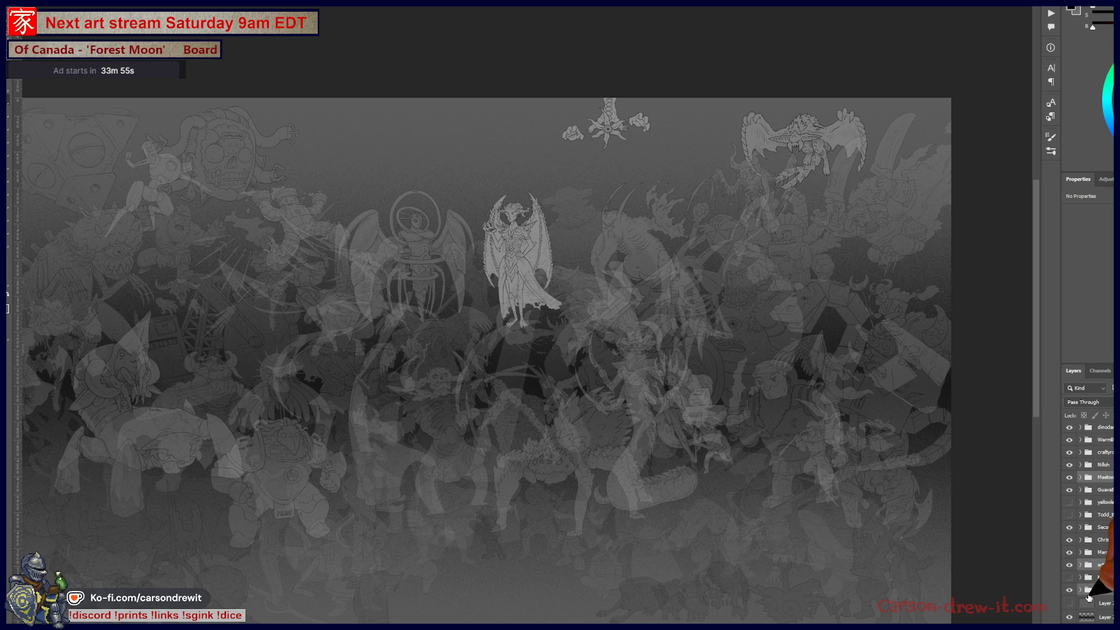
key(ctrl+alt+e)
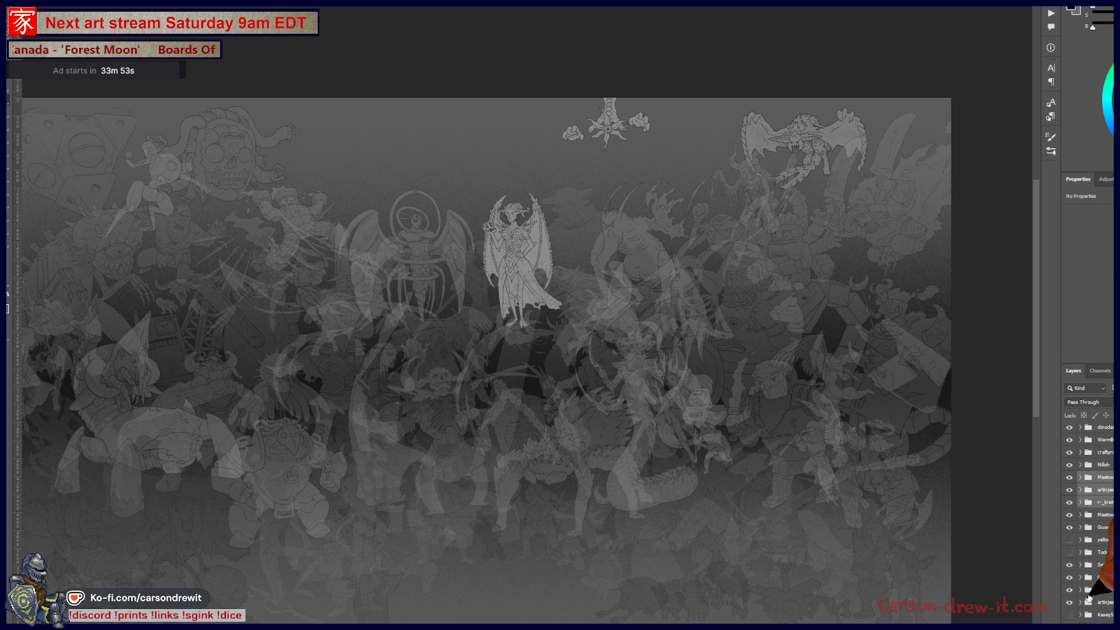
mouse_move(1093, 477)
mouse_down()
mouse_move(1098, 344)
mouse_move(1086, 285)
mouse_up()
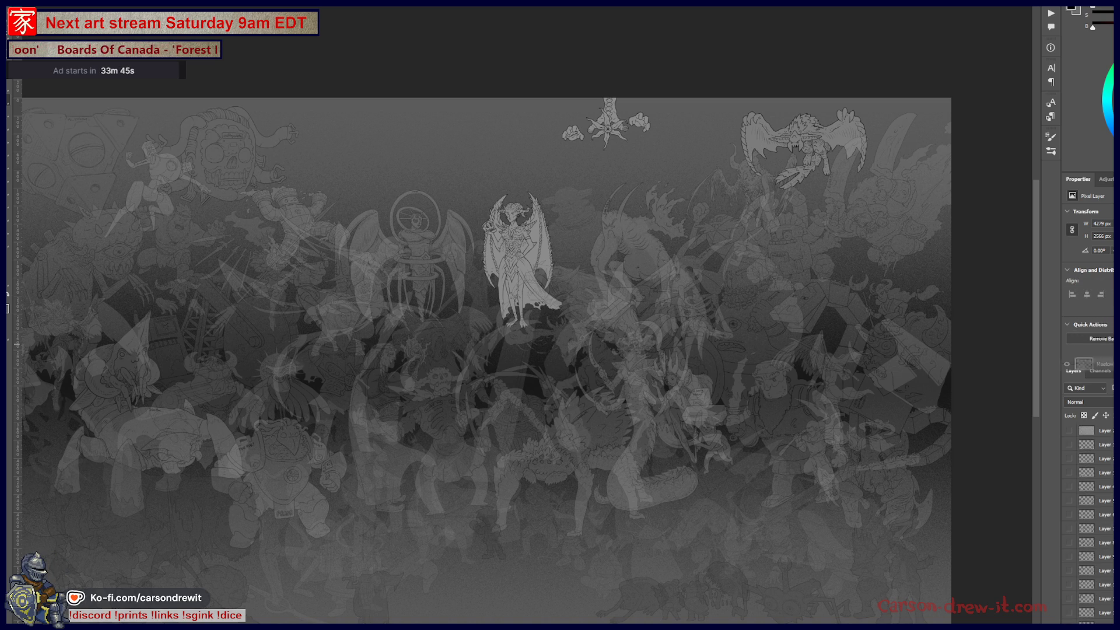
Drag the flattened copy to the bottom of the stack, hide it, and select the next character group
drag(1085, 286, 1089, 612)
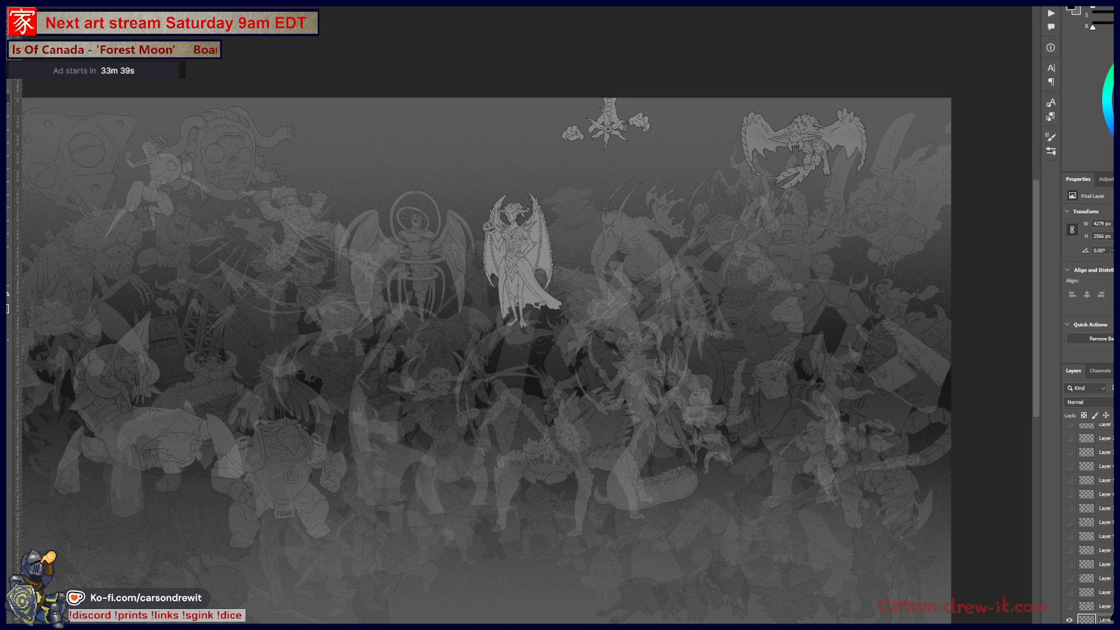
click(1069, 619)
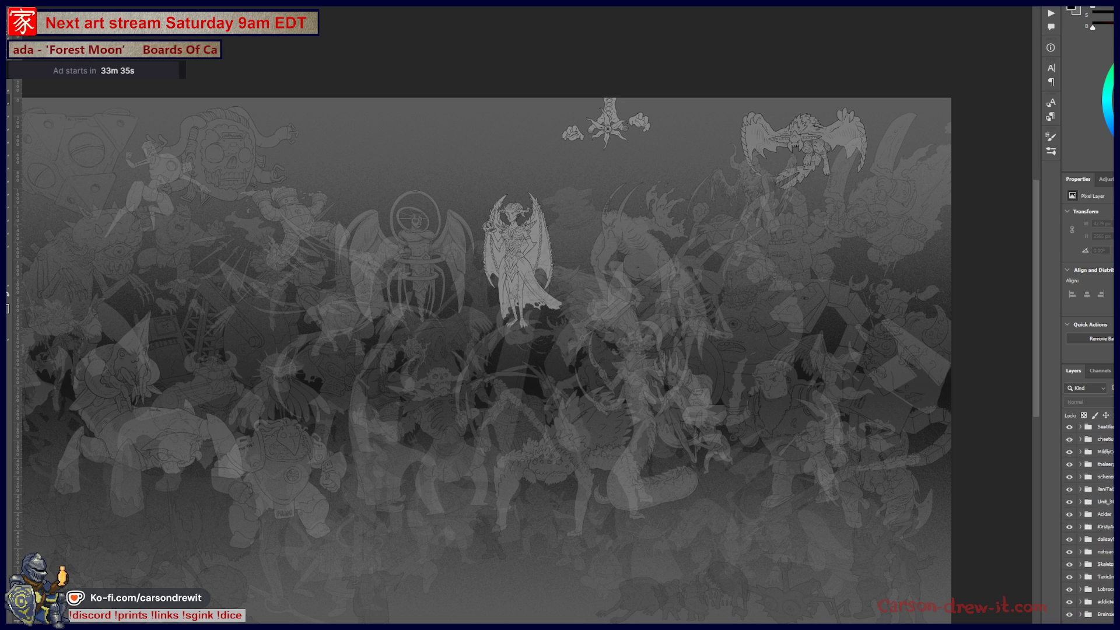
click(1101, 578)
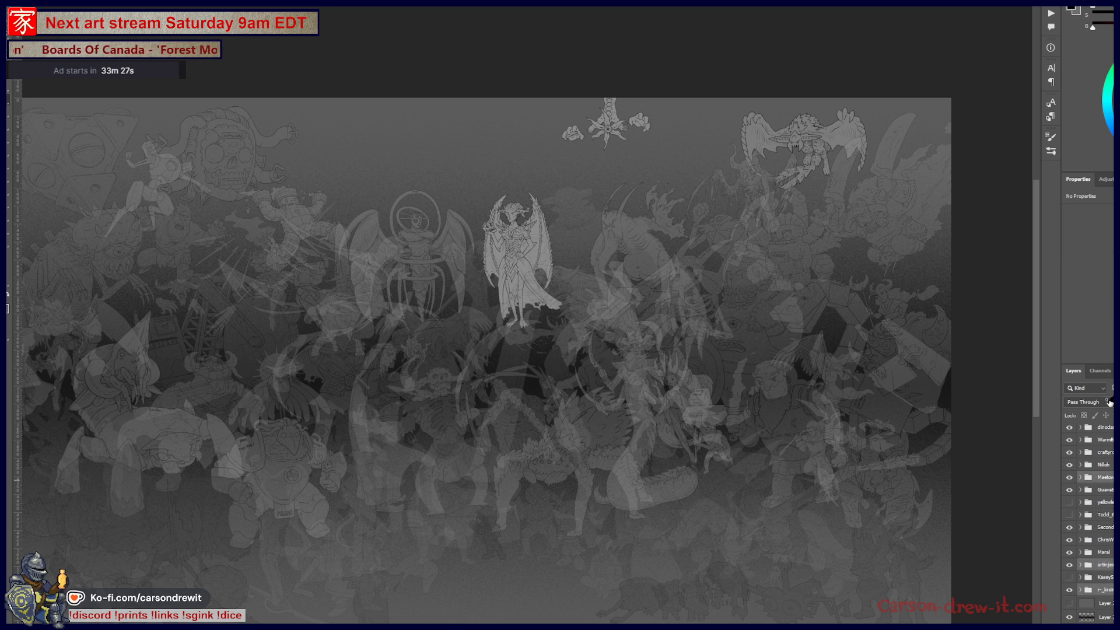
Fade the demon figure, show the winged bird group and duplicate it with Ctrl+J
key(5)
key(5)
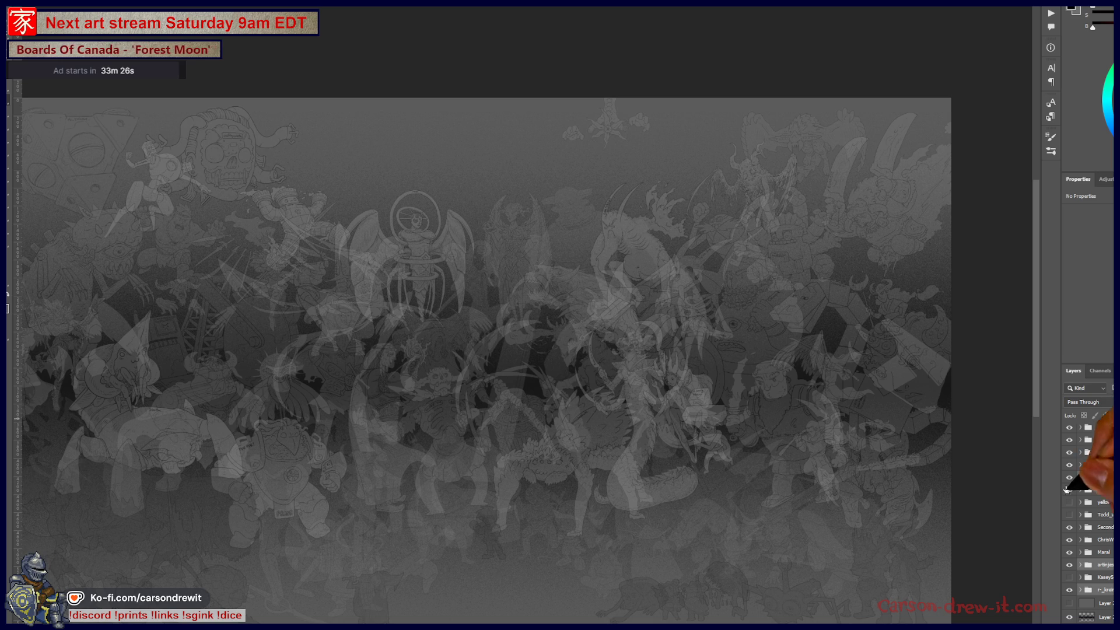
click(1070, 503)
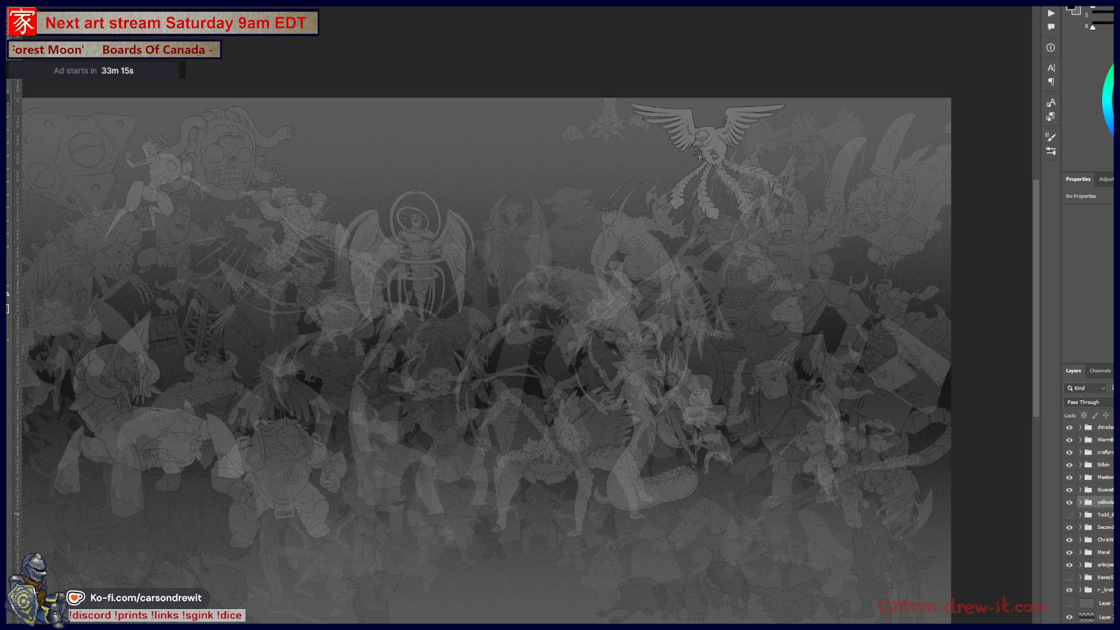
key(ctrl+j)
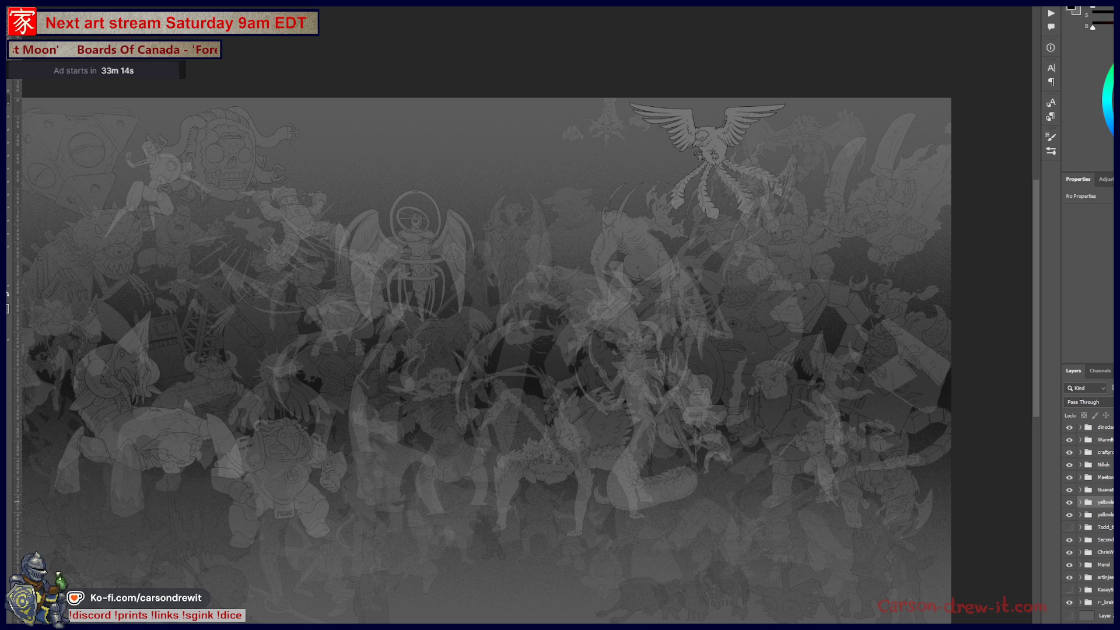
Merge the bird duplicate into one layer, move it down the stack and rename it
key(ctrl+e)
drag(1101, 504, 1094, 311)
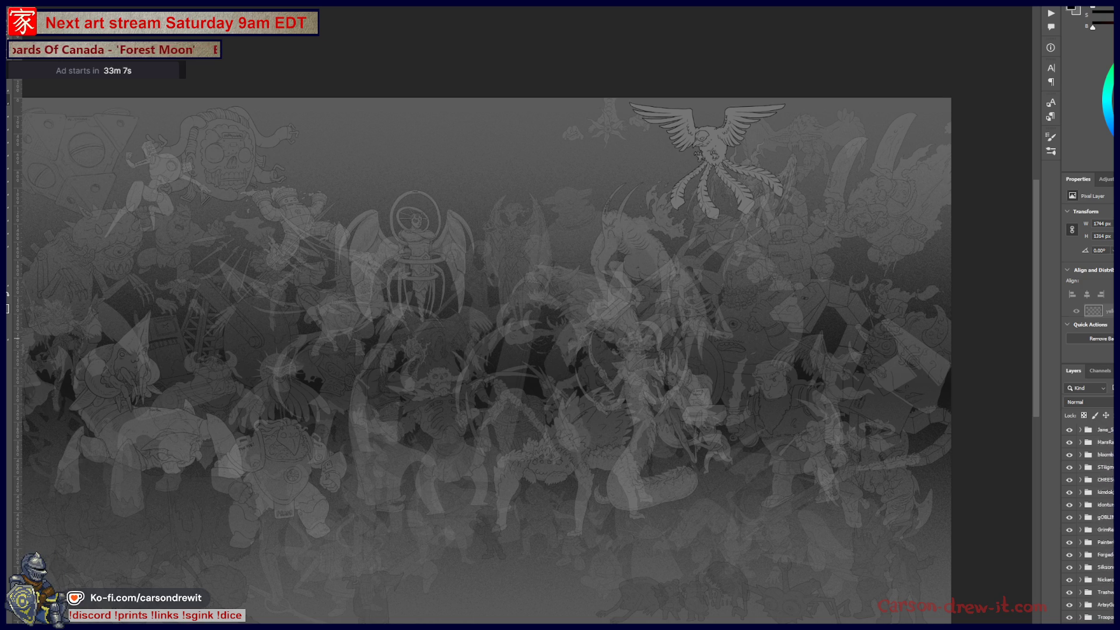
drag(1094, 311, 1094, 311)
scroll(1089, 517, down, 2)
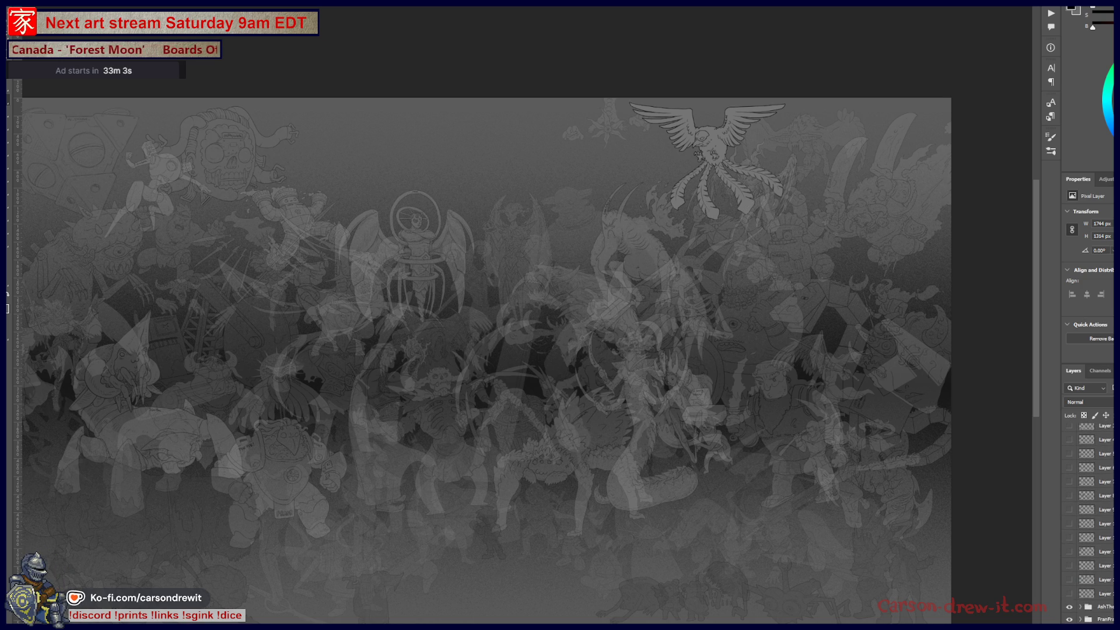
double_click(1105, 606)
text(L)
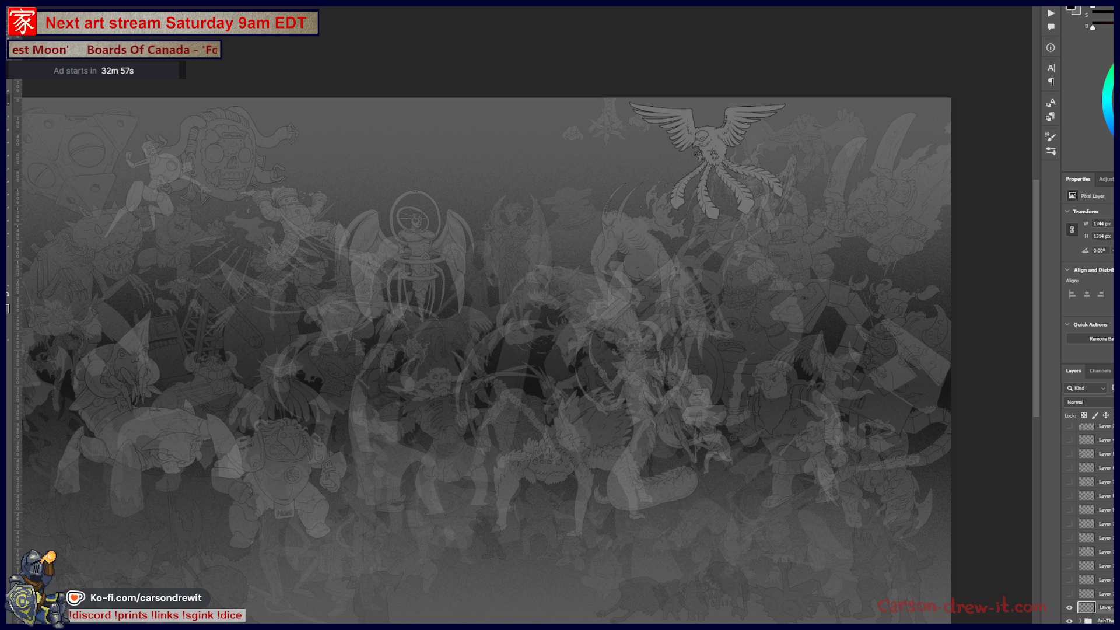
scroll(1110, 600, down, 5)
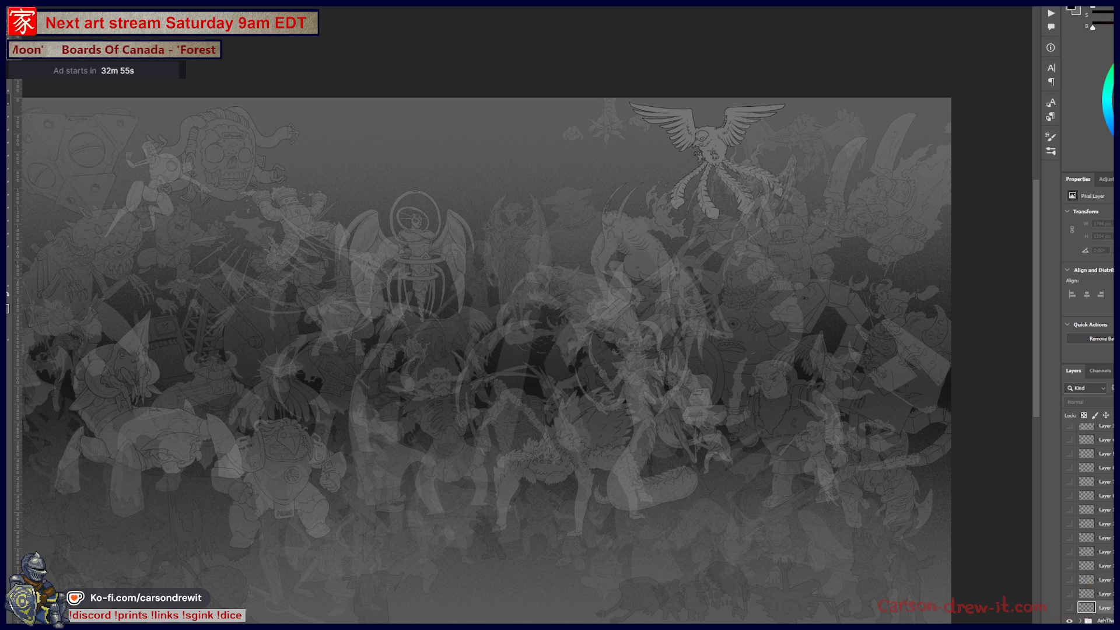
scroll(1086, 526, down, 5)
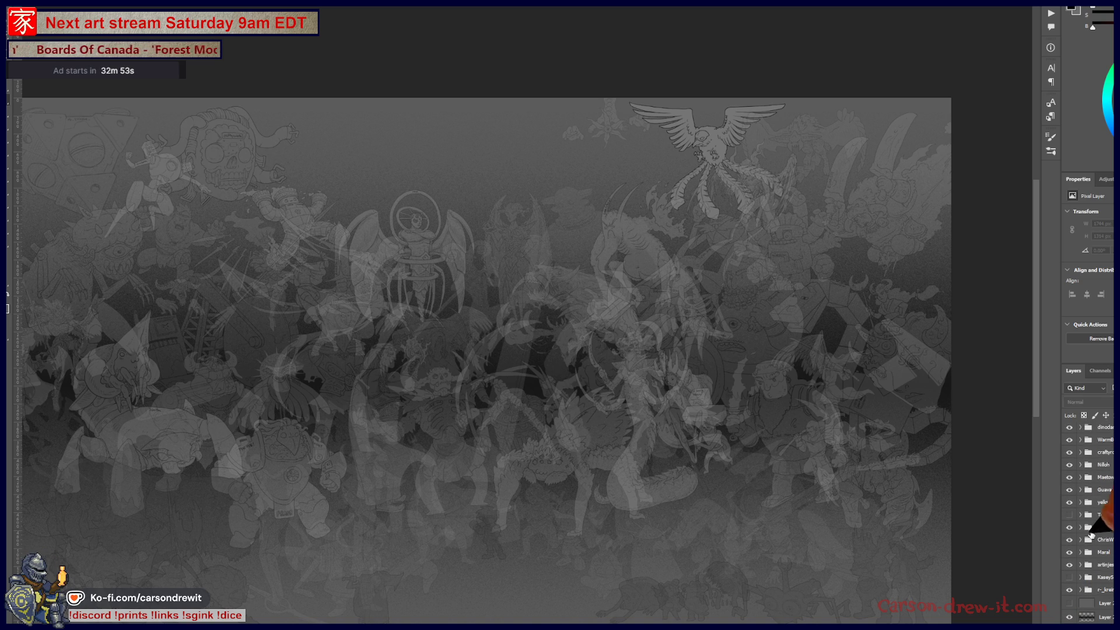
Show and select the robot group, duplicate and merge it, then reveal the giant crowned figure
click(1069, 515)
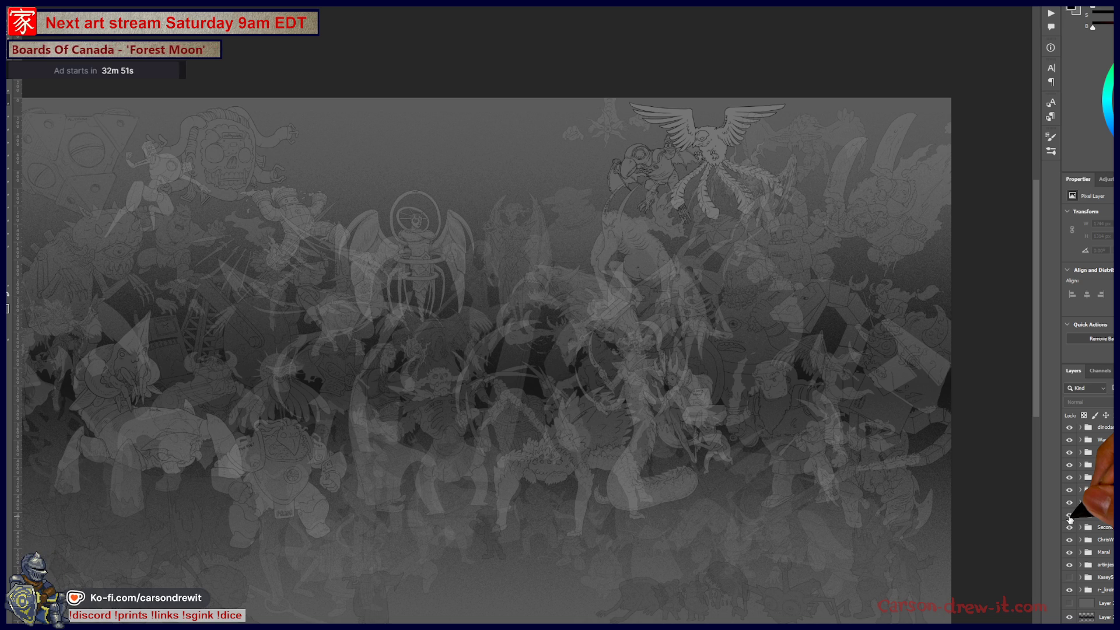
click(1098, 514)
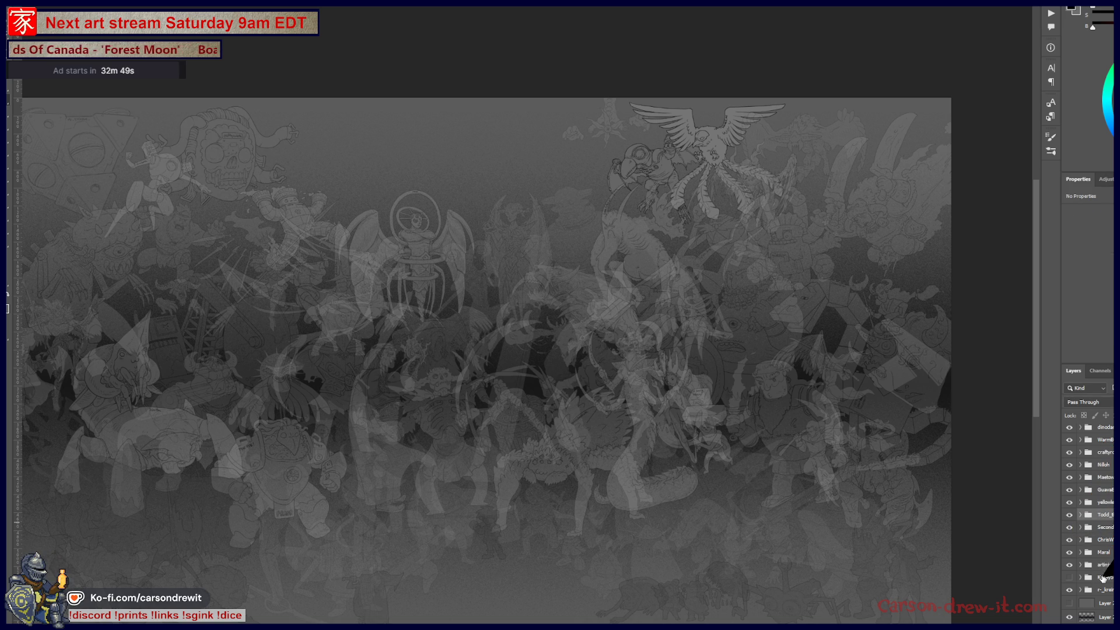
key(ctrl+j)
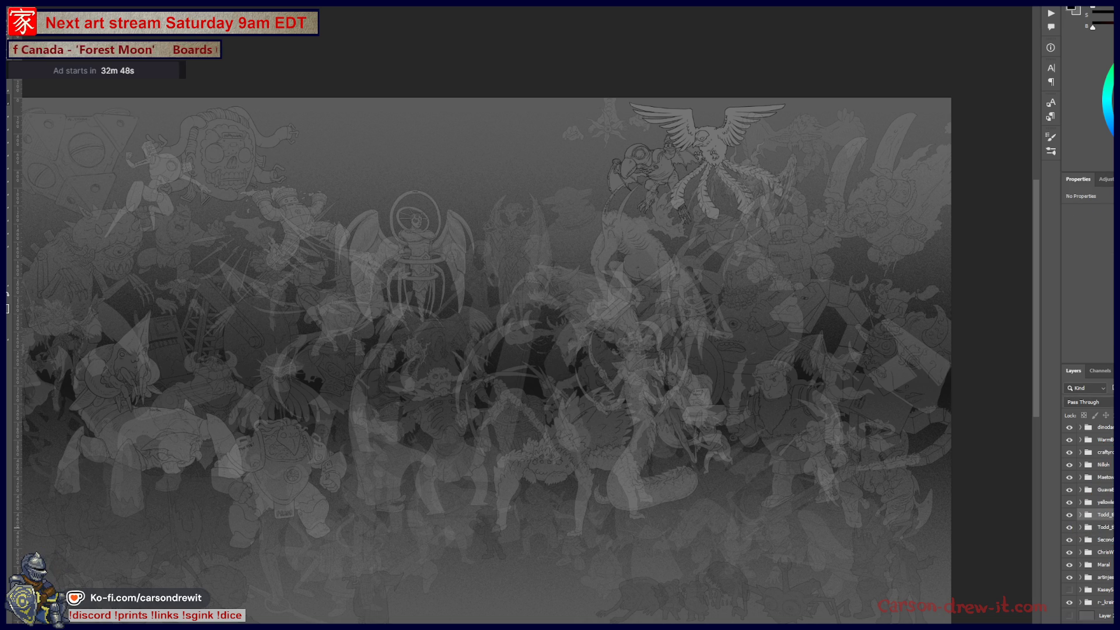
key(ctrl+e)
scroll(1089, 516, up, 2)
scroll(1089, 516, up, 2)
scroll(1089, 516, up, 2)
scroll(1089, 517, up, 2)
scroll(1089, 517, up, 4)
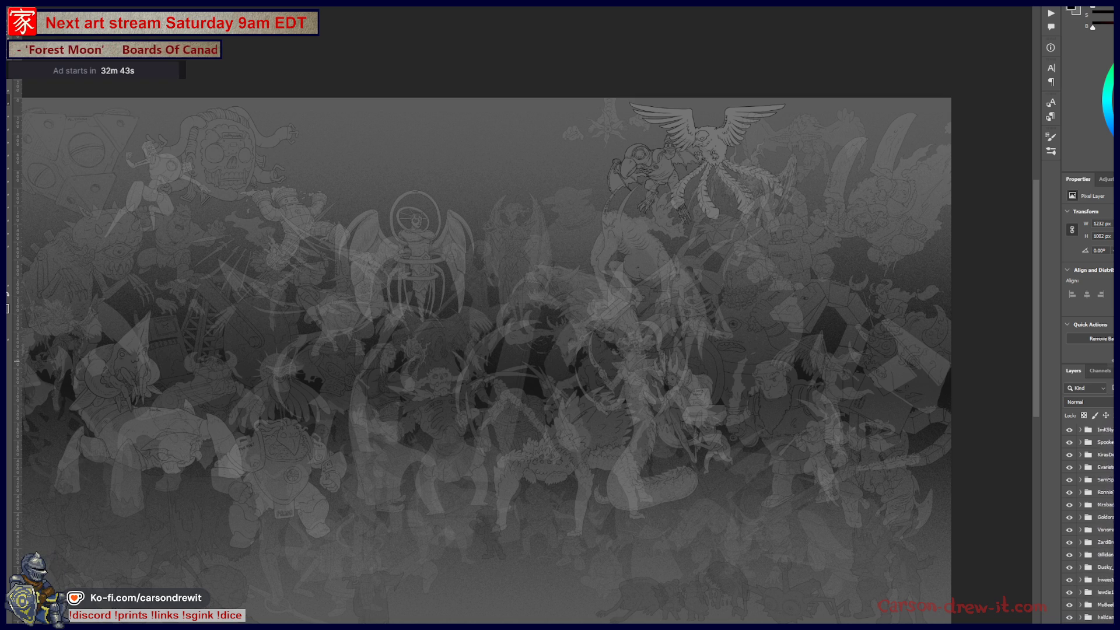
scroll(1089, 516, up, 3)
scroll(1089, 516, up, 3)
scroll(1090, 517, up, 2)
scroll(1089, 516, up, 3)
scroll(1089, 517, up, 3)
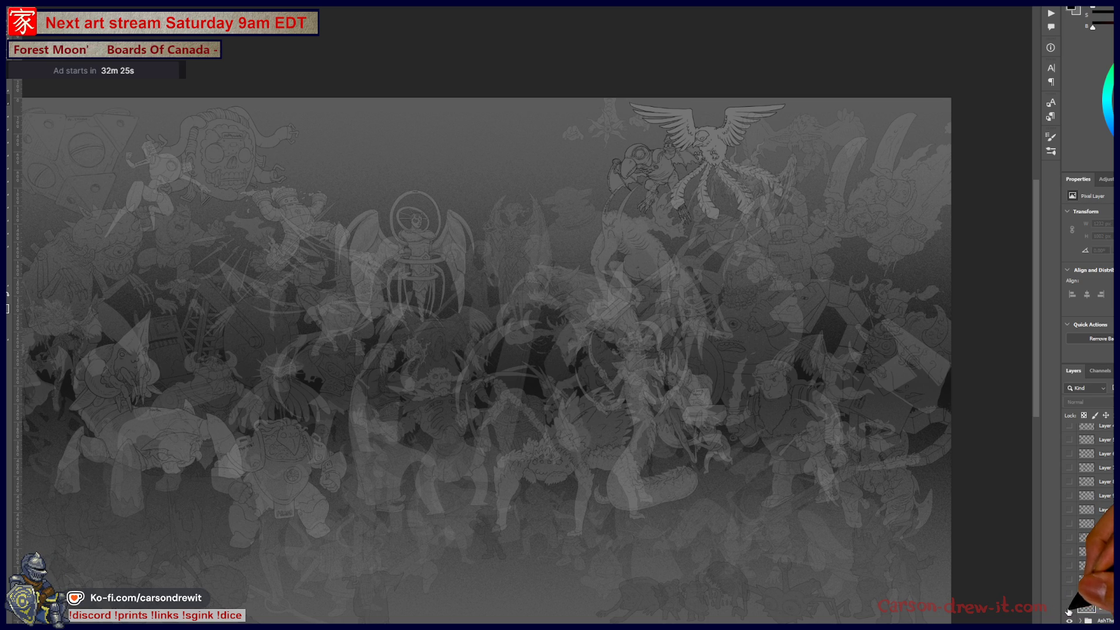
scroll(1094, 569, down, 5)
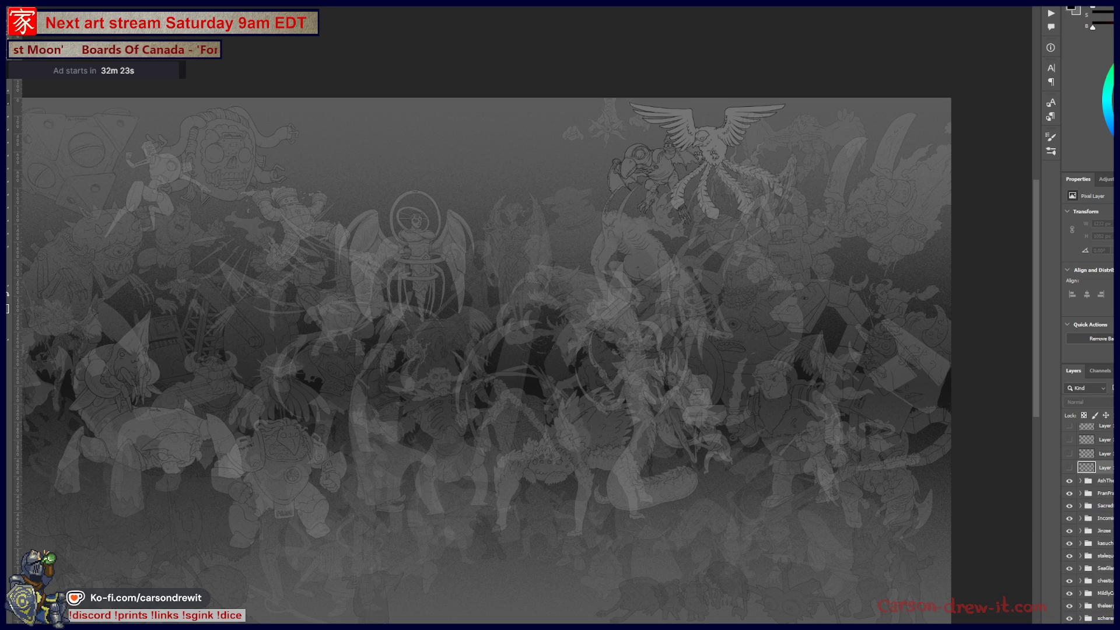
scroll(1090, 525, down, 2)
scroll(1089, 525, down, 2)
scroll(1090, 525, down, 2)
scroll(1090, 525, down, 2)
scroll(1086, 525, down, 3)
click(1068, 577)
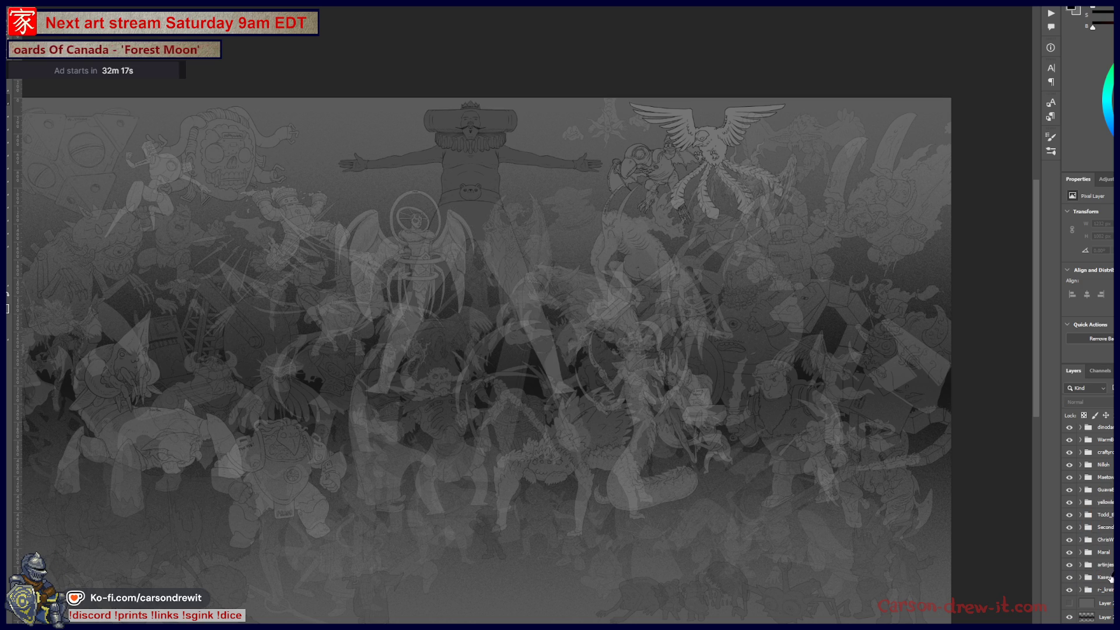
Select the giant figure's KaseyS group, merge its duplicate into a layer and move it down the stack
click(1099, 578)
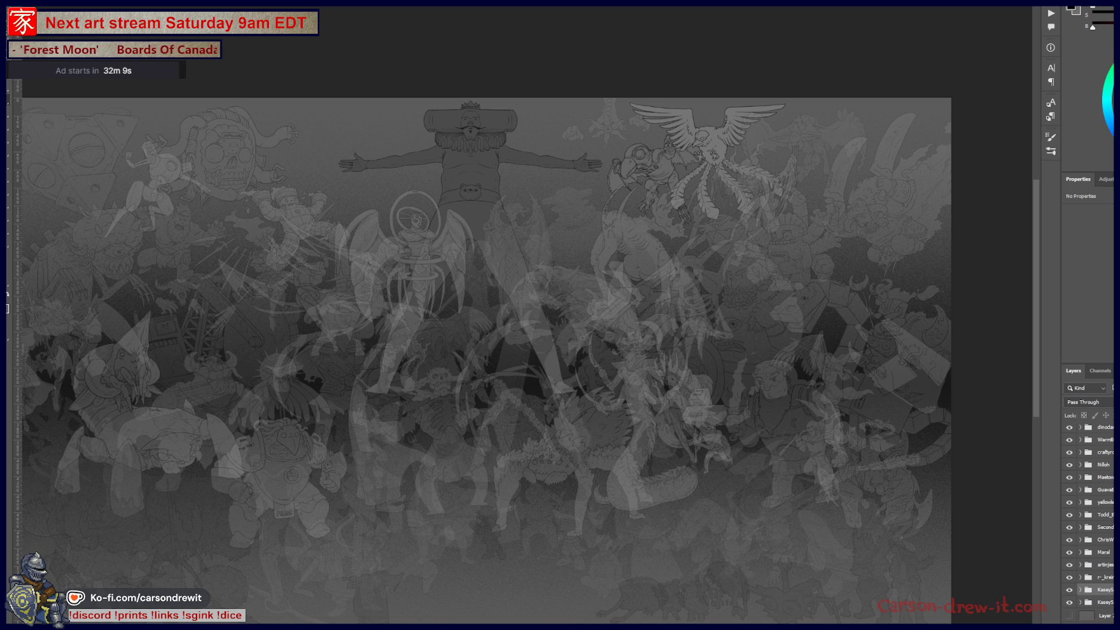
key(ctrl+e)
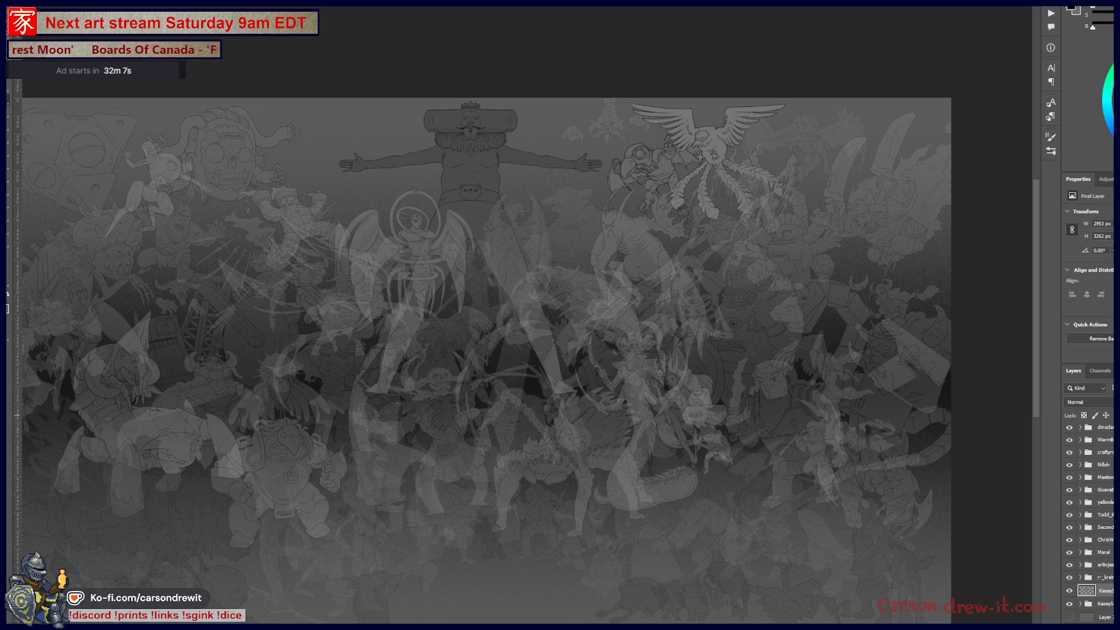
drag(1094, 591, 1094, 356)
scroll(1089, 525, up, 3)
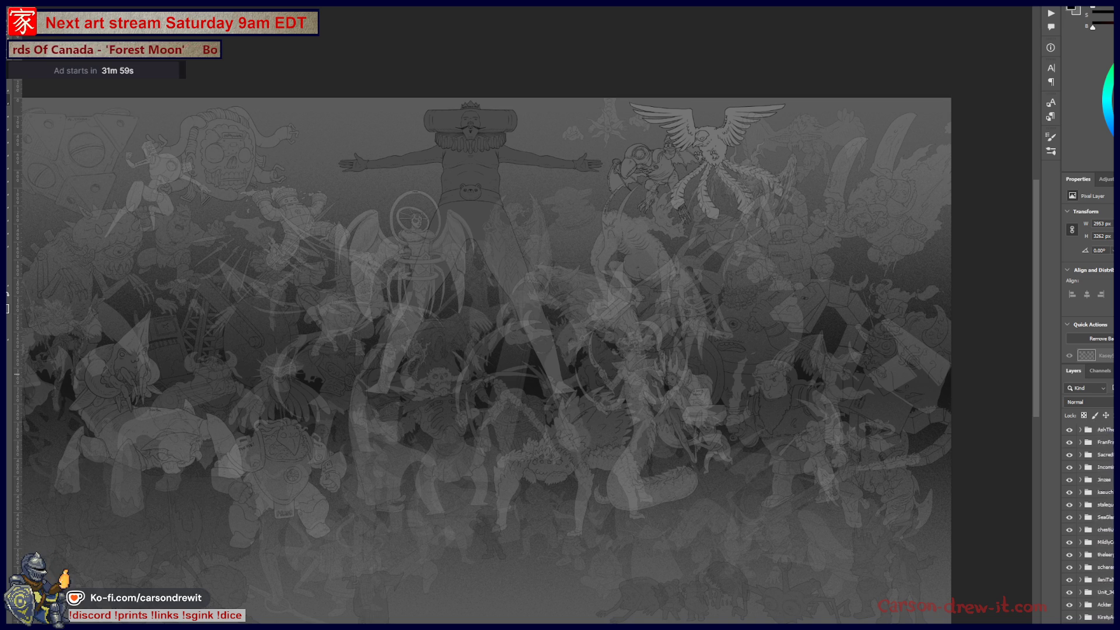
scroll(1090, 526, down, 10)
scroll(1089, 526, down, 1)
Toggle the flattened giant layer on and off to check it, leaving it hidden, and hide the faded groups
click(1069, 564)
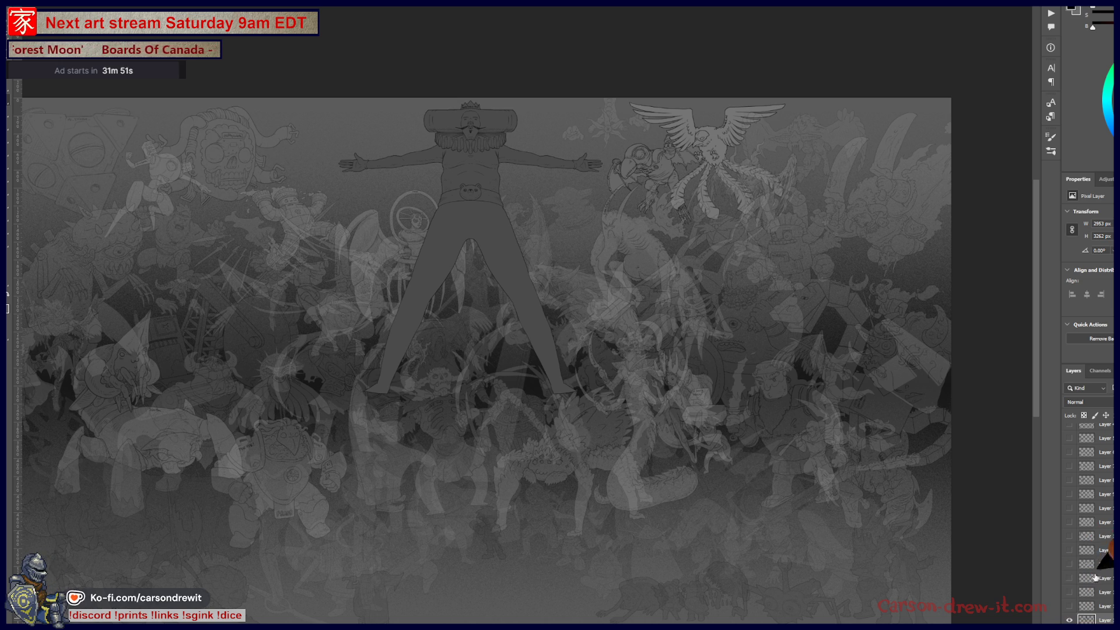
click(1069, 564)
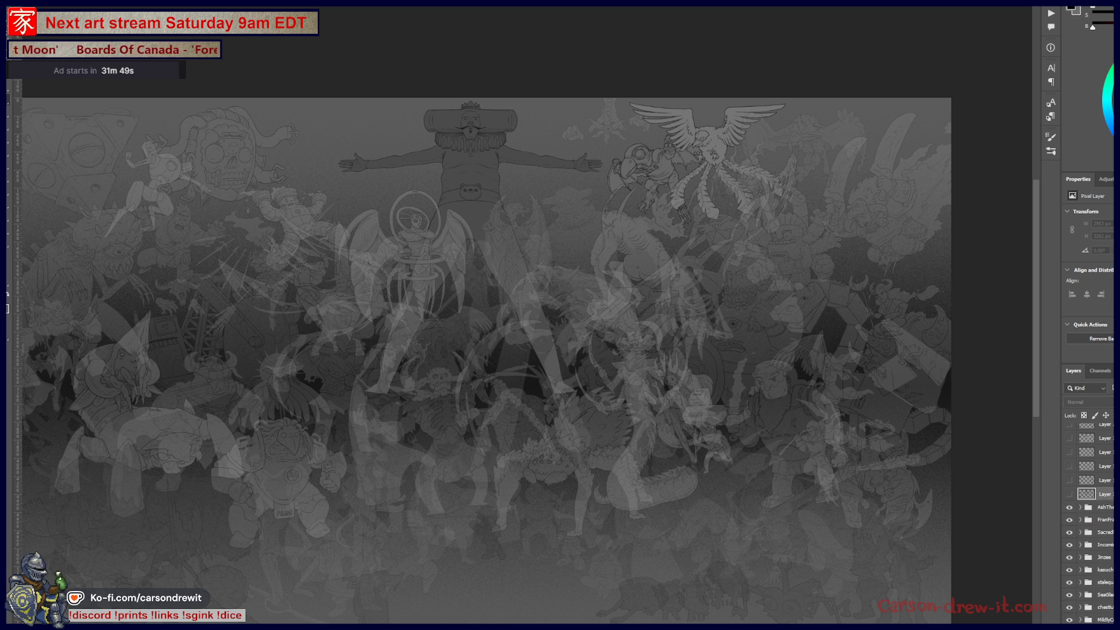
scroll(1090, 525, up, 3)
scroll(1090, 525, down, 5)
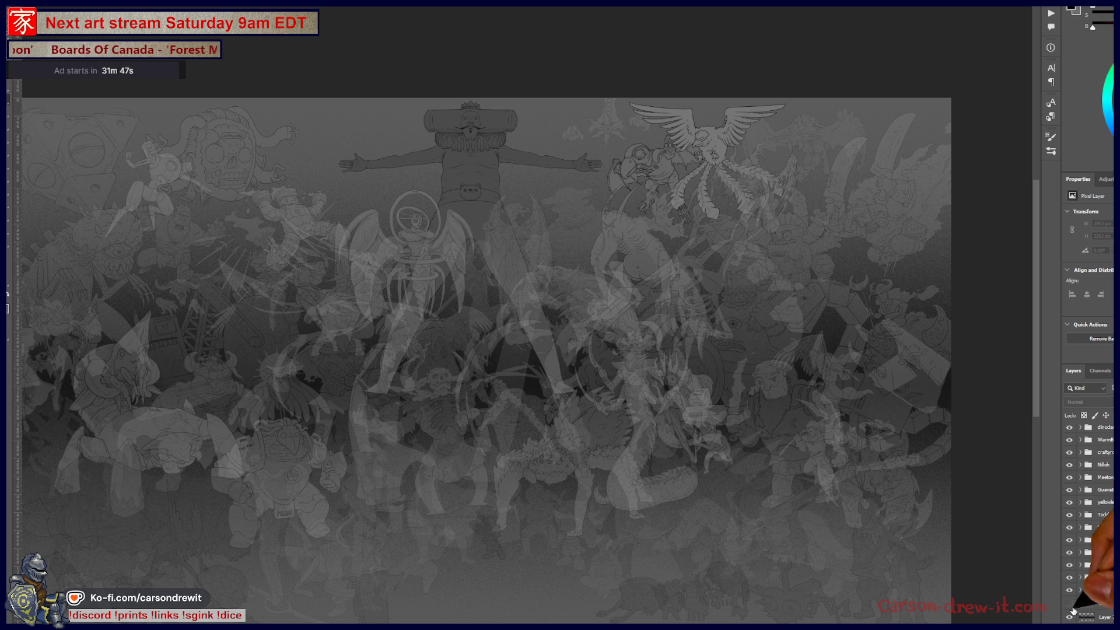
scroll(1089, 525, up, 3)
scroll(1090, 525, down, 3)
scroll(1090, 526, down, 2)
scroll(1090, 526, down, 3)
scroll(1089, 525, down, 2)
scroll(1089, 525, down, 2)
scroll(1090, 525, down, 2)
scroll(1089, 525, down, 2)
scroll(1089, 525, up, 3)
scroll(1089, 525, up, 3)
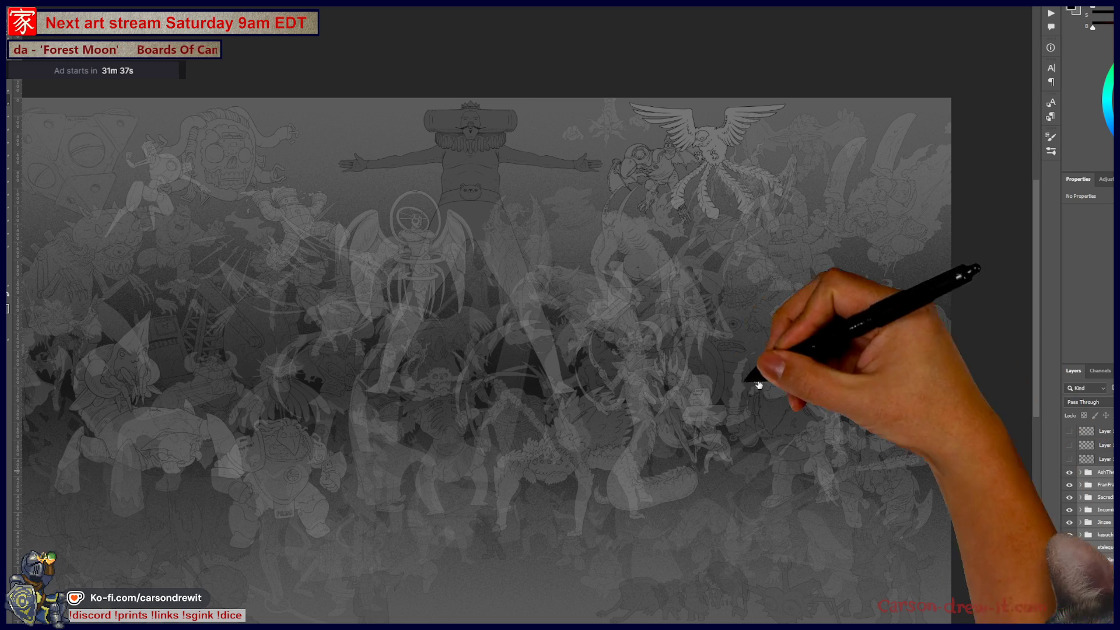
alt+click(1068, 431)
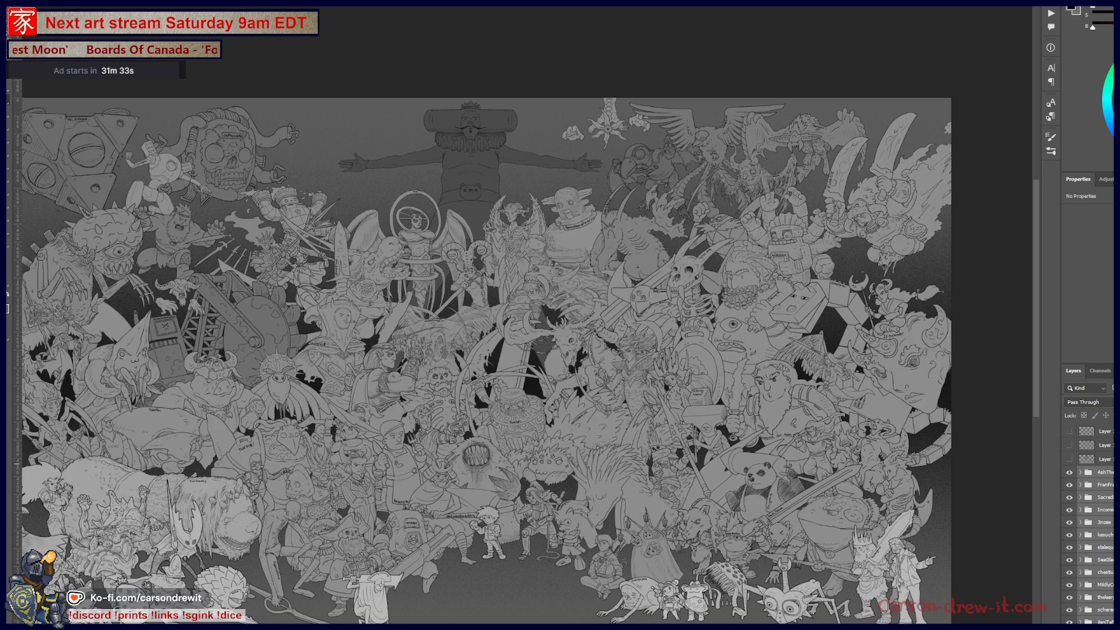
Hide the remaining line art, then drag down the eye column to make all character layers visible again
click(1107, 466)
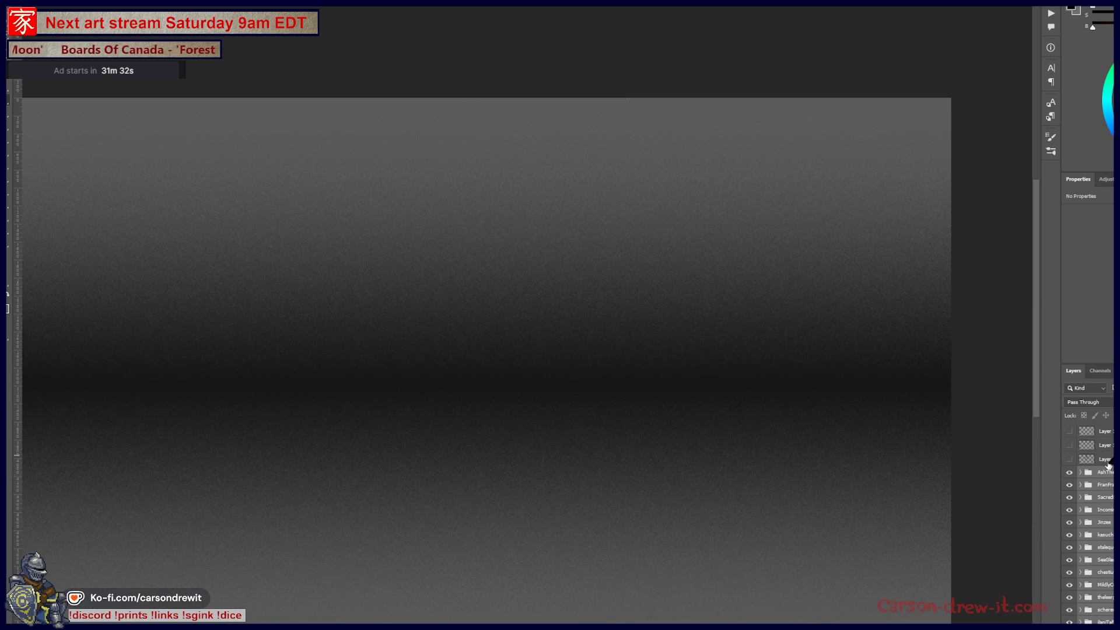
scroll(1101, 527, down, 5)
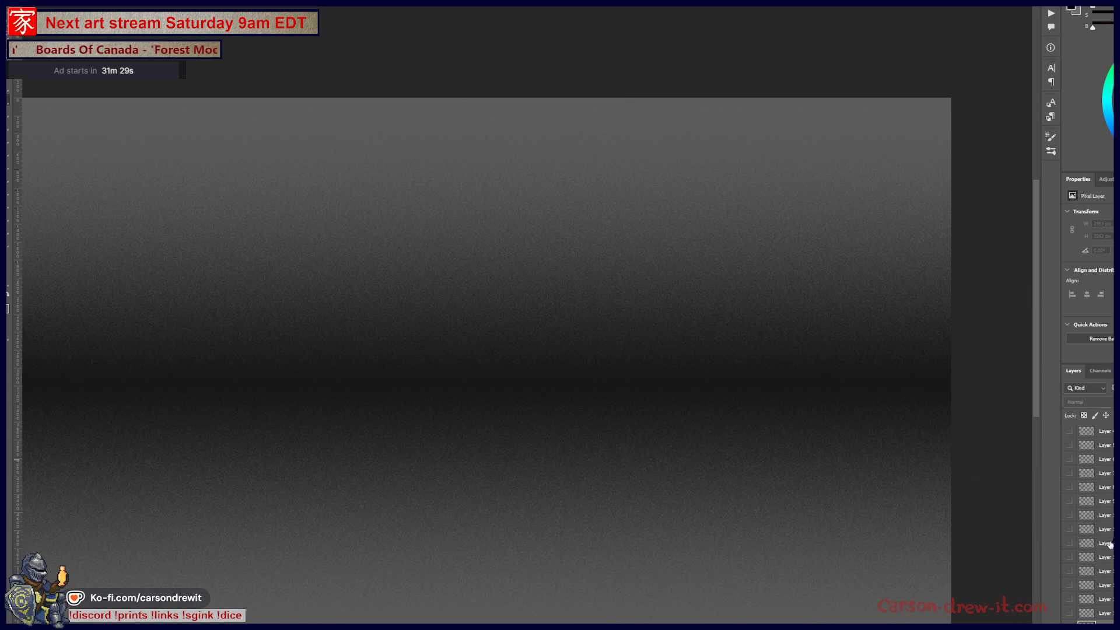
drag(1069, 612, 1070, 431)
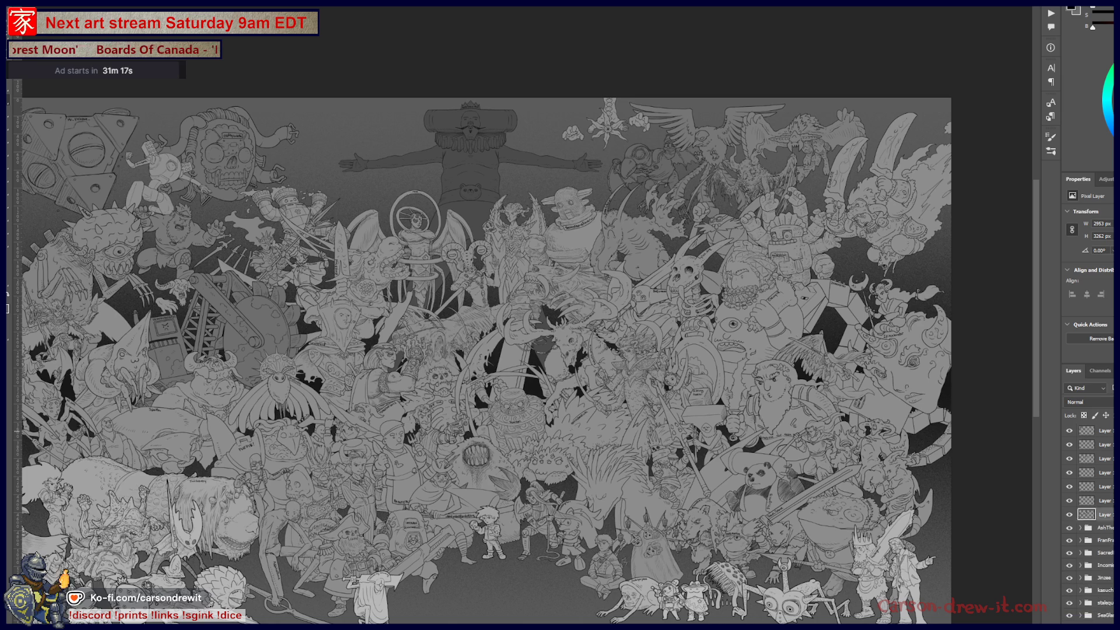
key(Delete)
scroll(1105, 585, down, 10)
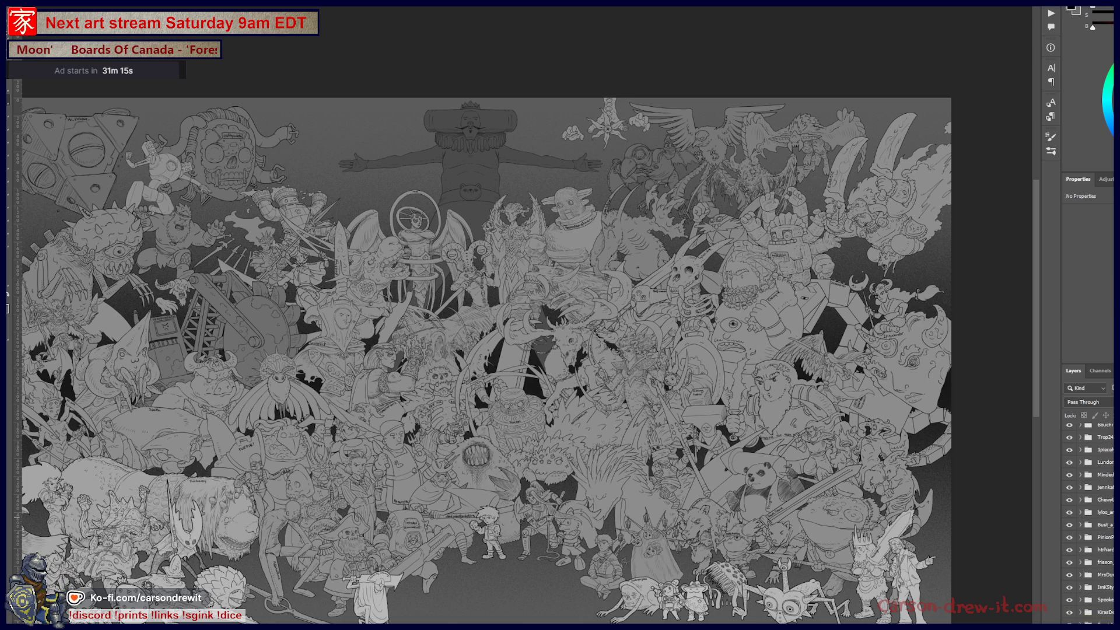
Select the run of character groups from dinodan to KaseyS and fit the collage on screen with Ctrl+0
shift+click(1101, 587)
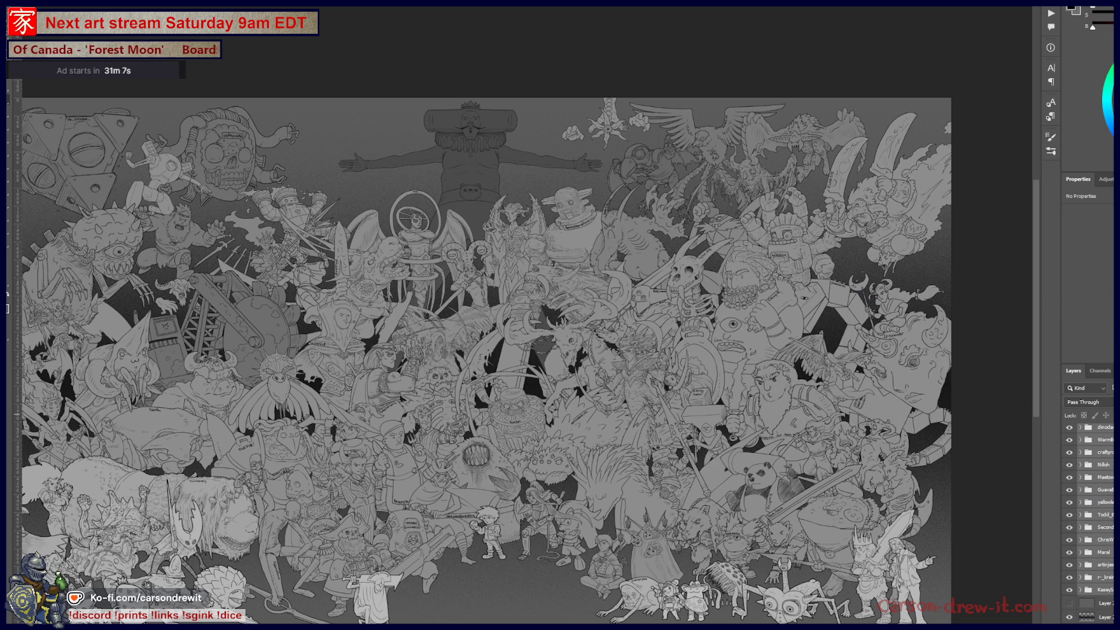
key(ctrl+0)
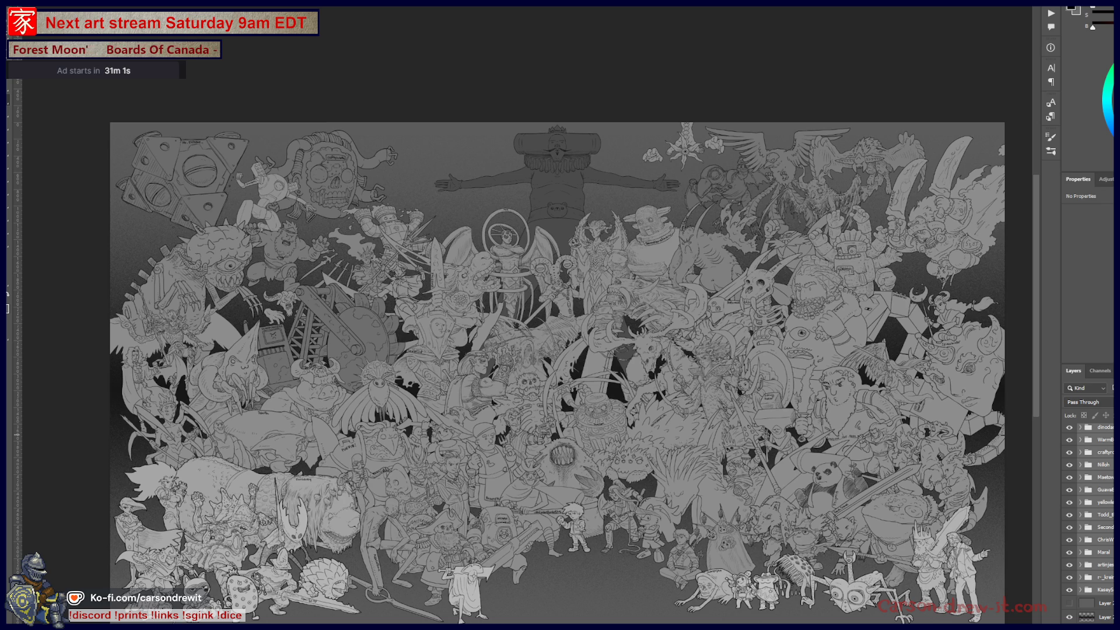
scroll(1089, 516, up, 2)
scroll(1090, 517, up, 3)
scroll(1090, 516, up, 3)
scroll(1089, 517, up, 3)
scroll(1090, 516, down, 5)
scroll(1090, 516, down, 5)
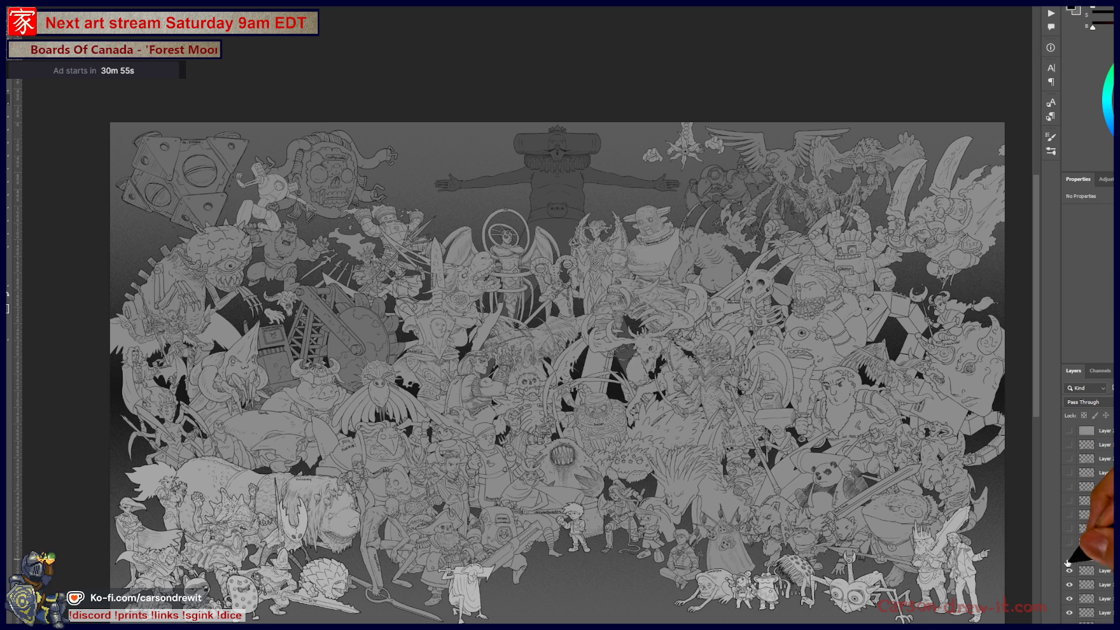
Check the dark figure's legs layer on and off, then hide the dark gradient background to leave transparency
click(1069, 612)
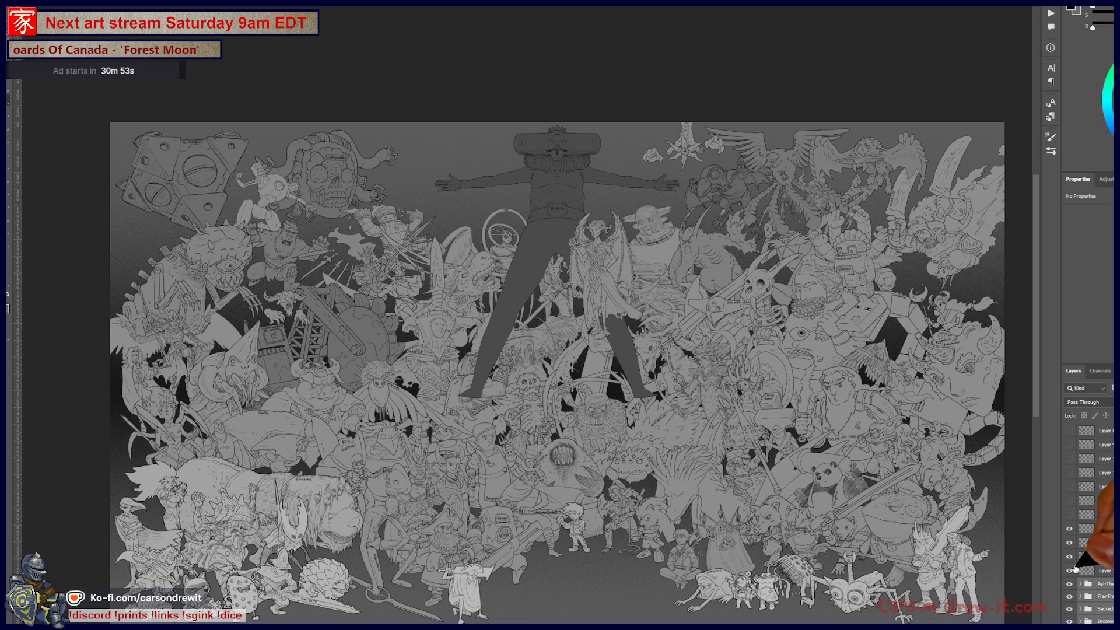
click(1069, 557)
scroll(1089, 516, down, 2)
scroll(1089, 516, down, 2)
scroll(1090, 516, down, 2)
scroll(1089, 516, down, 2)
scroll(1090, 516, down, 3)
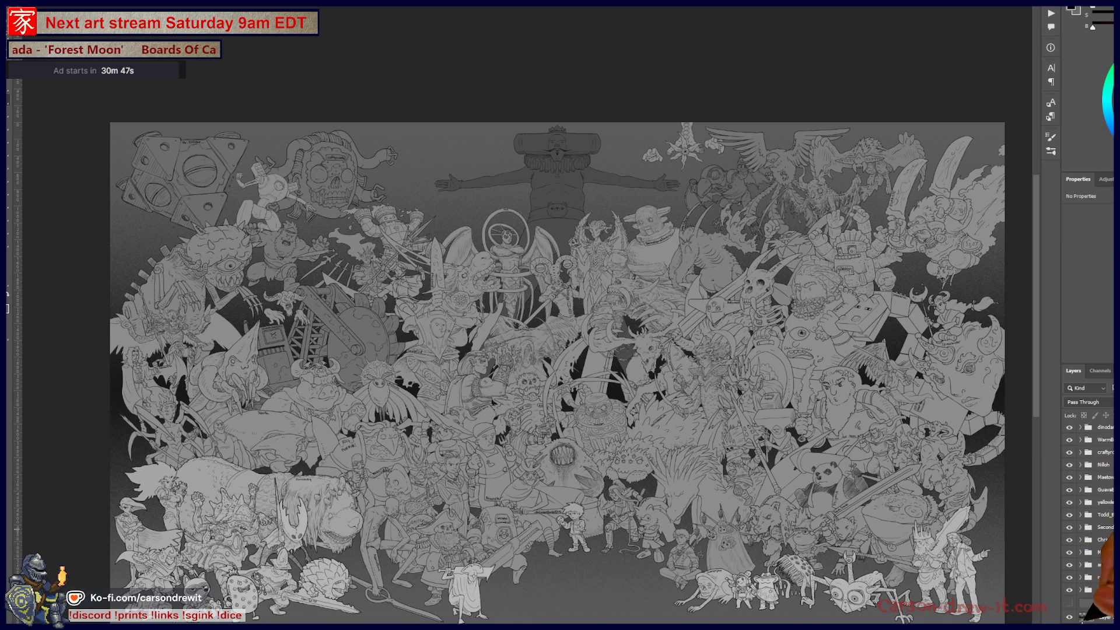
click(1068, 602)
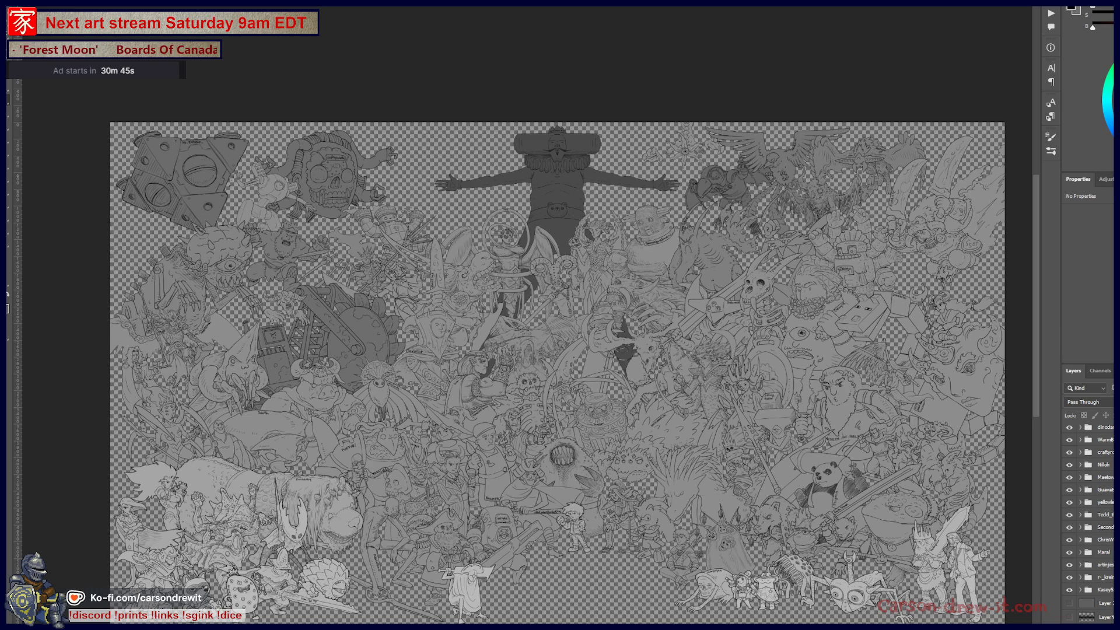
scroll(1090, 516, down, 5)
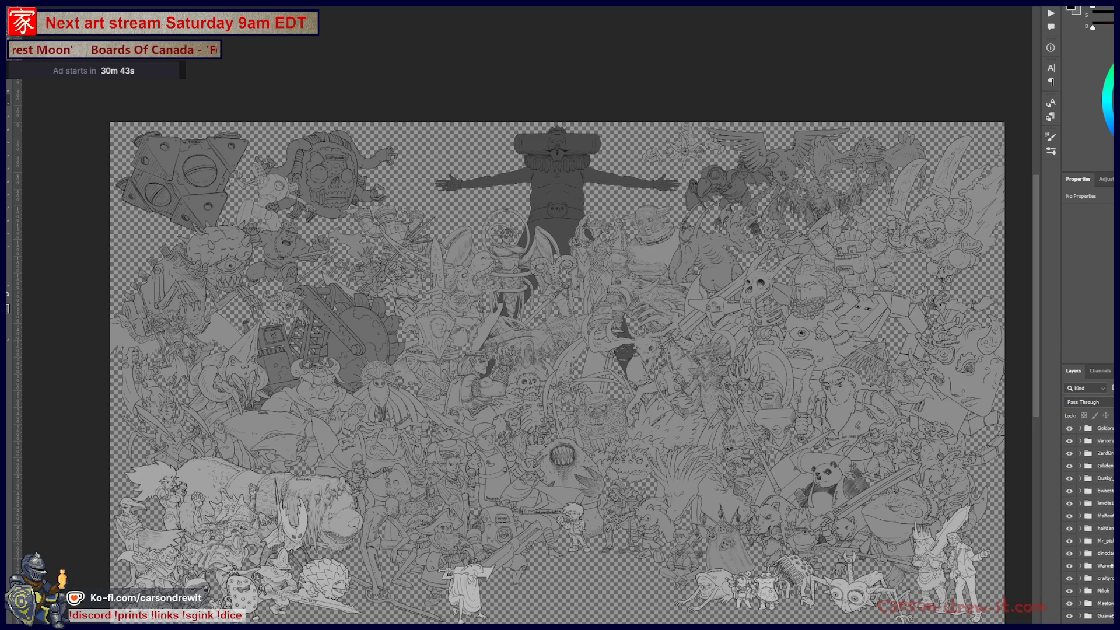
scroll(1089, 517, down, 3)
scroll(1090, 516, down, 3)
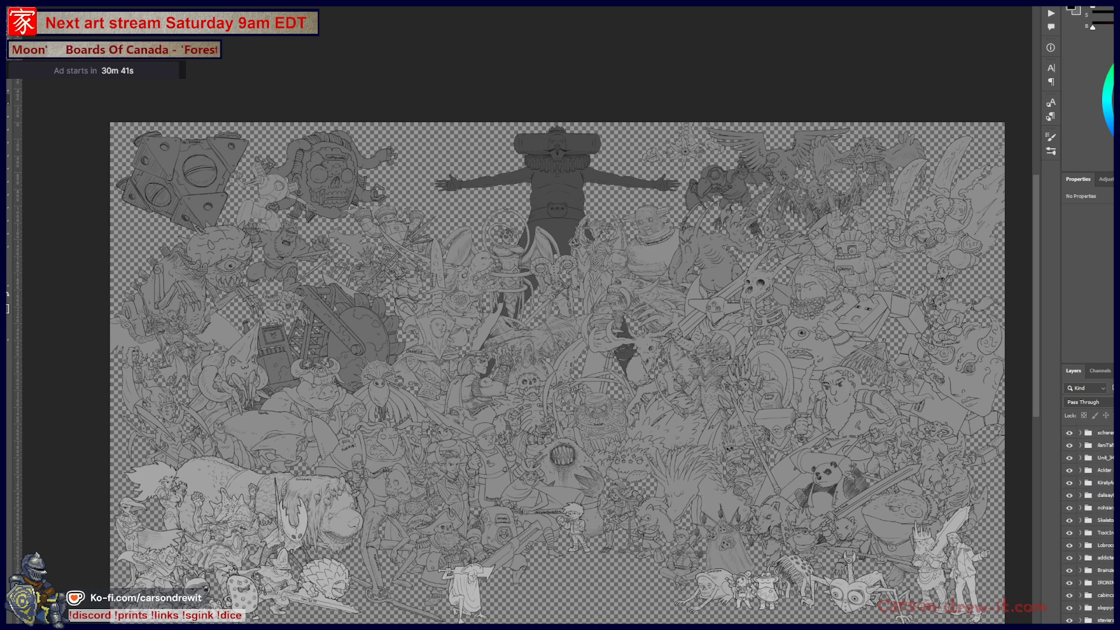
scroll(1089, 516, up, 2)
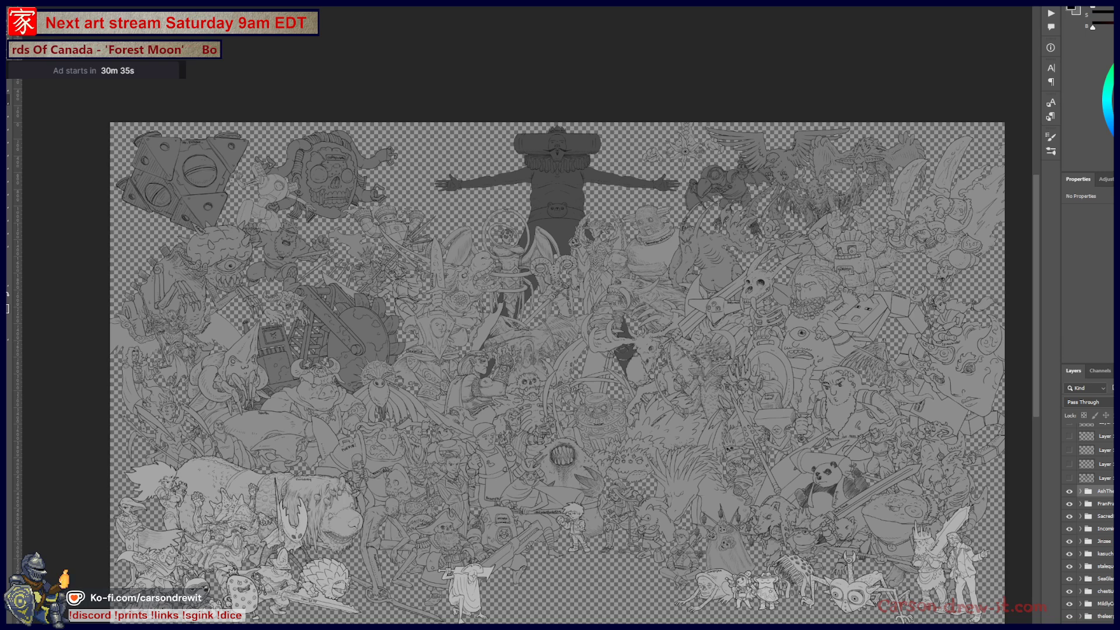
key(ctrl+l)
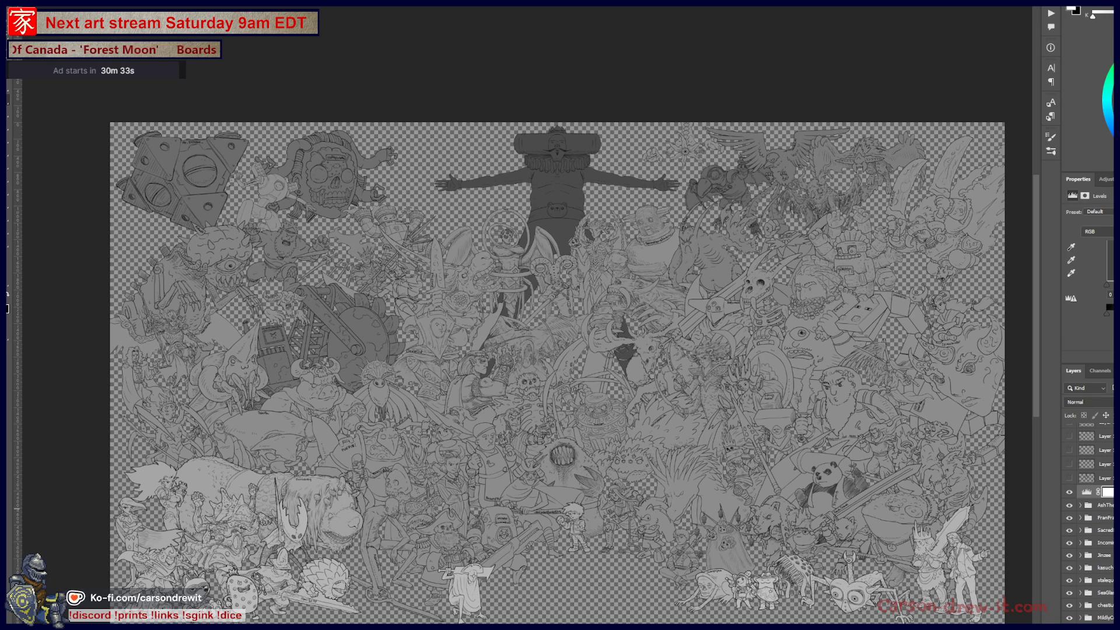
drag(1110, 320, 1113, 320)
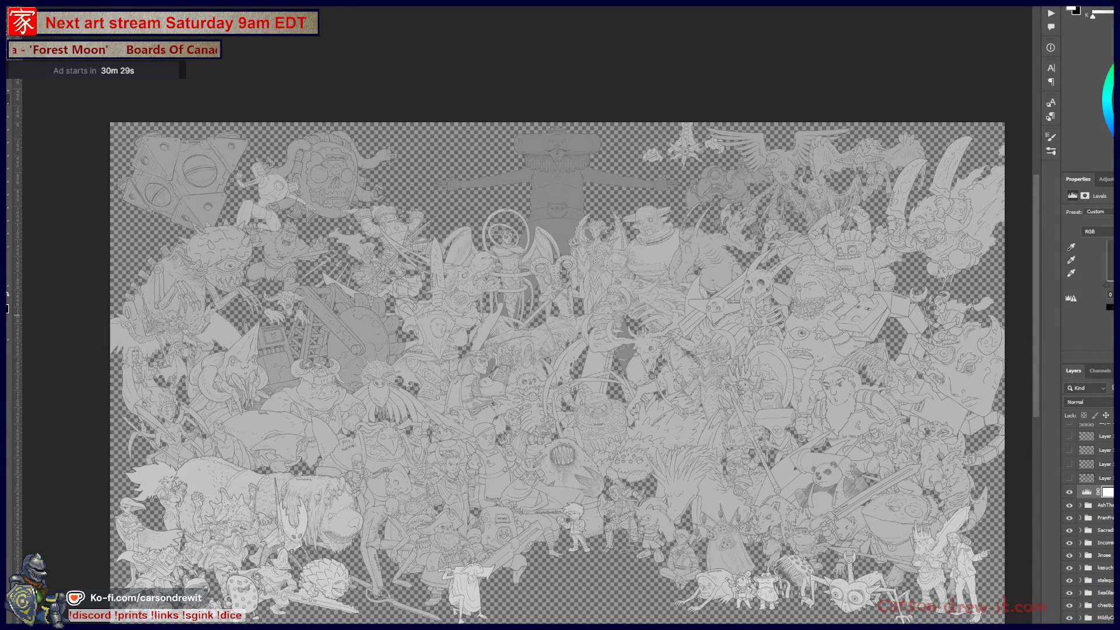
drag(1111, 321, 1104, 321)
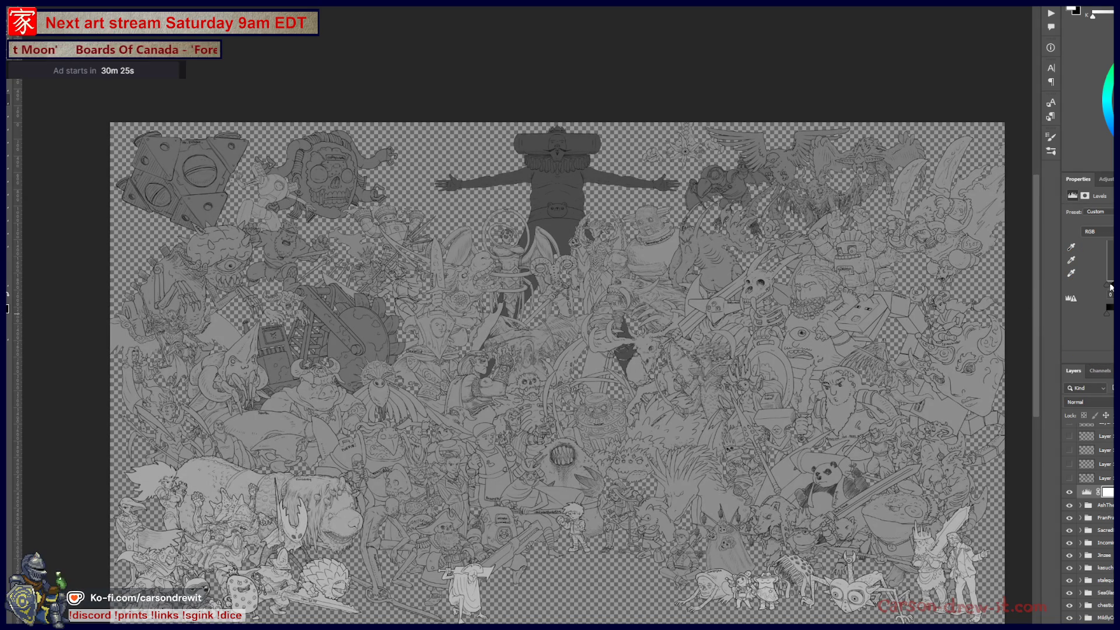
drag(1110, 288, 1111, 287)
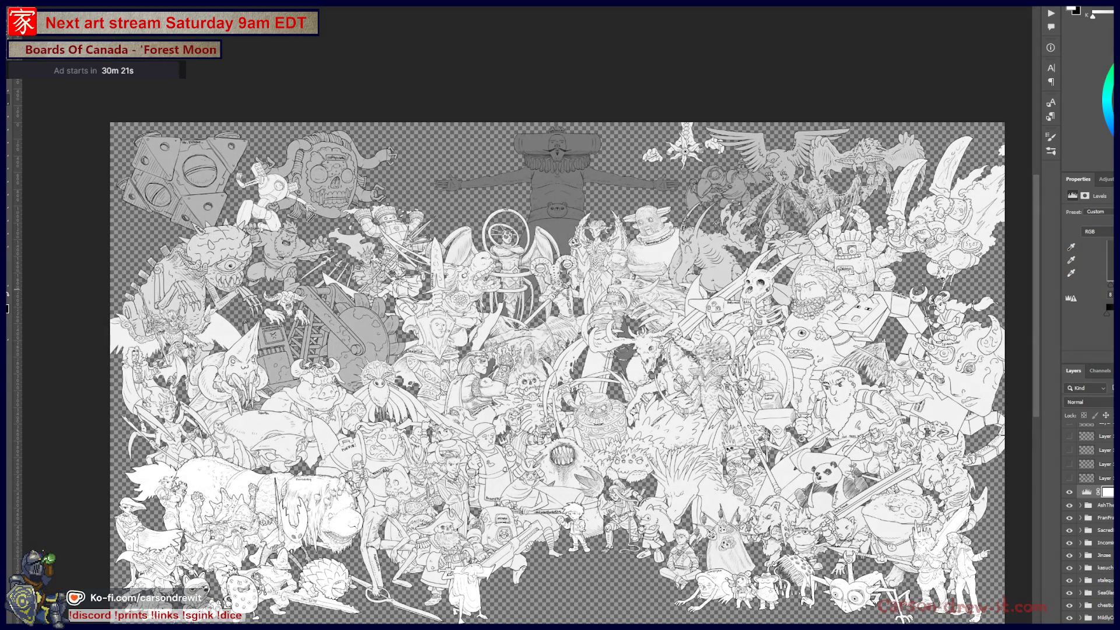
key(ctrl+z)
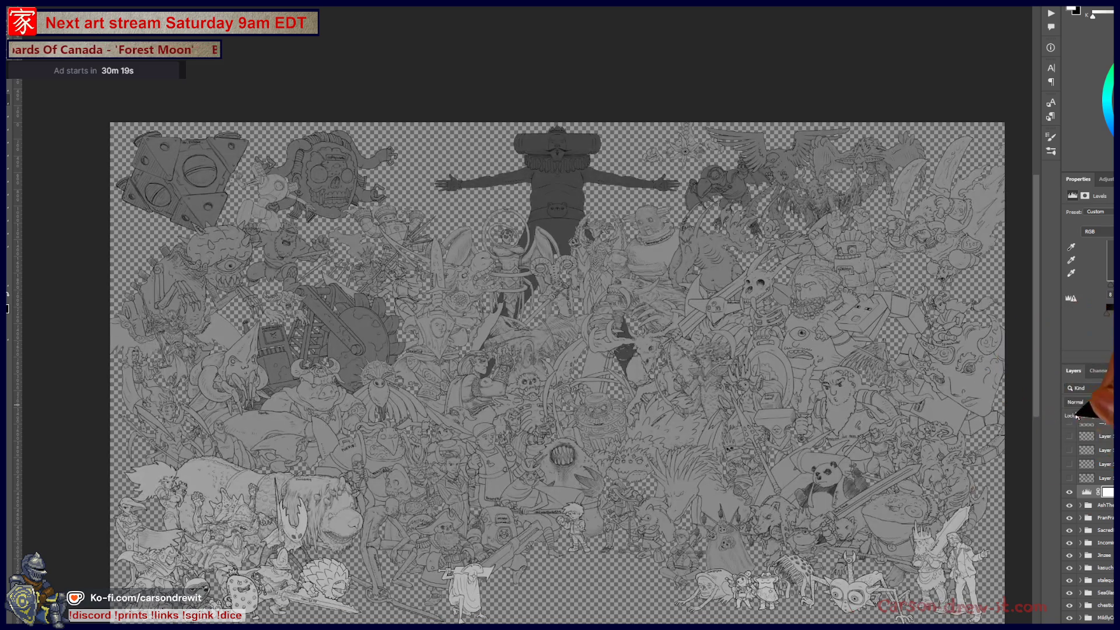
scroll(1089, 525, down, 5)
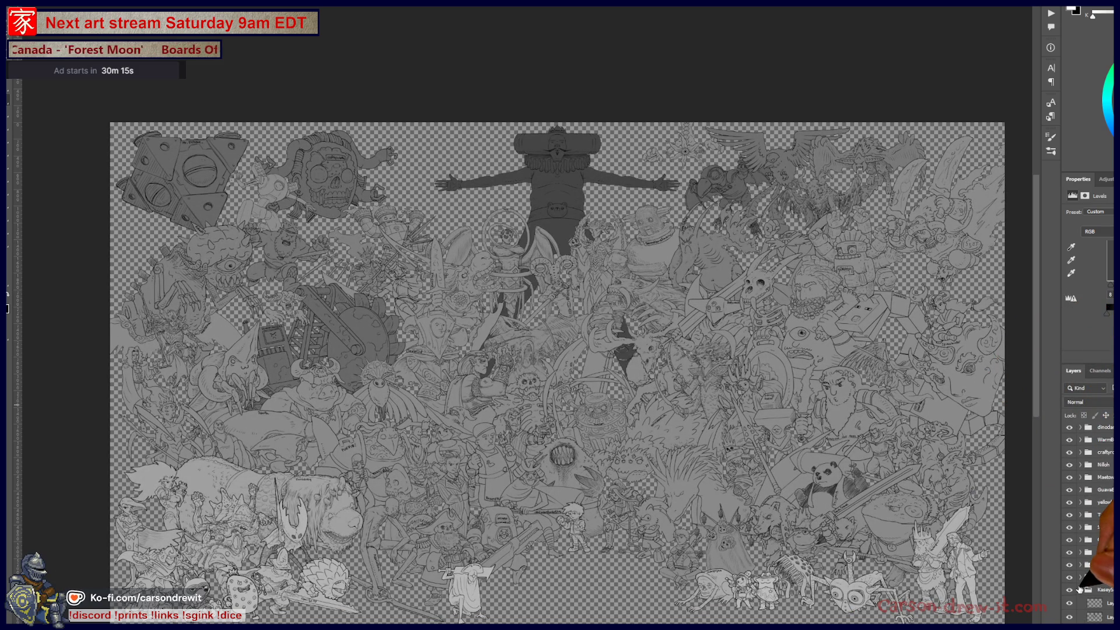
click(1100, 616)
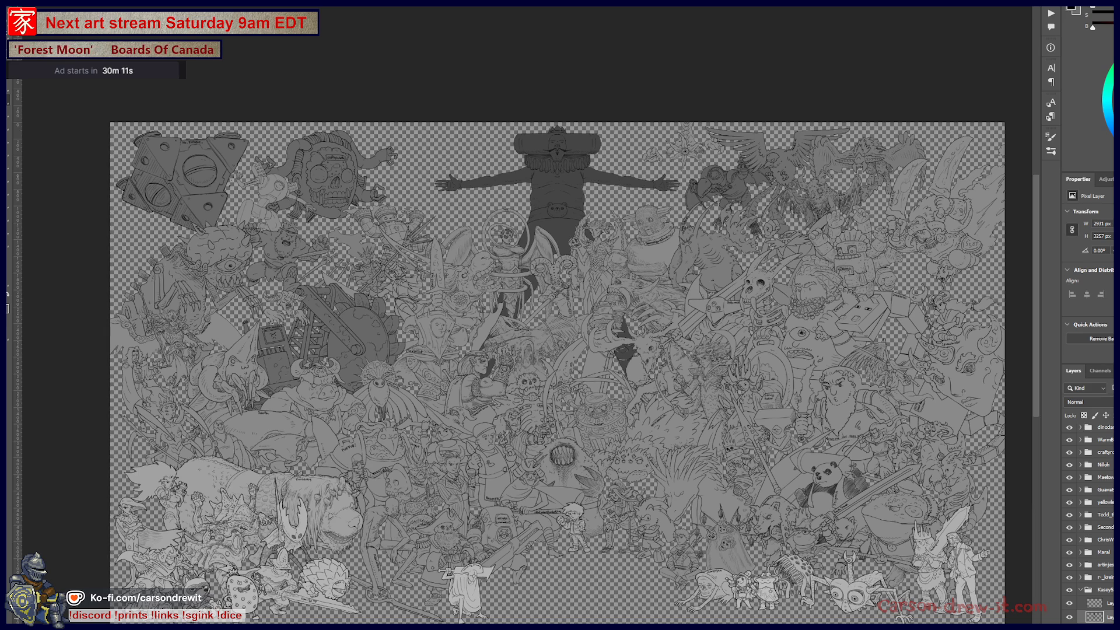
Apply a Hue/Saturation adjustment raising the dark giant's Lightness to +28
key(ctrl+u)
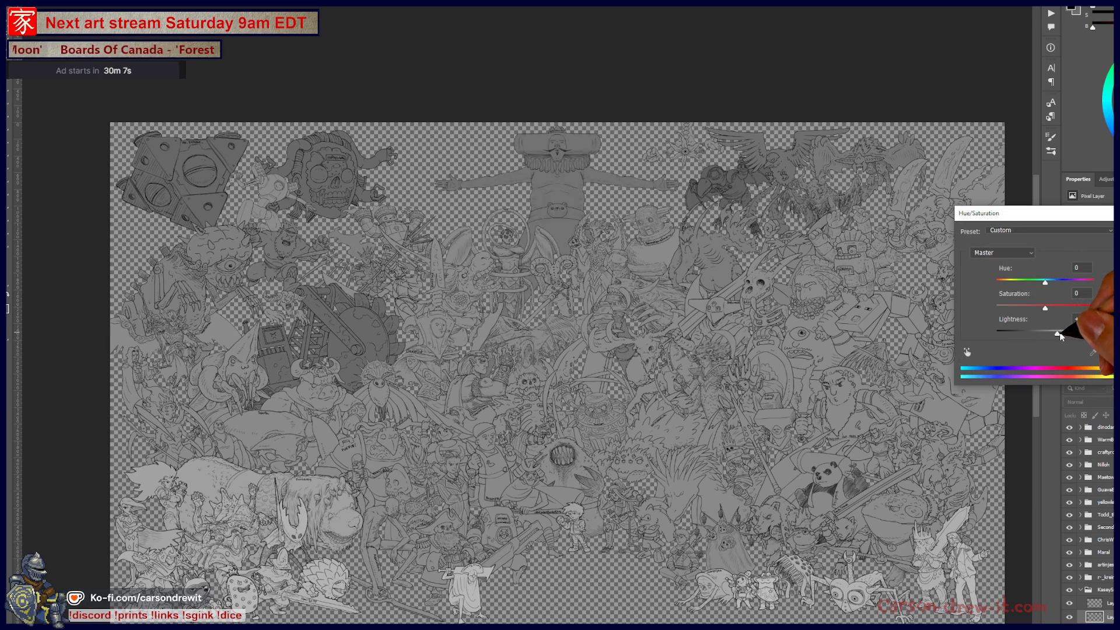
drag(1027, 339, 1059, 333)
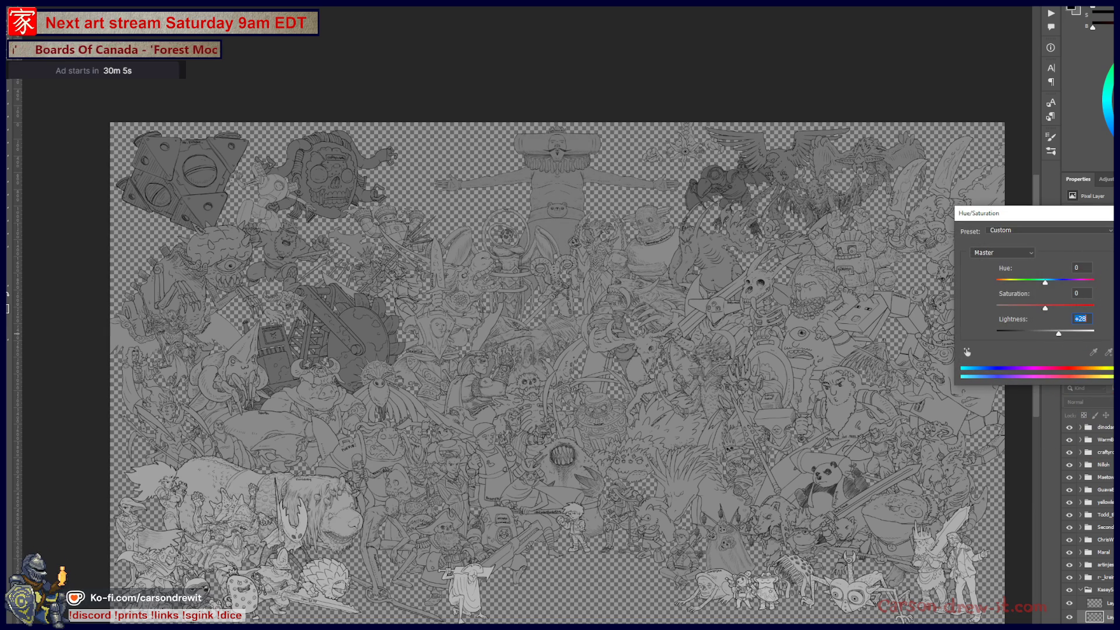
key(Return)
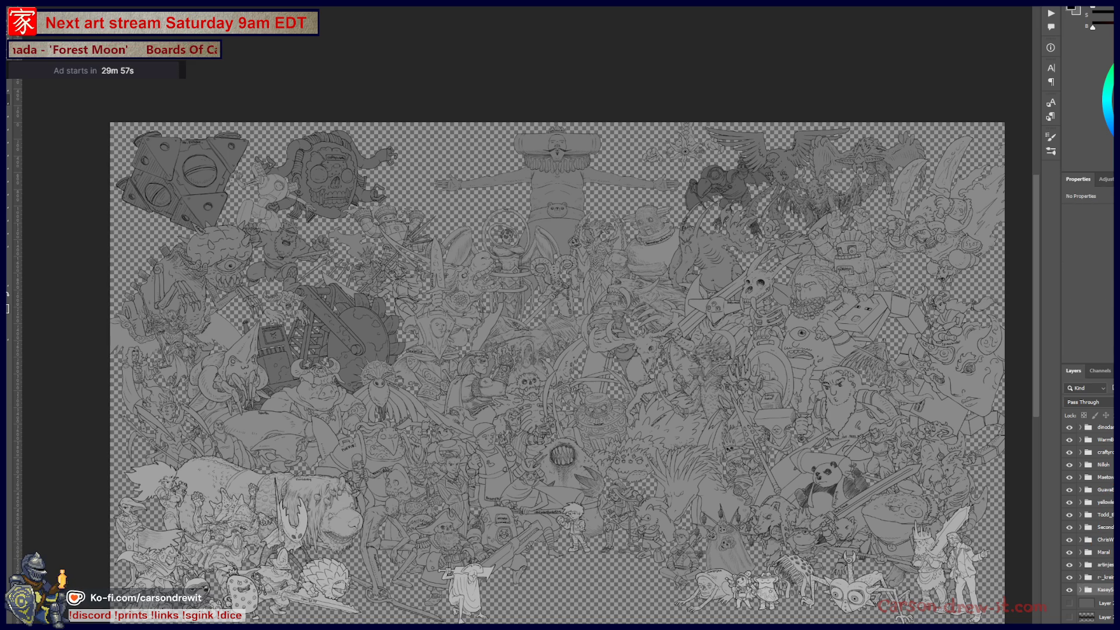
scroll(1090, 508, up, 3)
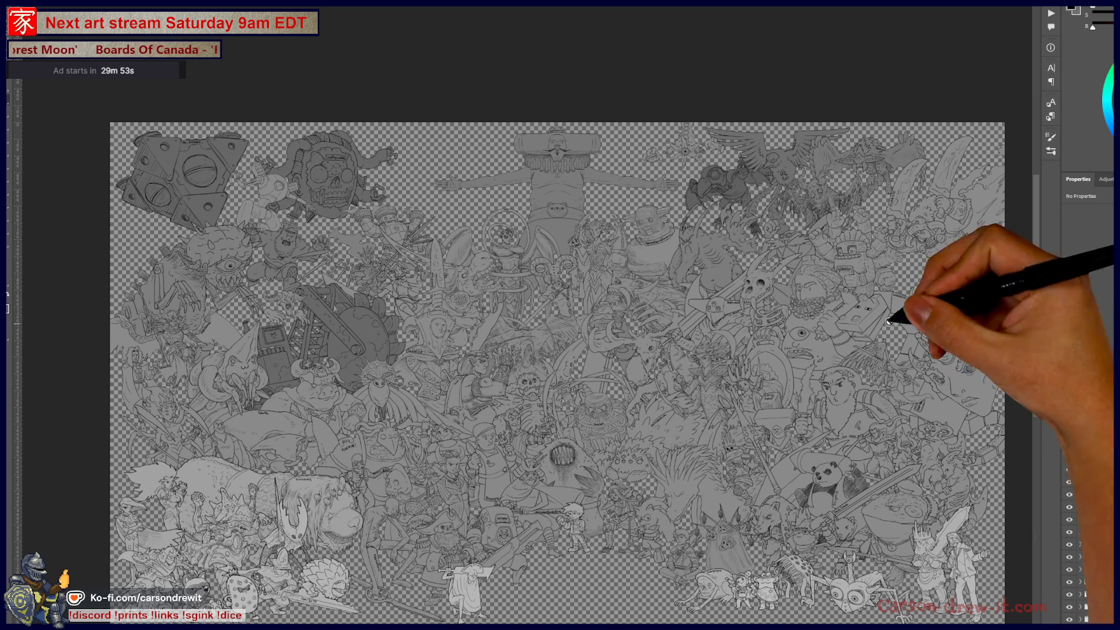
scroll(753, 192, up, 3)
scroll(787, 228, down, 1)
scroll(788, 228, down, 1)
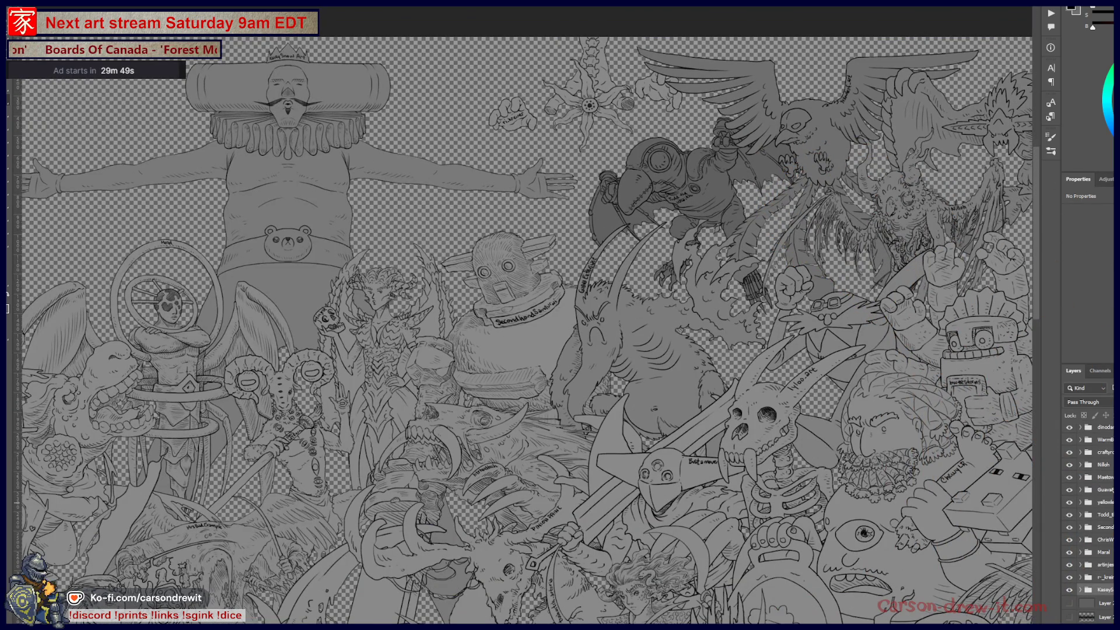
scroll(1089, 507, up, 3)
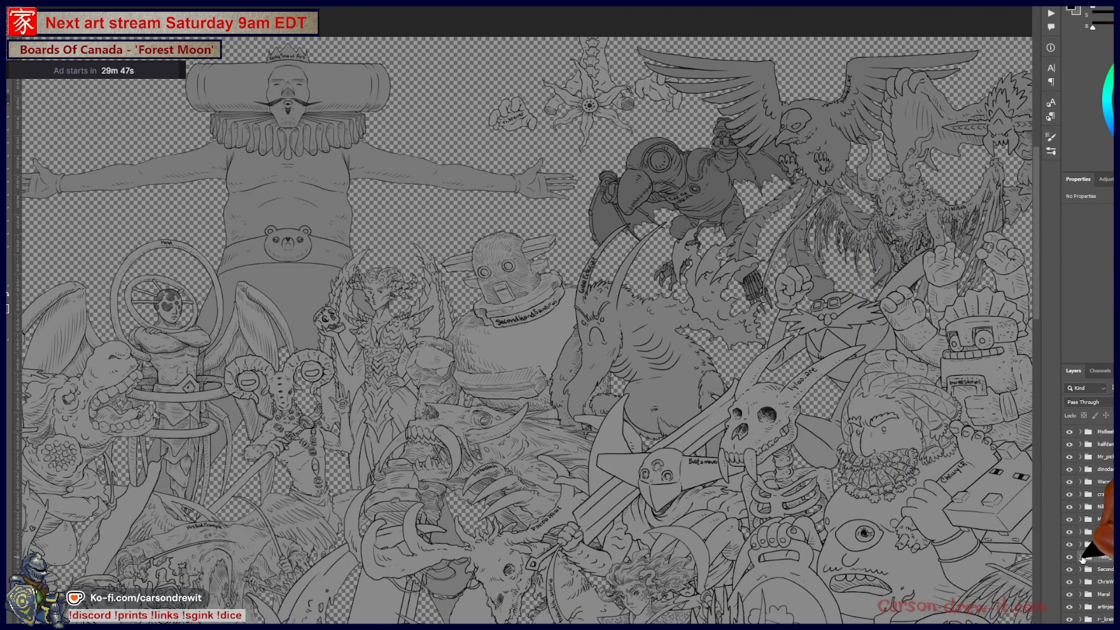
Expand a character group in the Layers panel and select its second child layer
click(1080, 556)
click(1105, 583)
Lighten the goggled bird character with a Hue/Saturation Lightness of +38
key(ctrl+u)
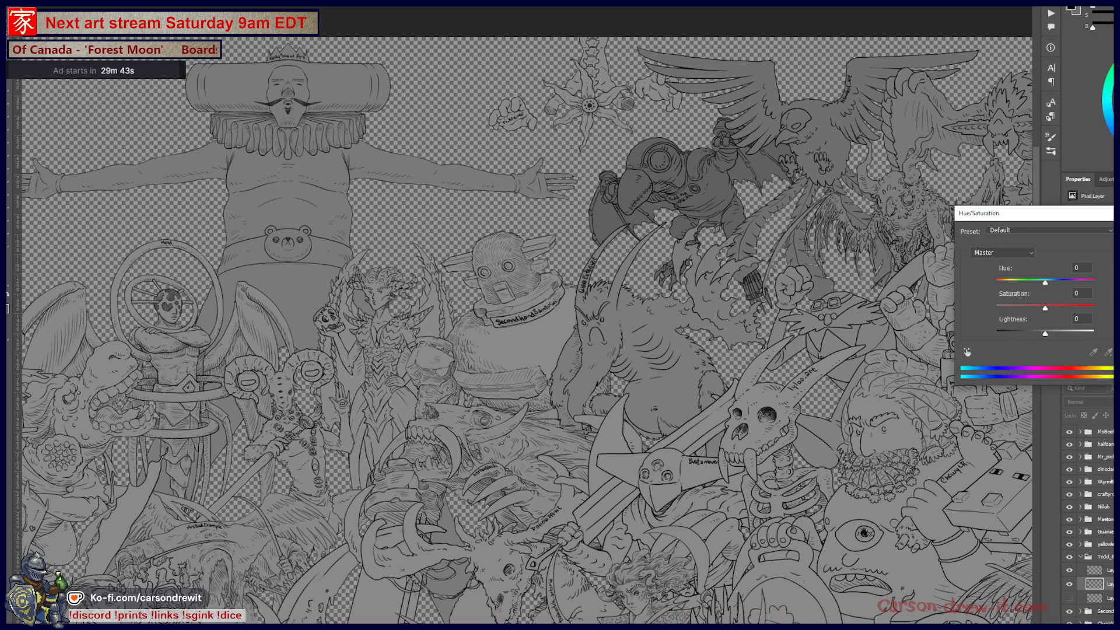
drag(1070, 332, 1059, 334)
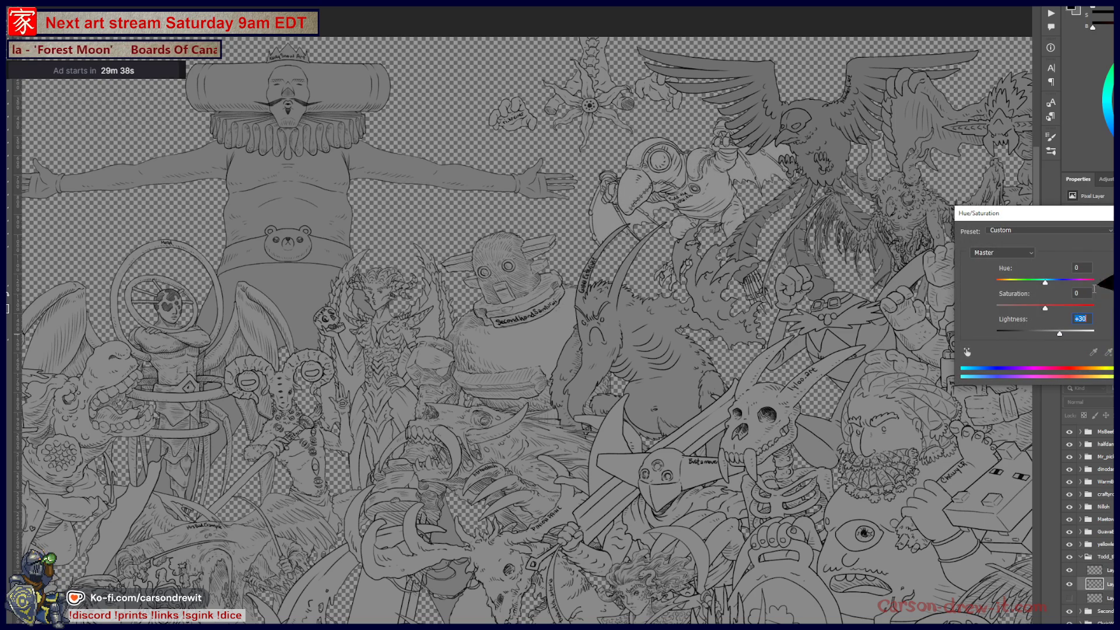
key(Return)
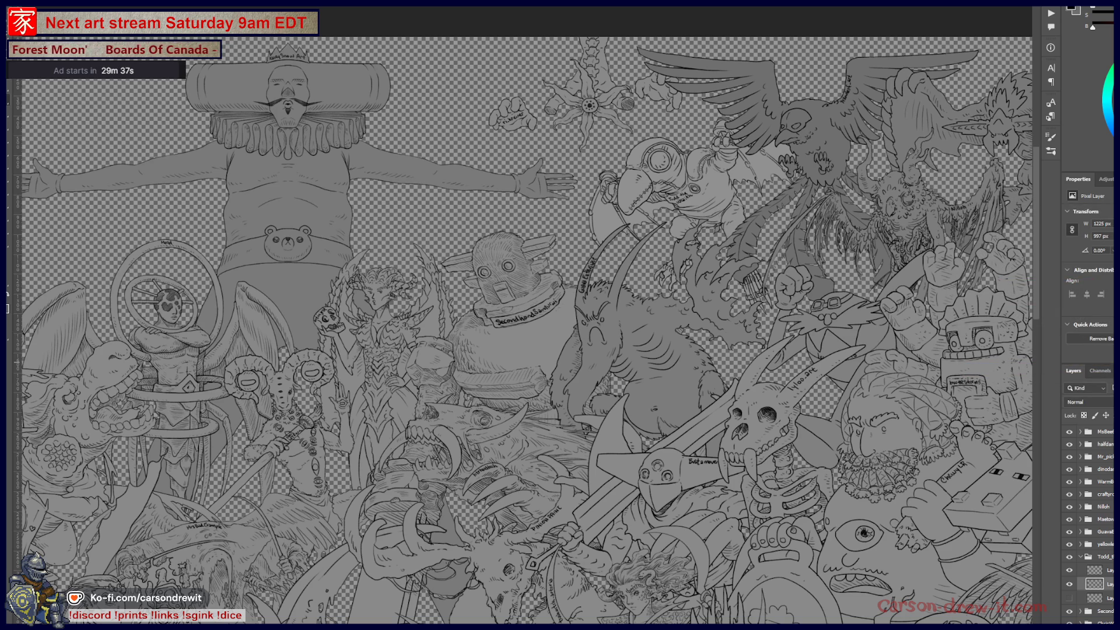
Collapse the finished group and select a child layer inside the Guava group
click(1080, 556)
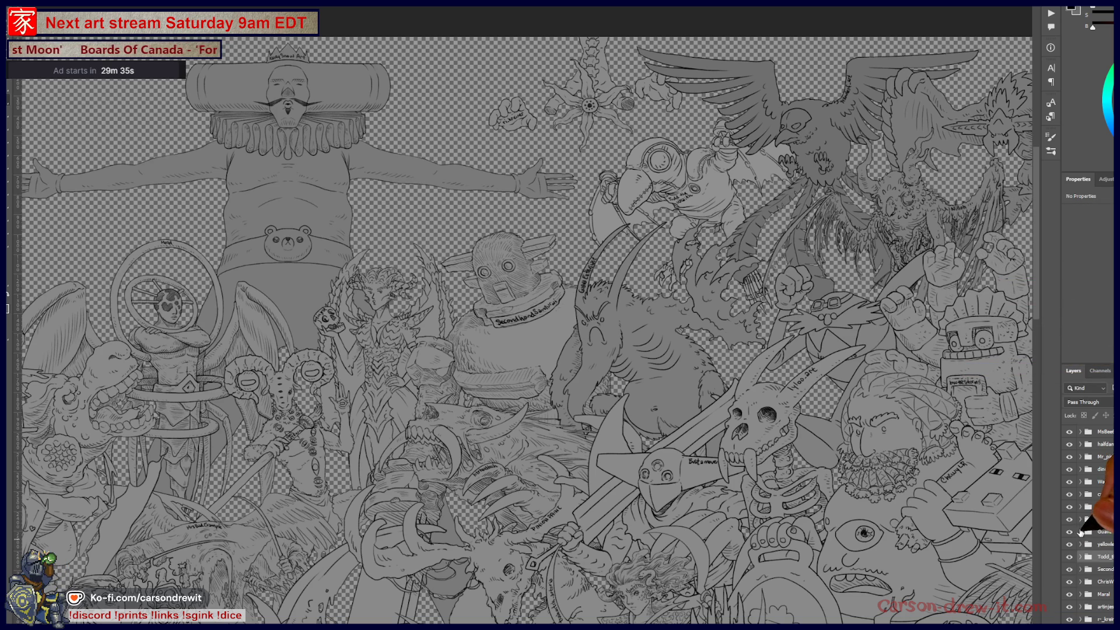
click(1079, 532)
click(1106, 559)
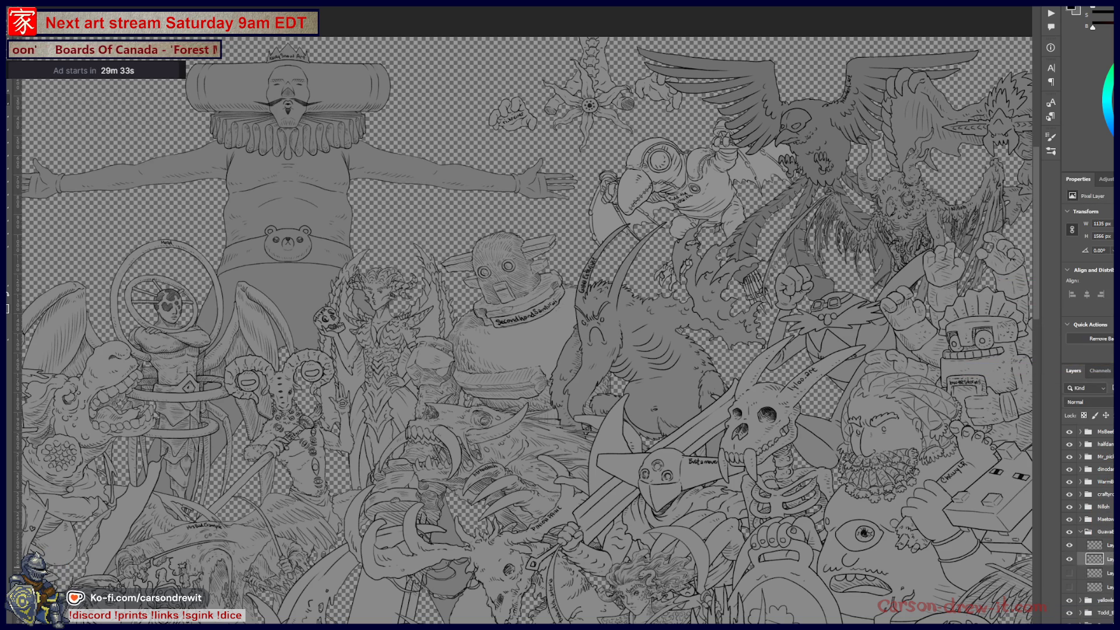